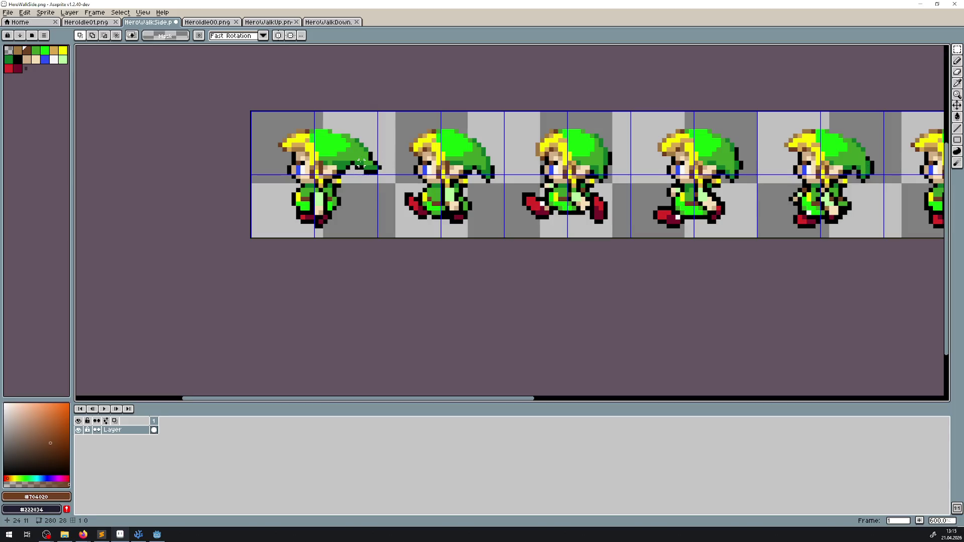
Zoom in on the hat tip, erase its pixels, and line its underside in black
scroll(389, 173, up, 4)
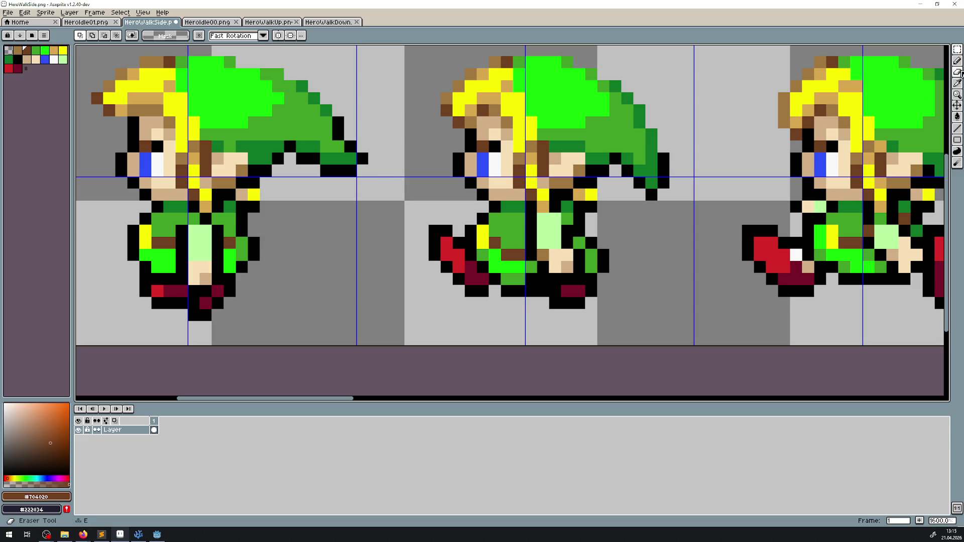
click(958, 72)
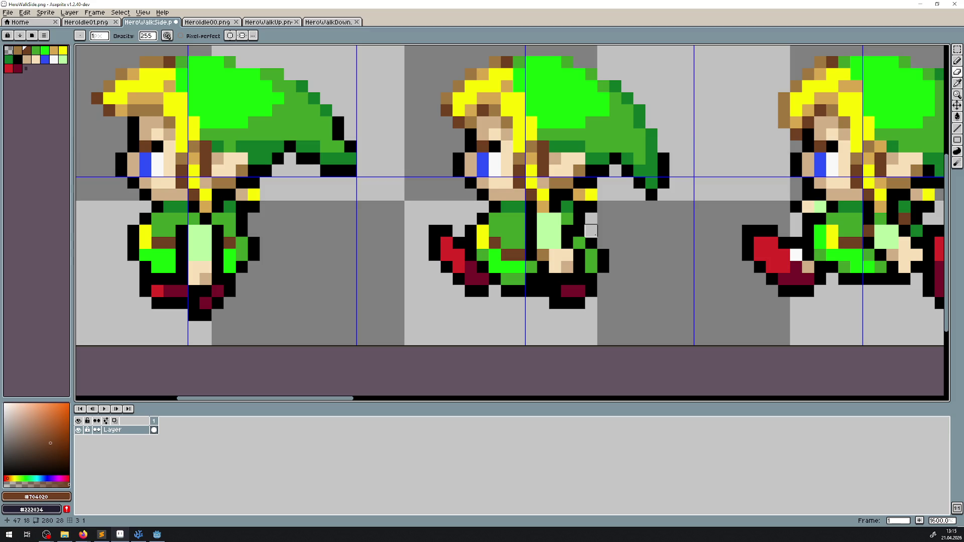
click(957, 83)
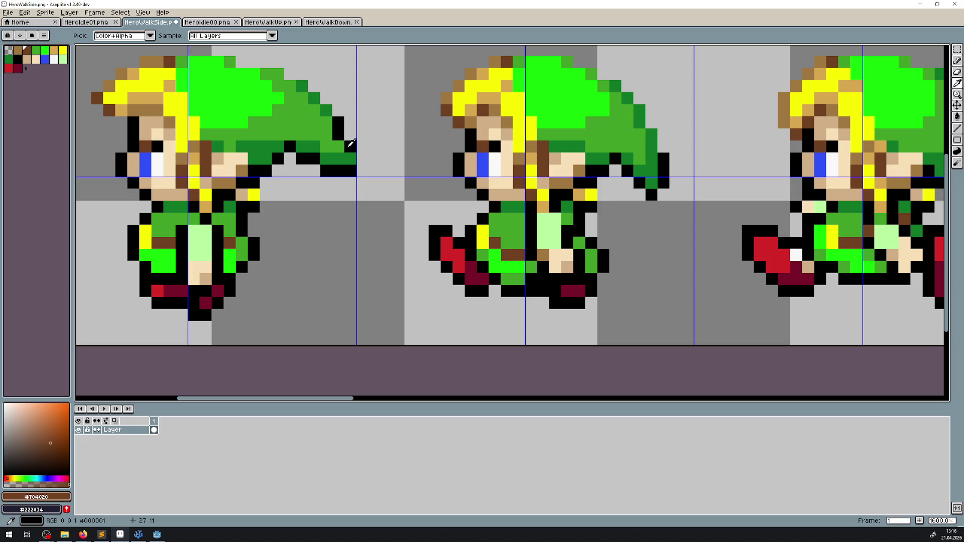
click(351, 145)
click(958, 129)
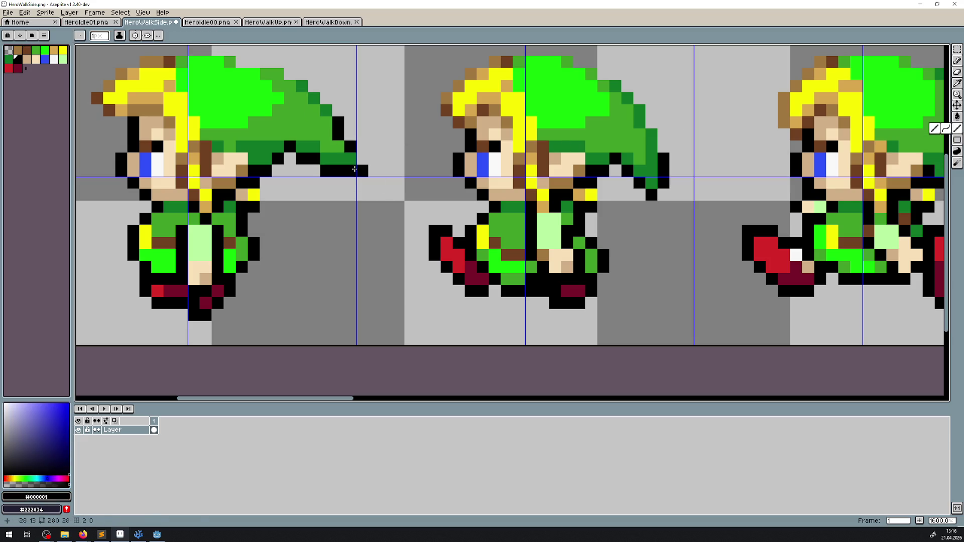
scroll(427, 200, down, 4)
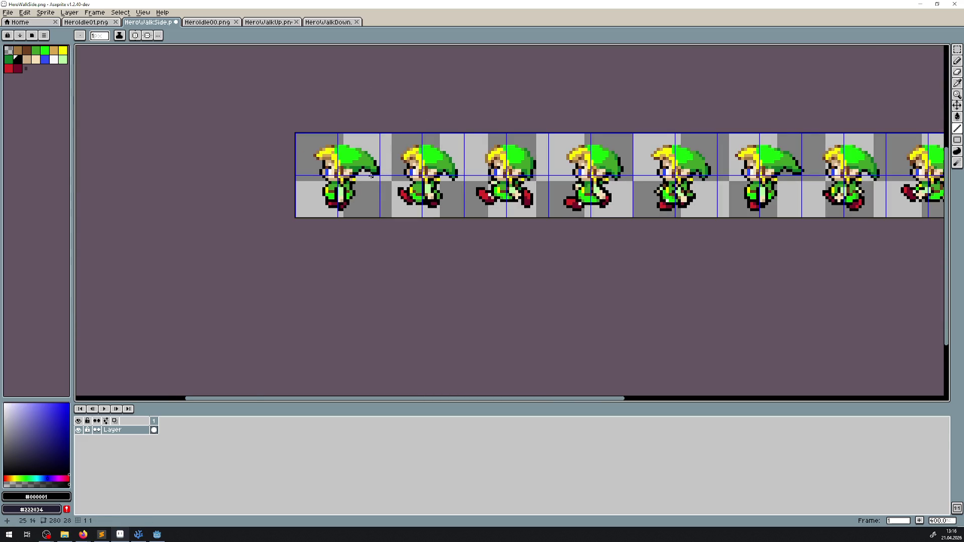
scroll(382, 170, up, 3)
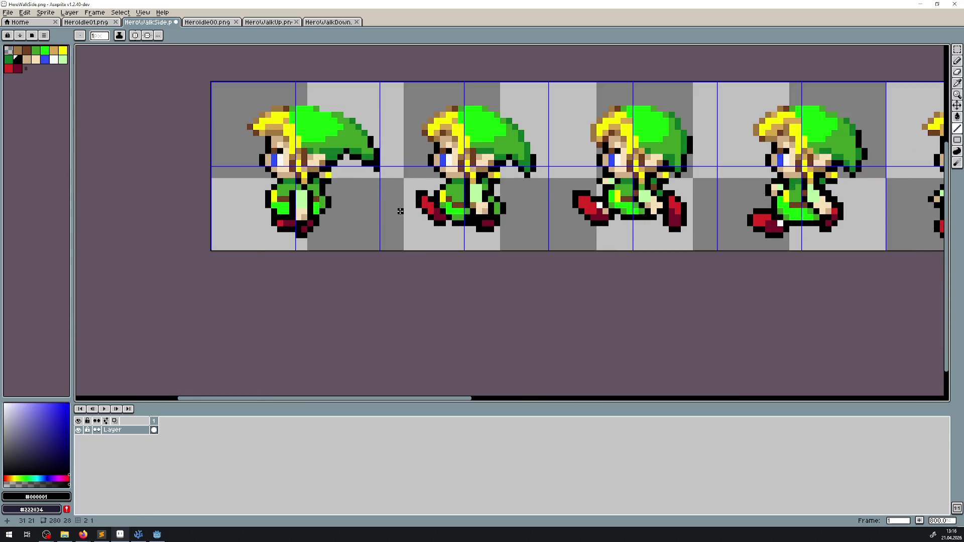
scroll(401, 211, down, 3)
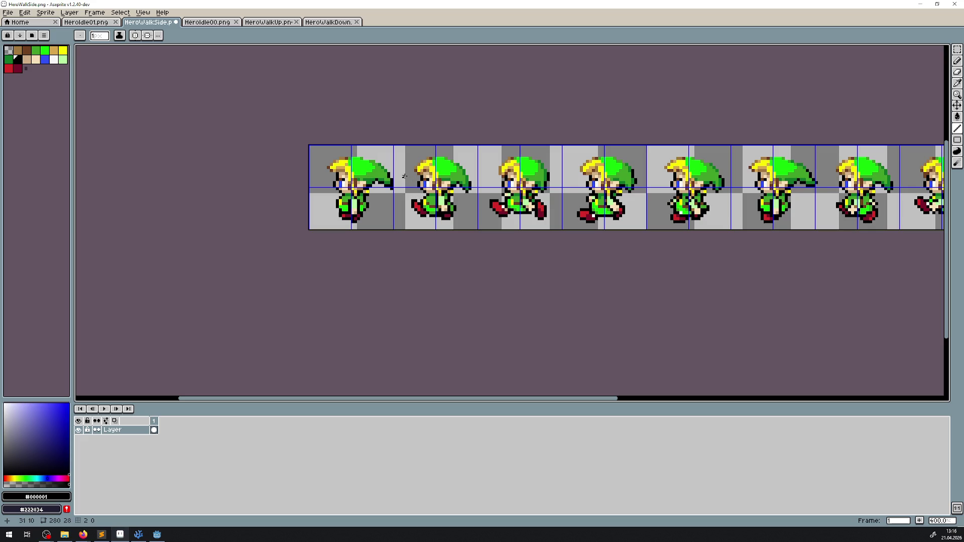
Paint the hat's green over the black hat-tip pixels in the first frame
mouse_move(596, 168)
mouse_down()
mouse_move(610, 197)
mouse_move(347, 189)
mouse_move(491, 180)
mouse_move(436, 183)
mouse_up()
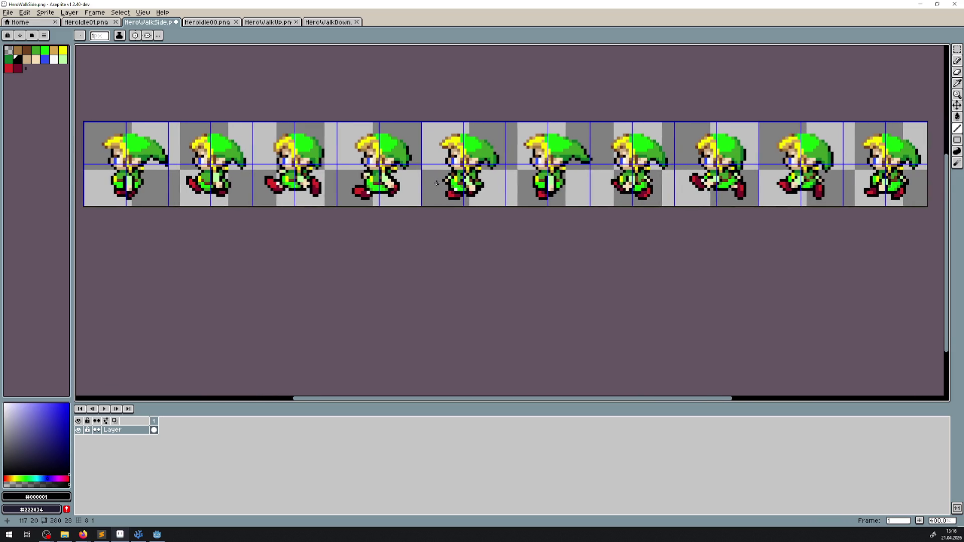
scroll(245, 183, down, 1)
scroll(187, 166, up, 6)
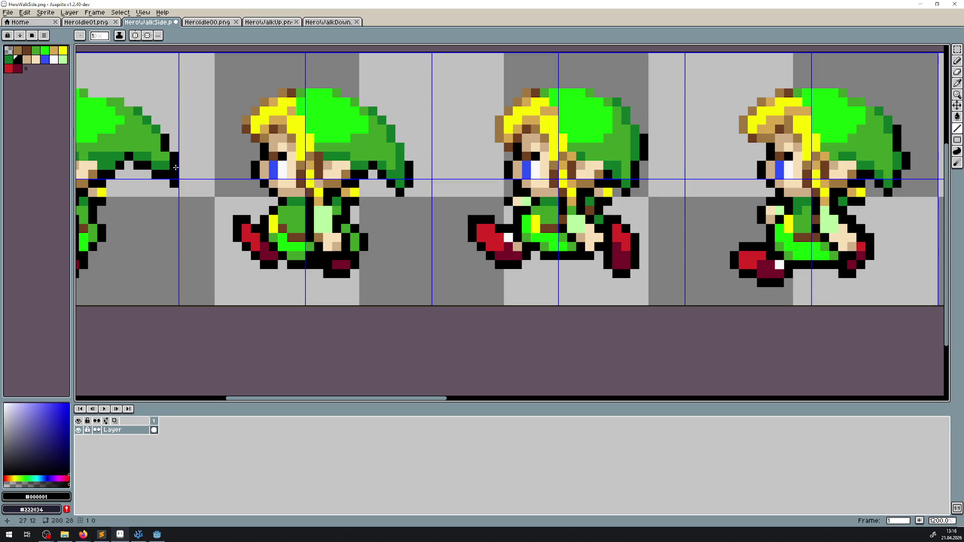
drag(216, 167, 318, 166)
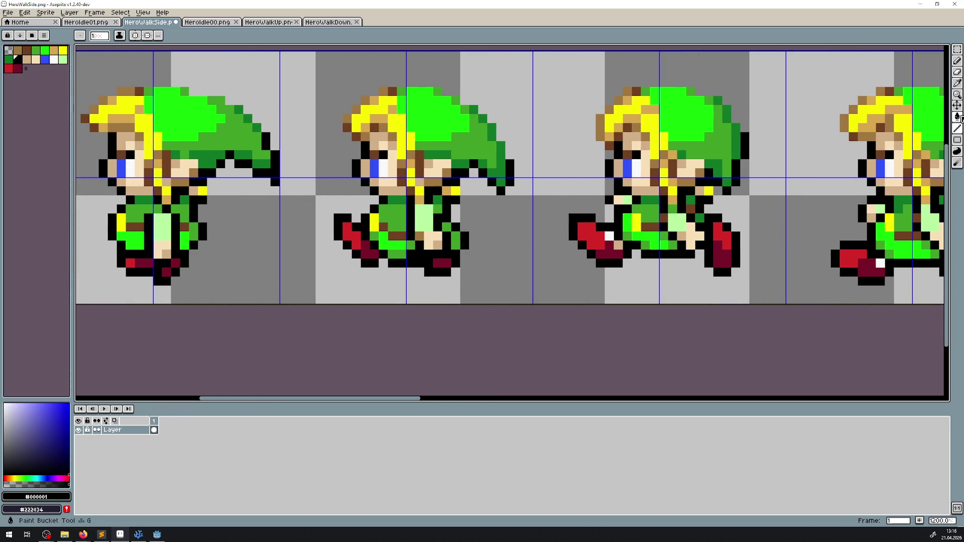
click(959, 87)
click(504, 145)
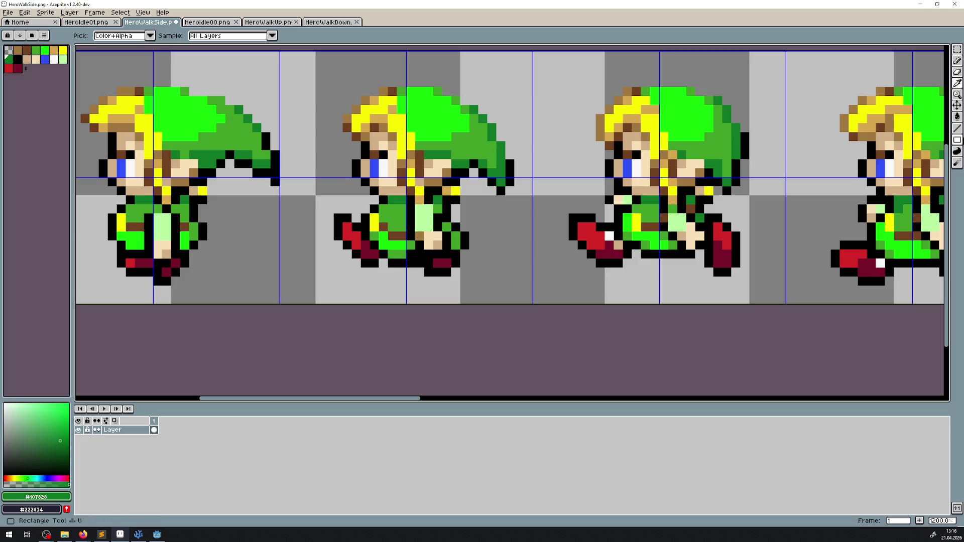
click(958, 130)
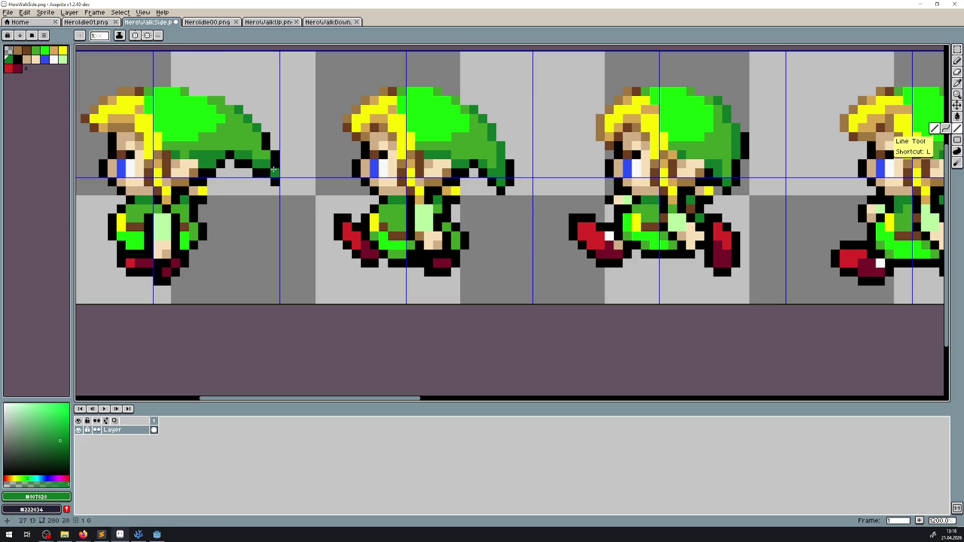
drag(274, 170, 274, 158)
Add two dark green pixels to the hat edge further along the strip, then save HeroWalkSide.png
scroll(412, 195, down, 6)
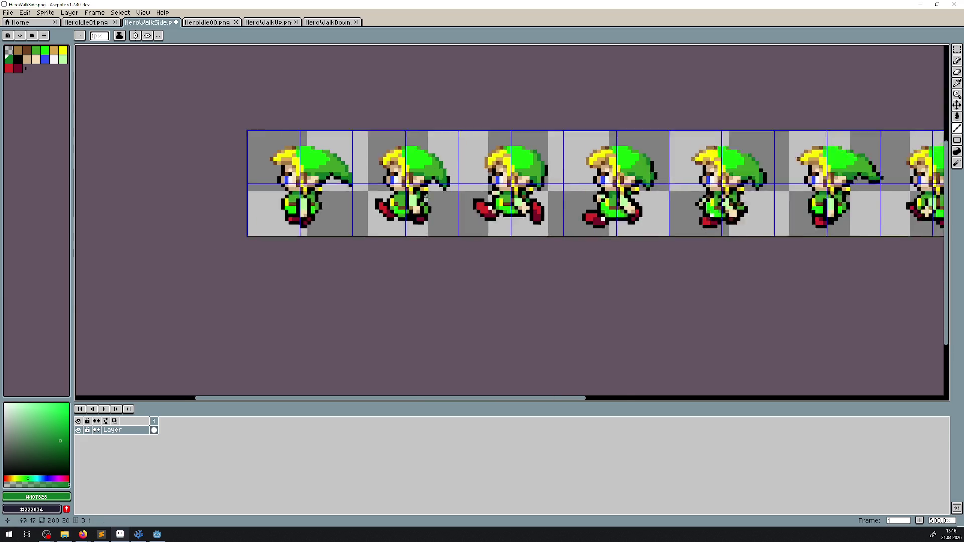
mouse_move(412, 195)
mouse_down()
mouse_move(75, 195)
mouse_move(471, 188)
mouse_move(191, 180)
mouse_up()
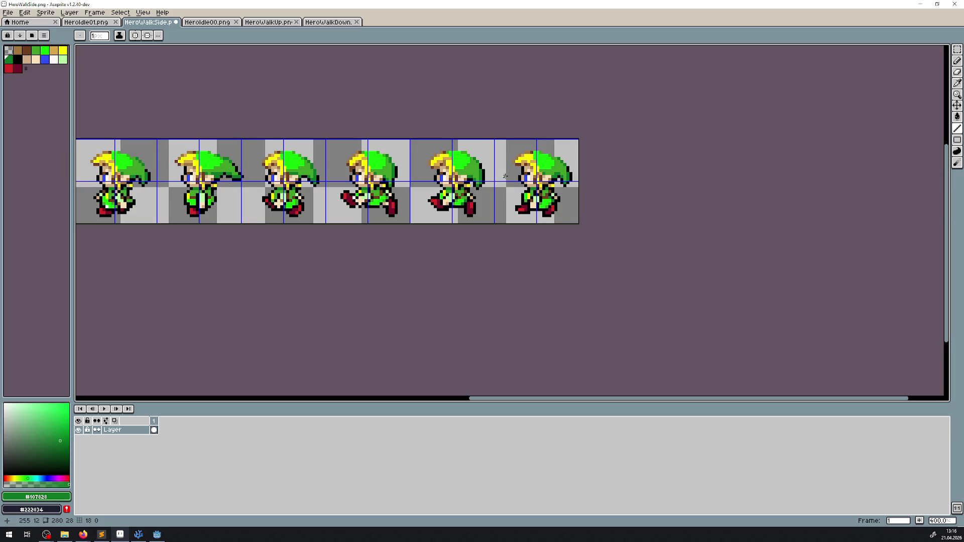
scroll(506, 176, up, 4)
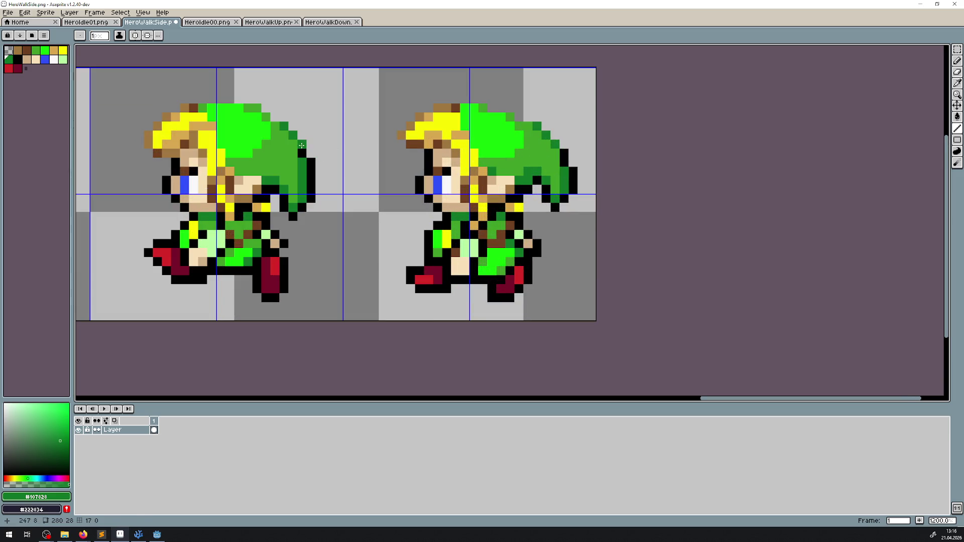
scroll(302, 153, down, 3)
scroll(228, 187, up, 3)
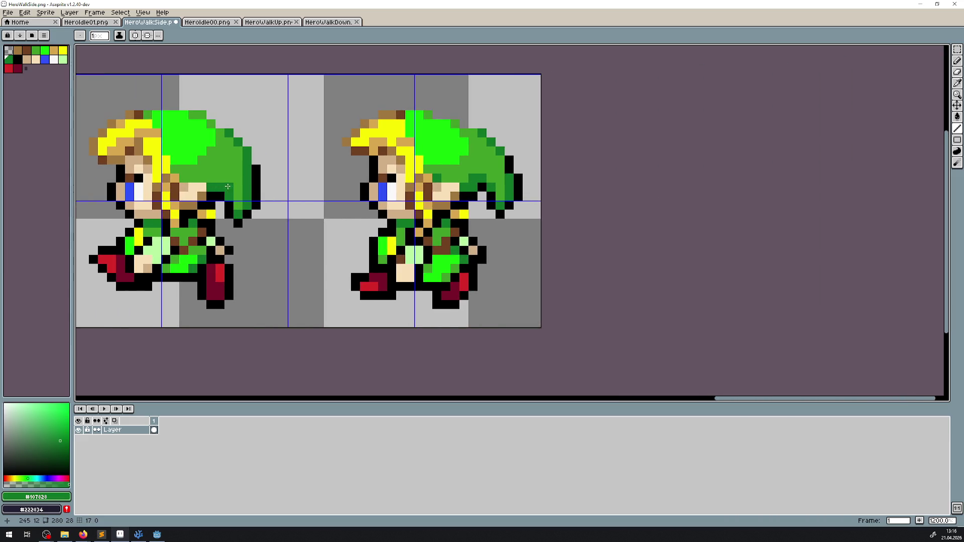
drag(509, 160, 509, 166)
scroll(373, 198, down, 4)
drag(388, 206, 636, 217)
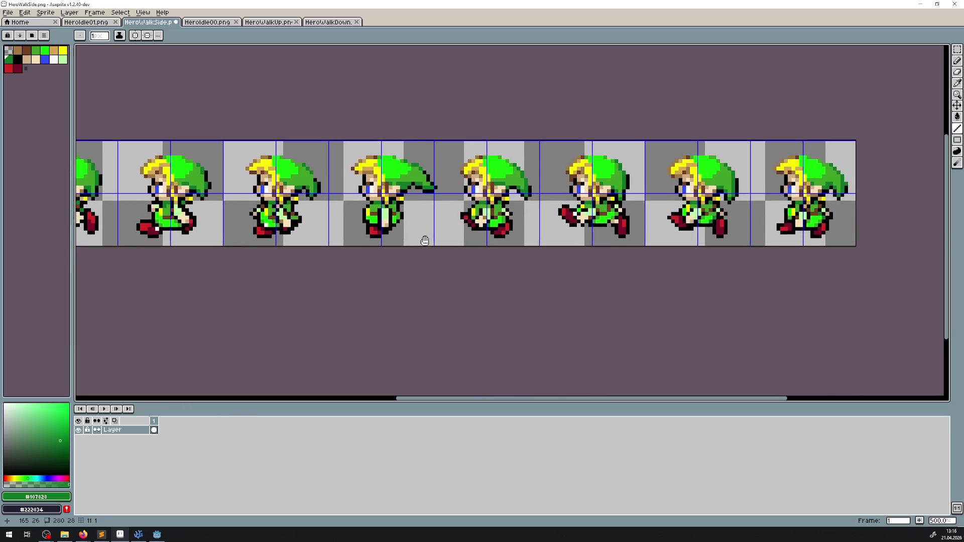
key(ctrl+s)
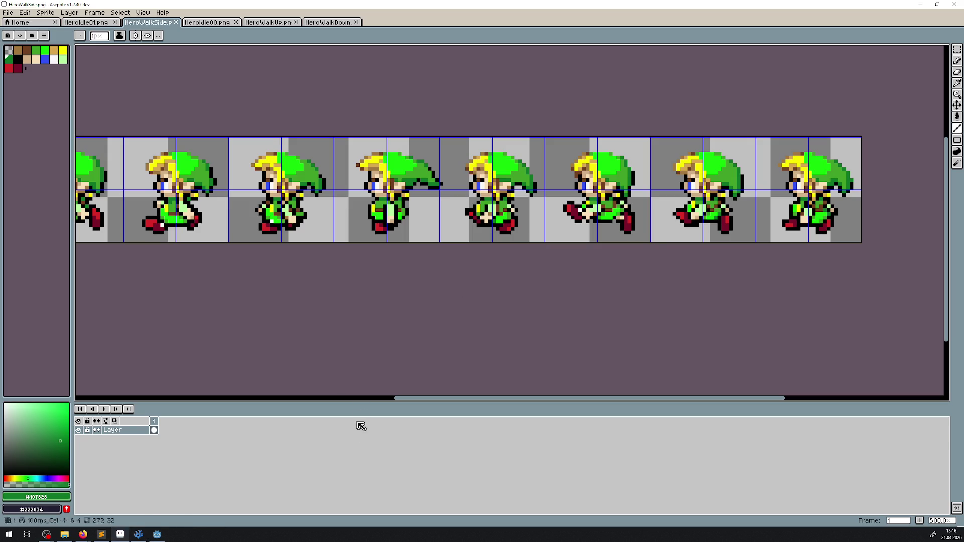
Save the Hero scene, reload the project, and select the hero's AnimatedSprite2D node
click(156, 535)
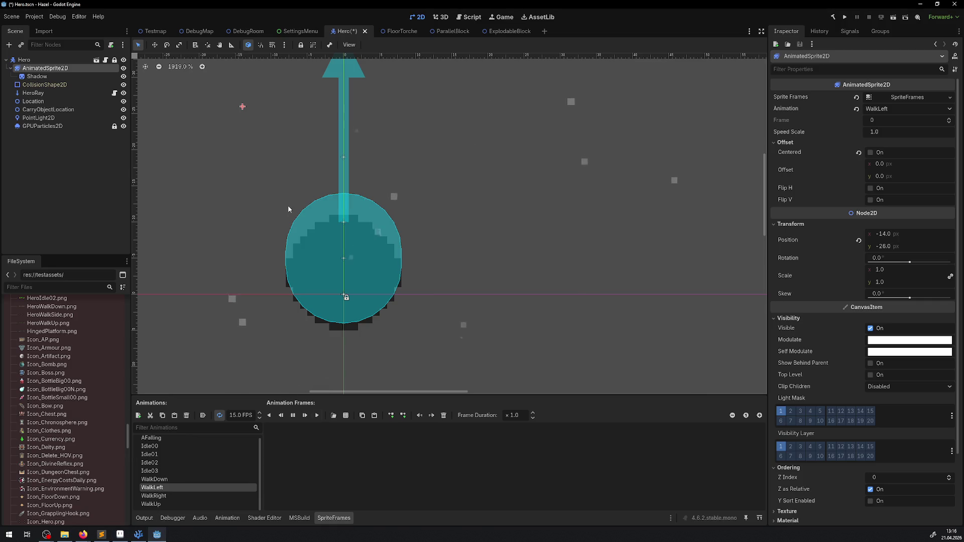
click(34, 17)
click(417, 191)
key(ctrl+s)
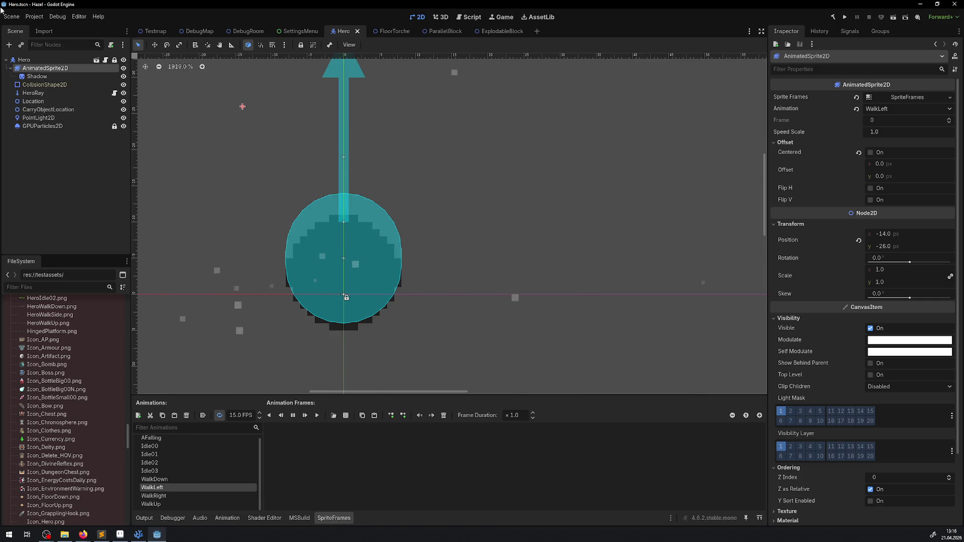
click(34, 17)
click(58, 119)
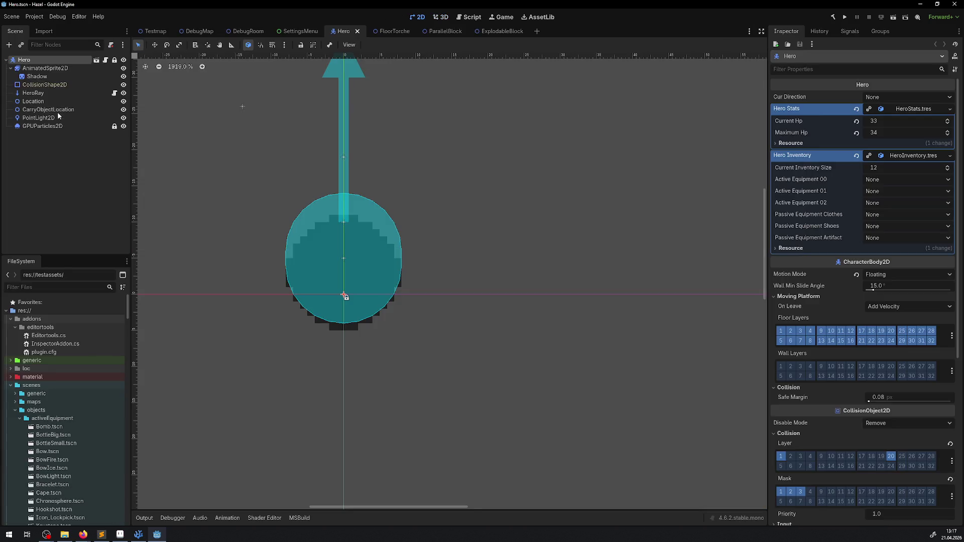
click(42, 68)
Open HeroWalkSide.png from testassets as the sprite sheet, filtering by 'wal'
click(334, 416)
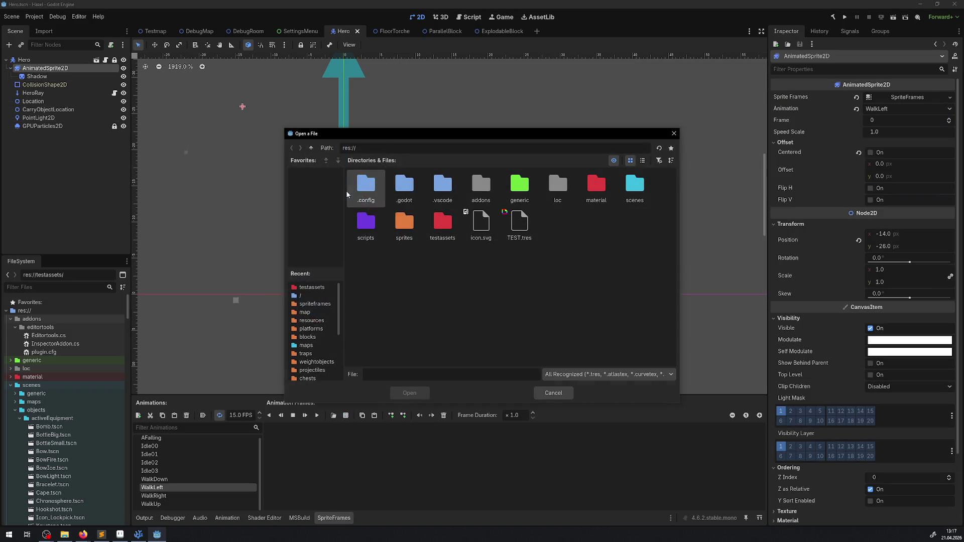
click(313, 288)
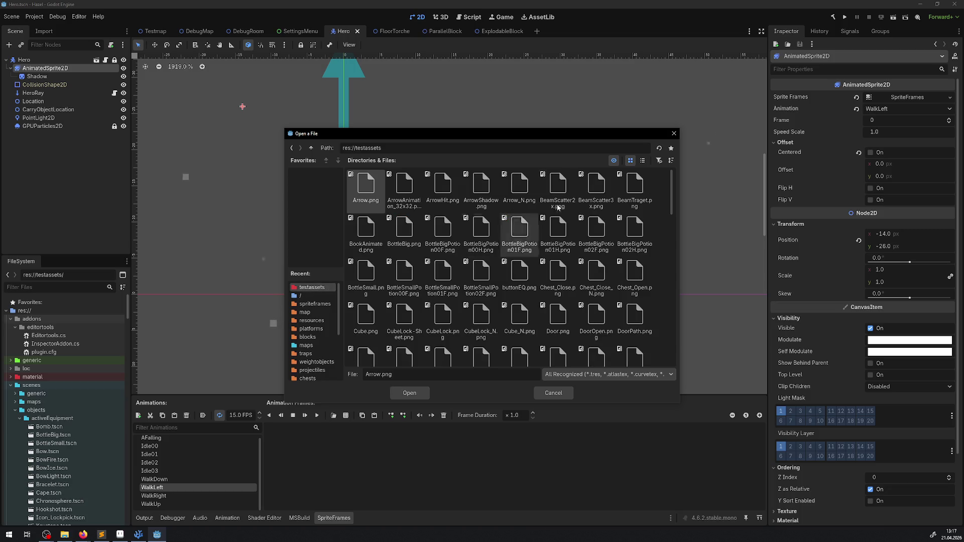
click(658, 161)
text(wal)
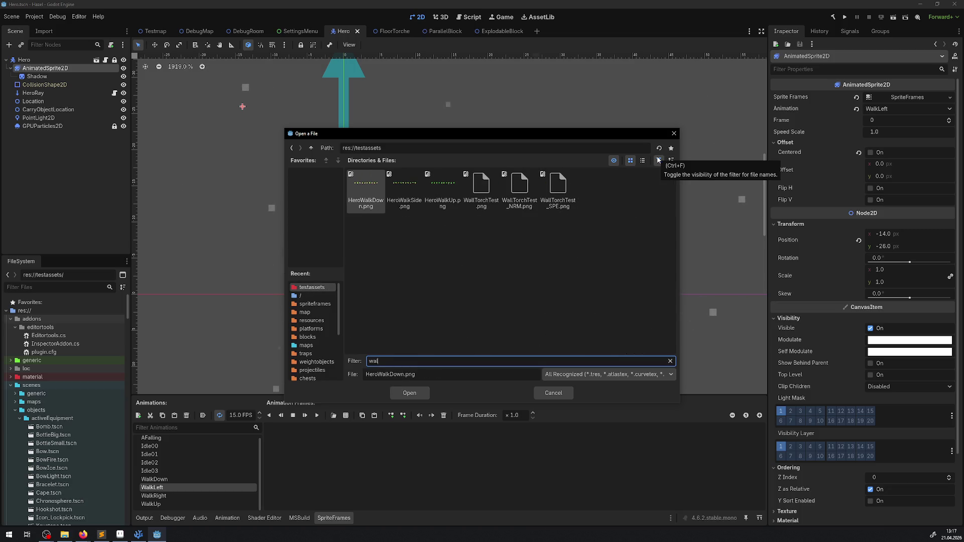
double_click(411, 187)
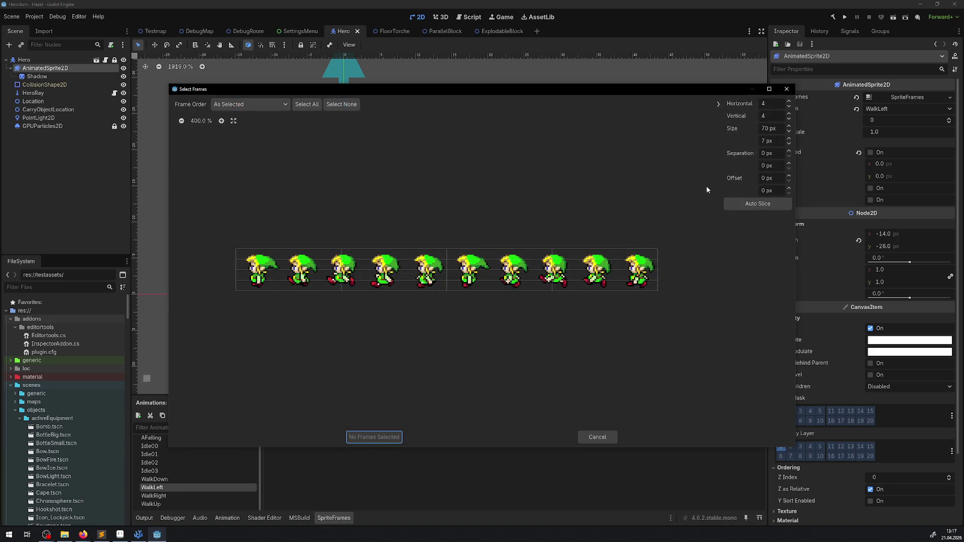
Slice the sheet 10 by 1, add all 10 frames to WalkLeft, and play it
click(788, 101)
click(789, 101)
click(789, 101)
click(789, 101)
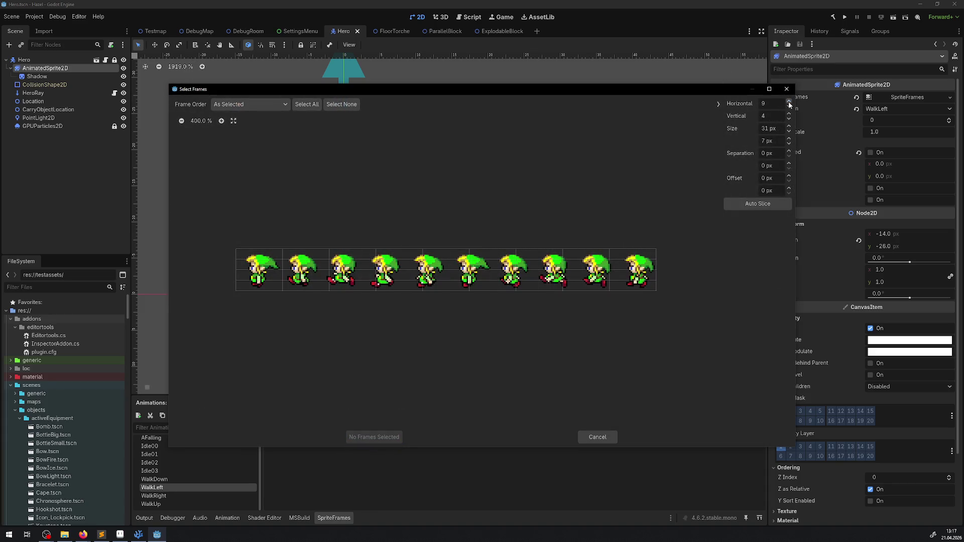
click(789, 101)
click(789, 101)
click(789, 119)
click(789, 119)
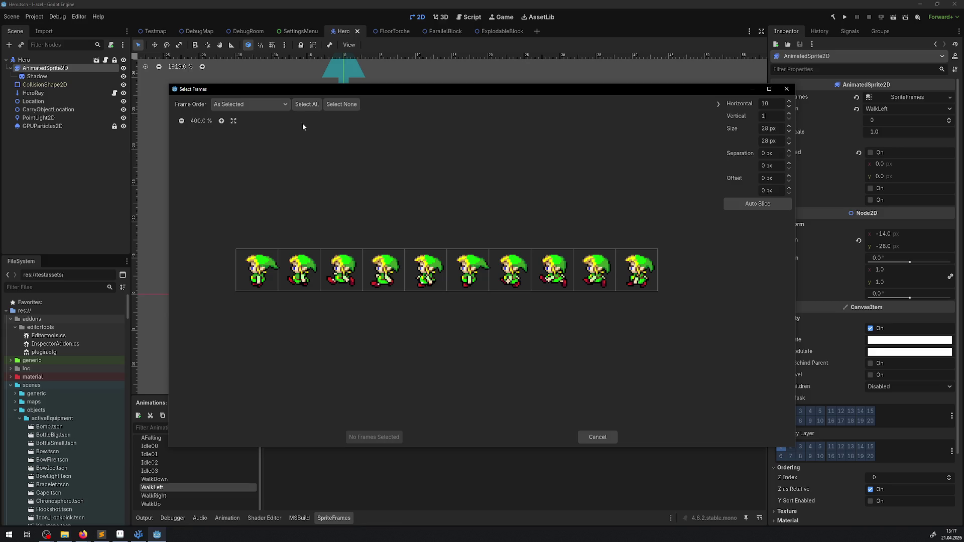
click(303, 105)
click(372, 437)
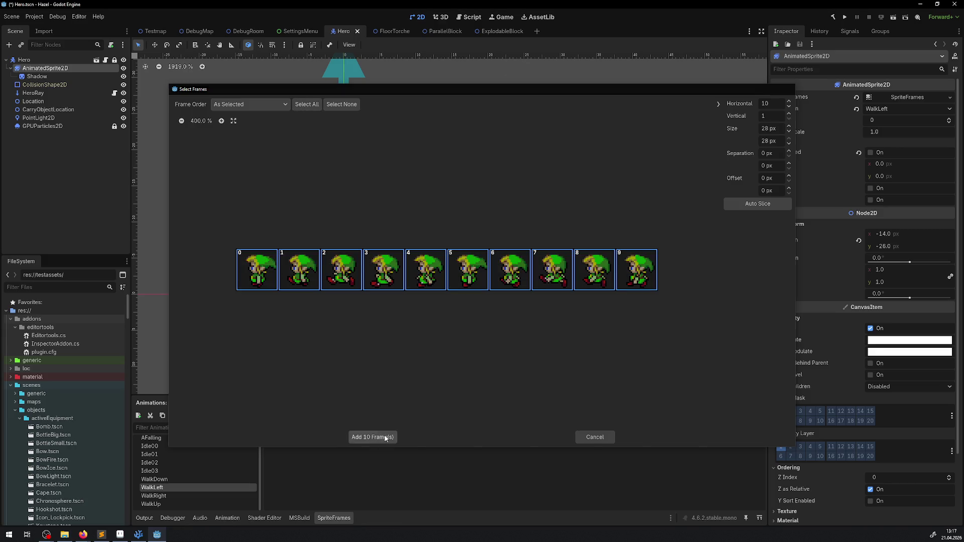
click(317, 416)
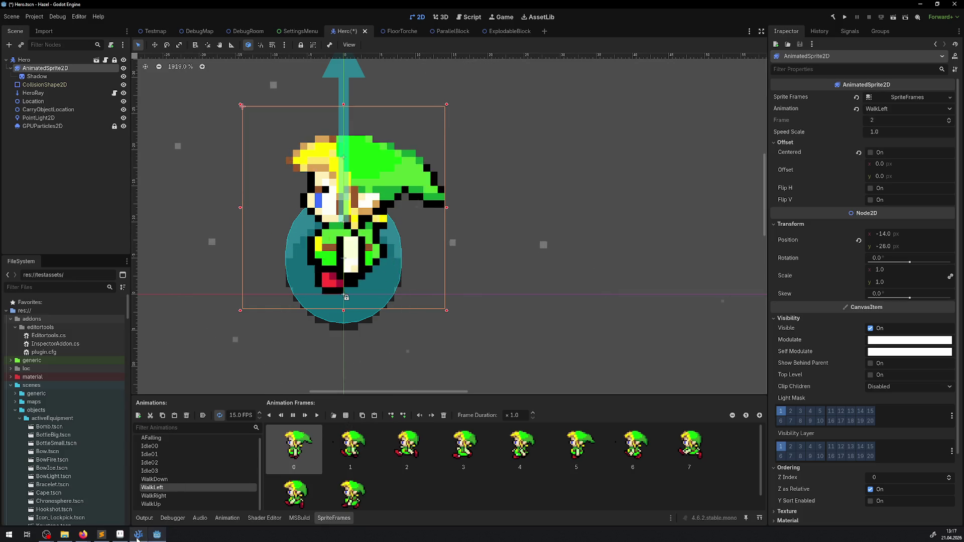
Retouch HeroWalkSide.png pixels with the Pencil, save it, and return to Godot
key(alt+Tab)
scroll(427, 201, up, 4)
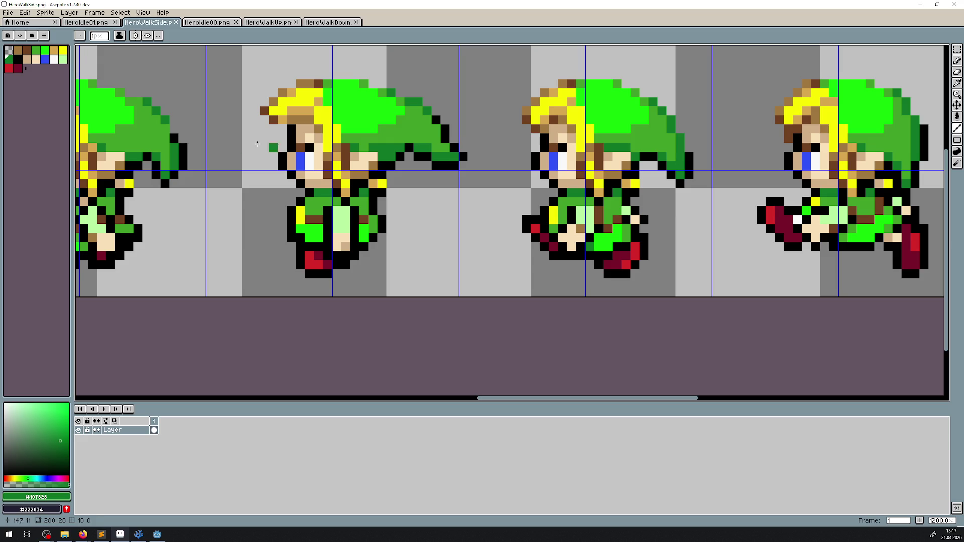
scroll(181, 150, down, 5)
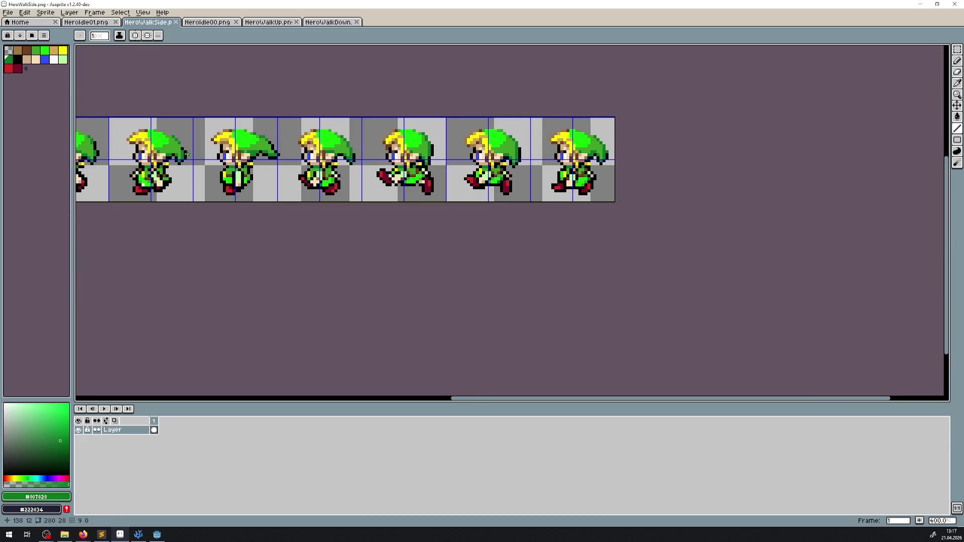
scroll(326, 136, up, 5)
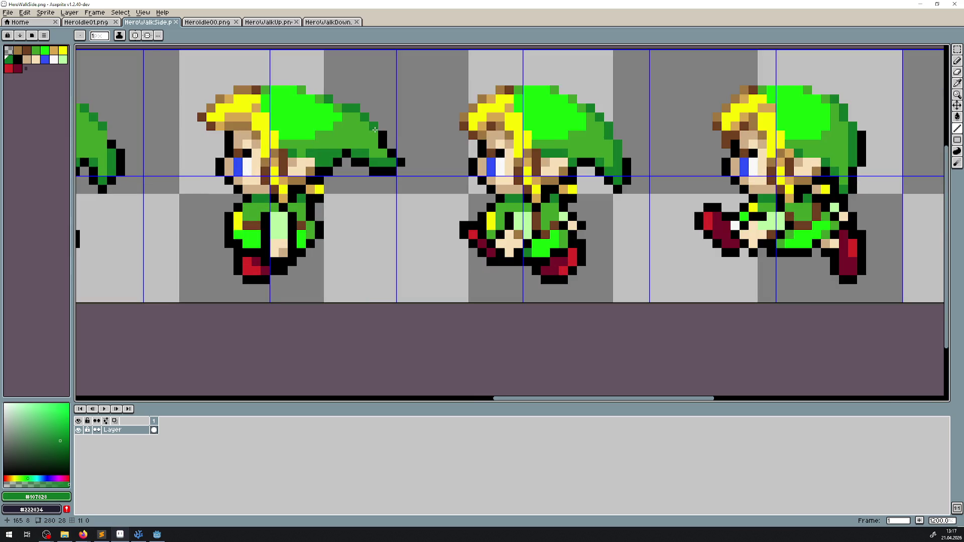
key(b)
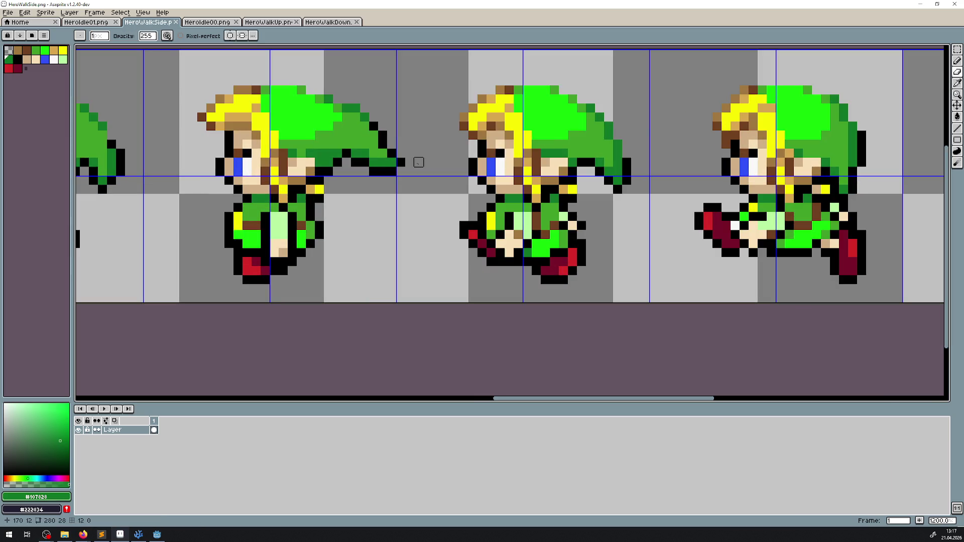
scroll(455, 171, down, 6)
scroll(502, 151, left, 5)
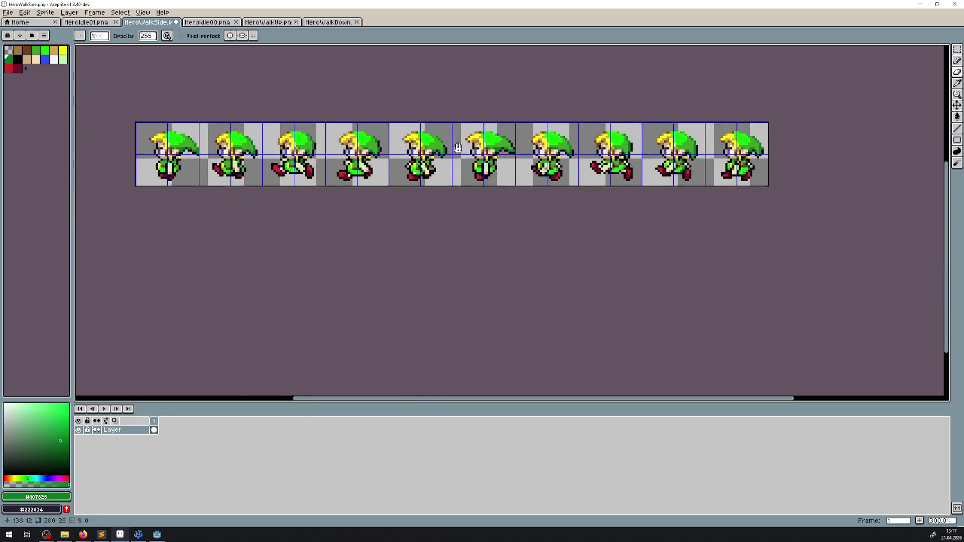
key(ctrl+s)
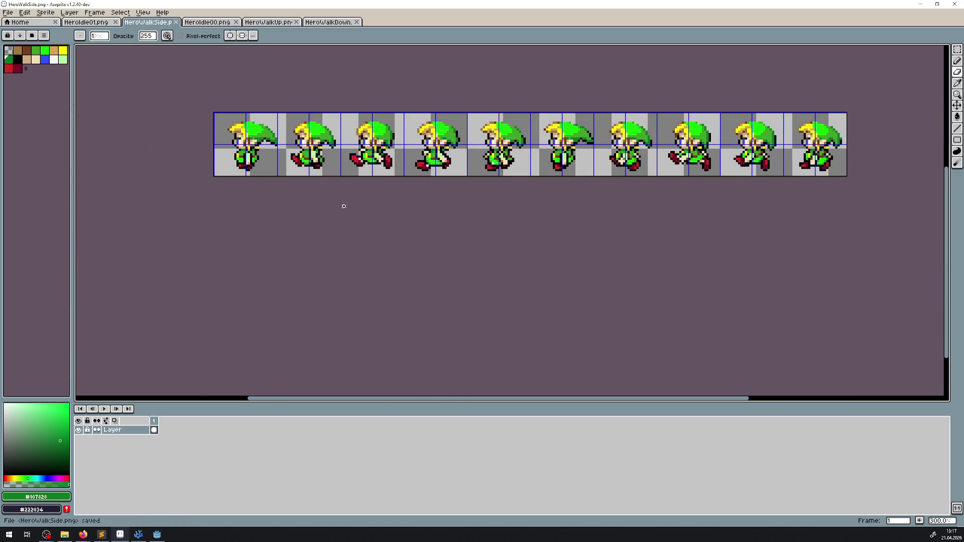
click(138, 534)
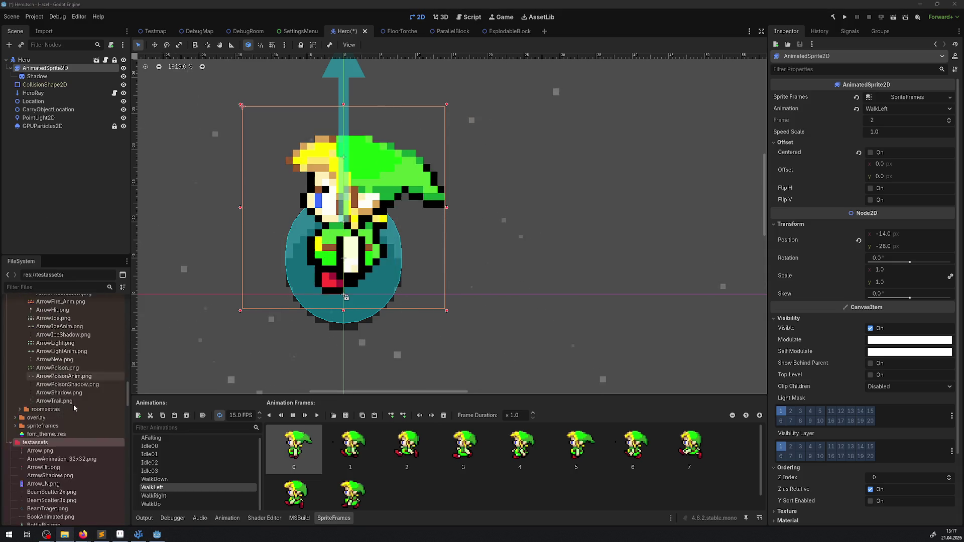
Select the WalkRight animation and clear all its existing frames
scroll(73, 405, down, 5)
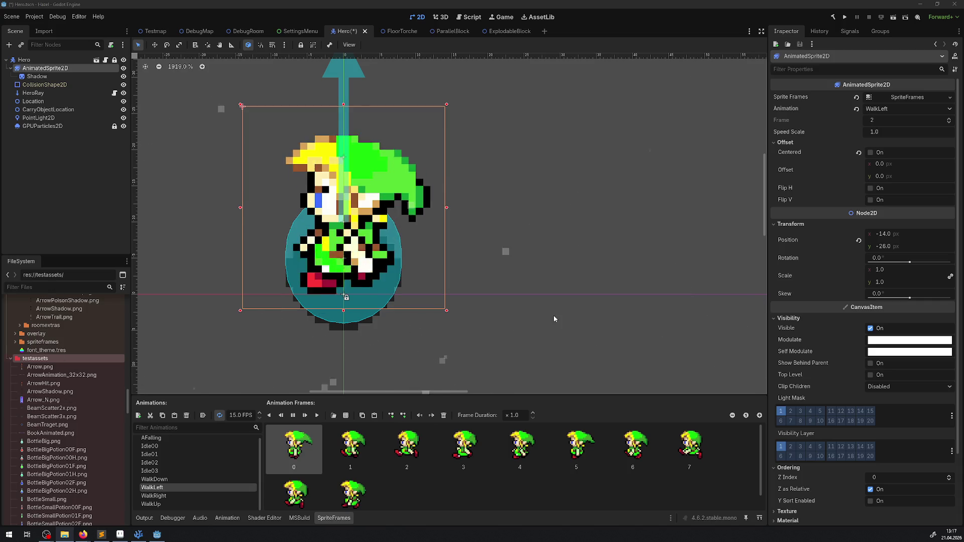
click(150, 455)
click(159, 488)
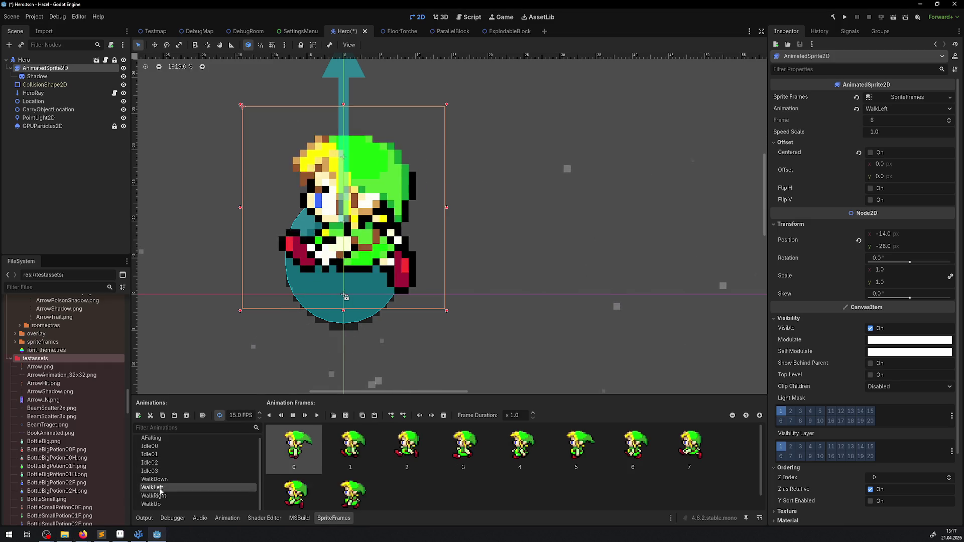
click(159, 495)
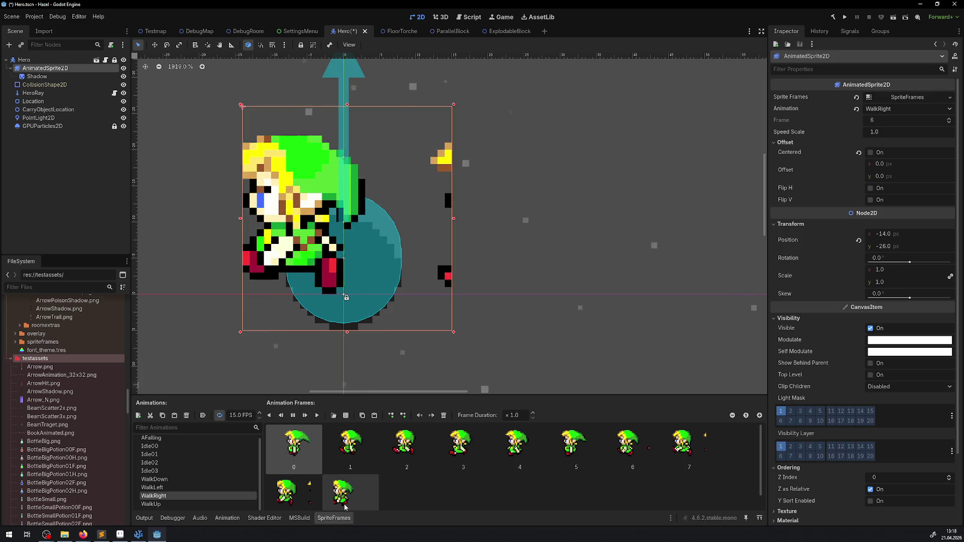
click(363, 416)
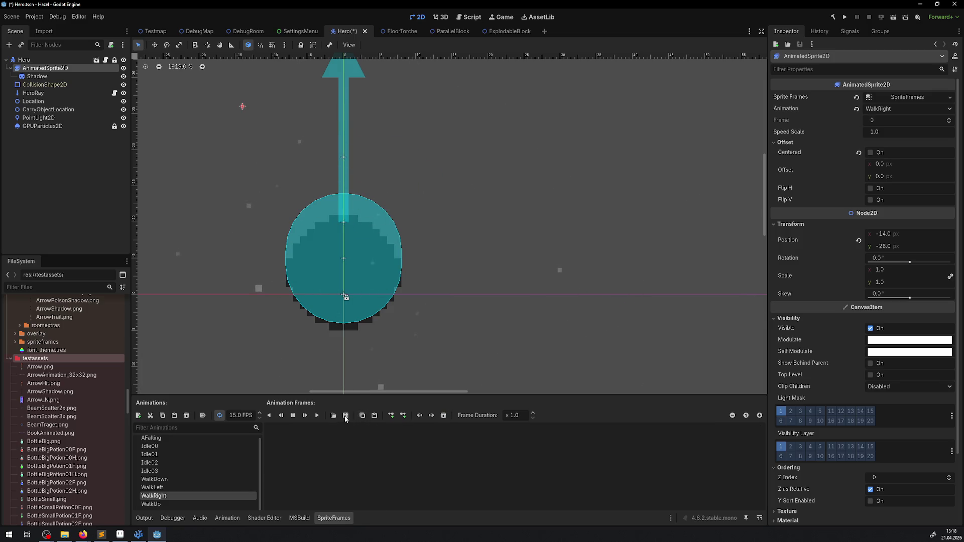
Refill WalkRight with all 10 side-walk sheet frames and save the Hero scene
click(346, 416)
double_click(402, 188)
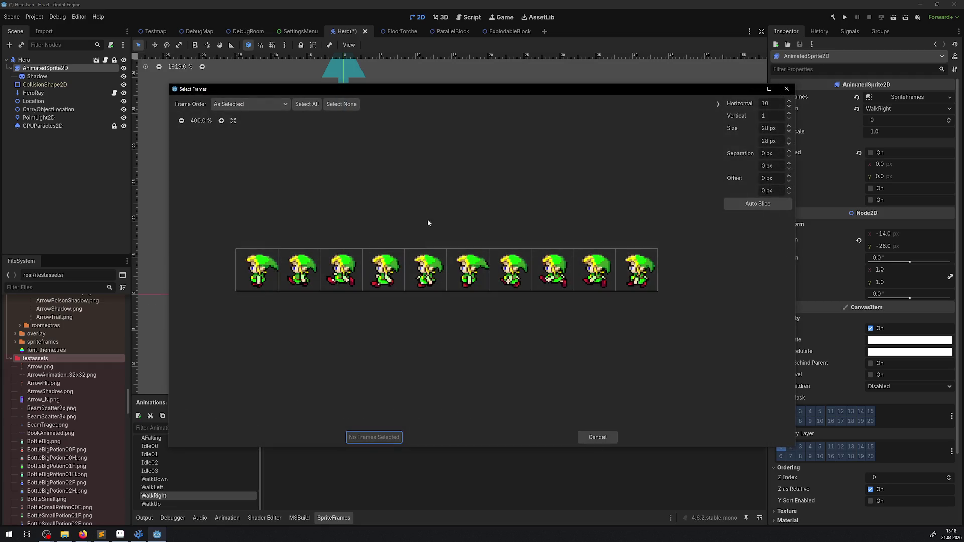
click(307, 104)
click(374, 437)
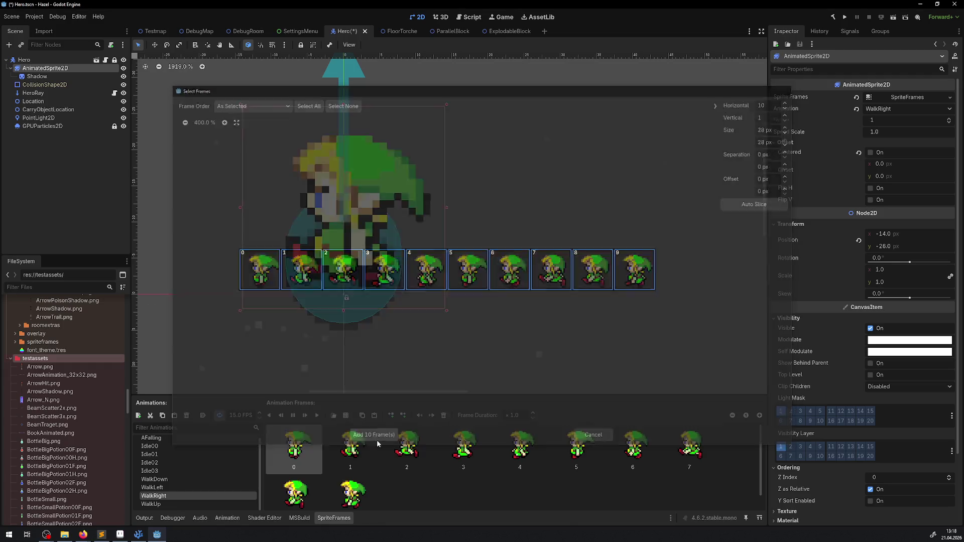
key(ctrl+s)
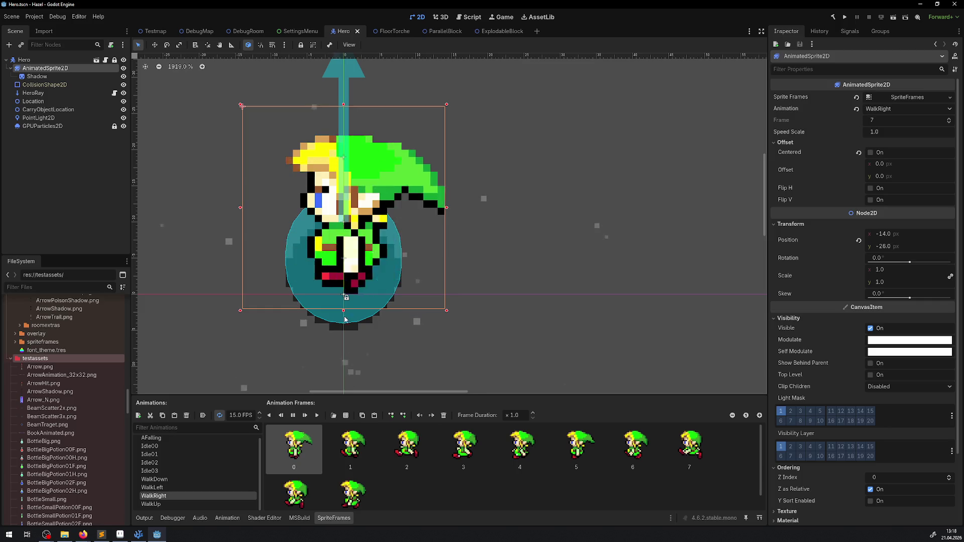
scroll(201, 462, up, 1)
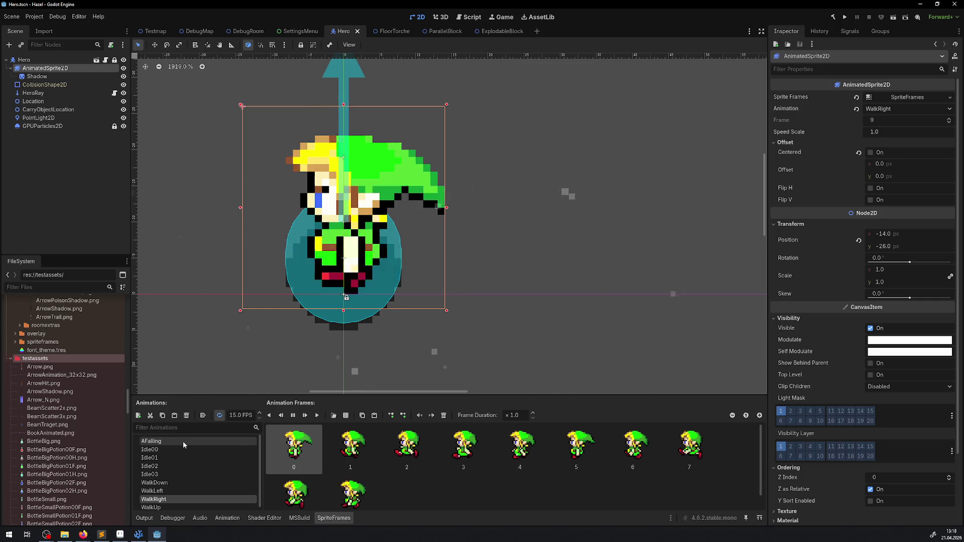
Run the game and enlarge its view by hiding the docks and collapsing Output
click(846, 18)
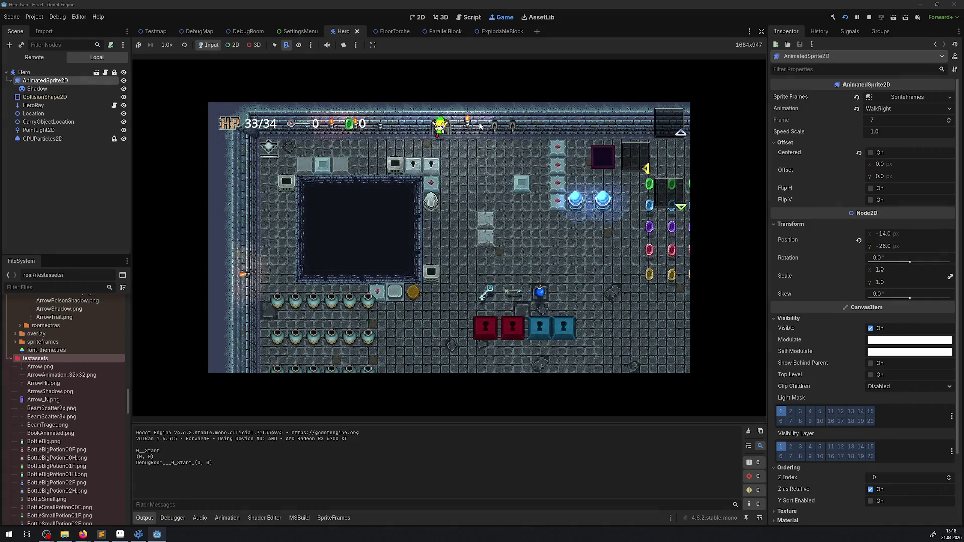
click(762, 31)
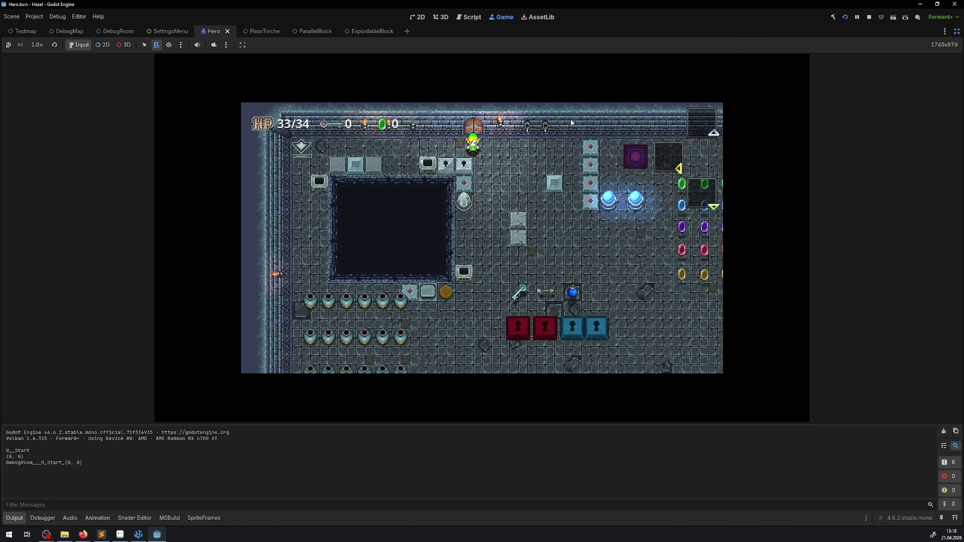
click(13, 520)
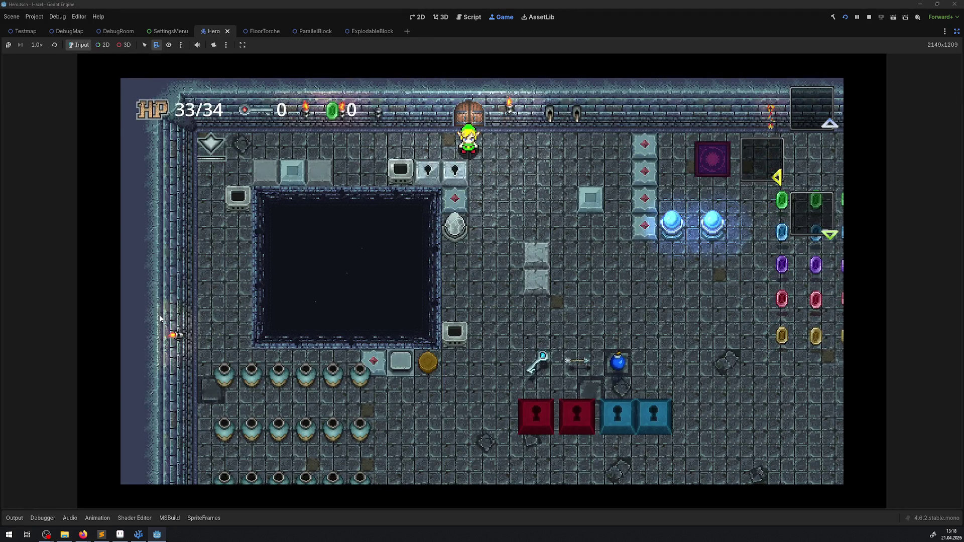
Walk the hero around the room, picking up the key and heading toward the pit
key(Up)
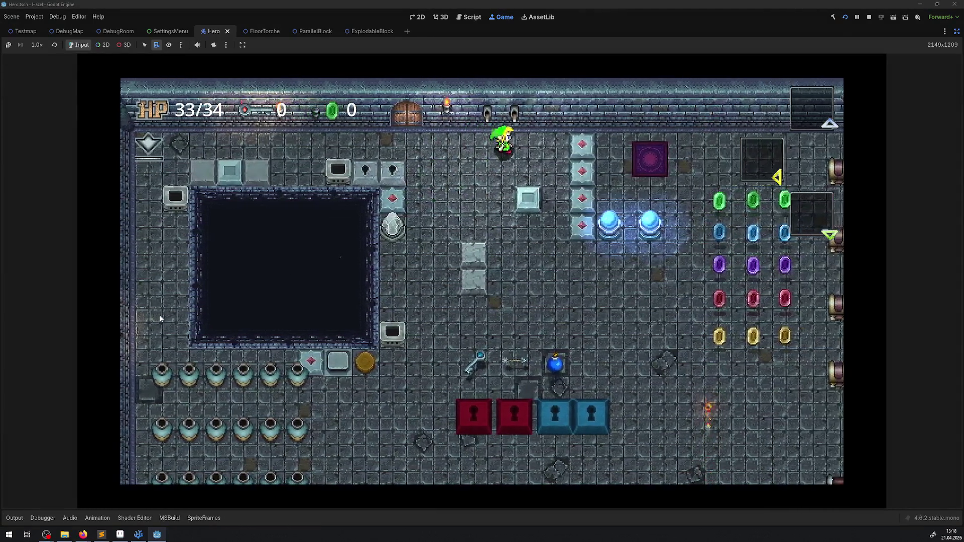
key(Down)
key(Right)
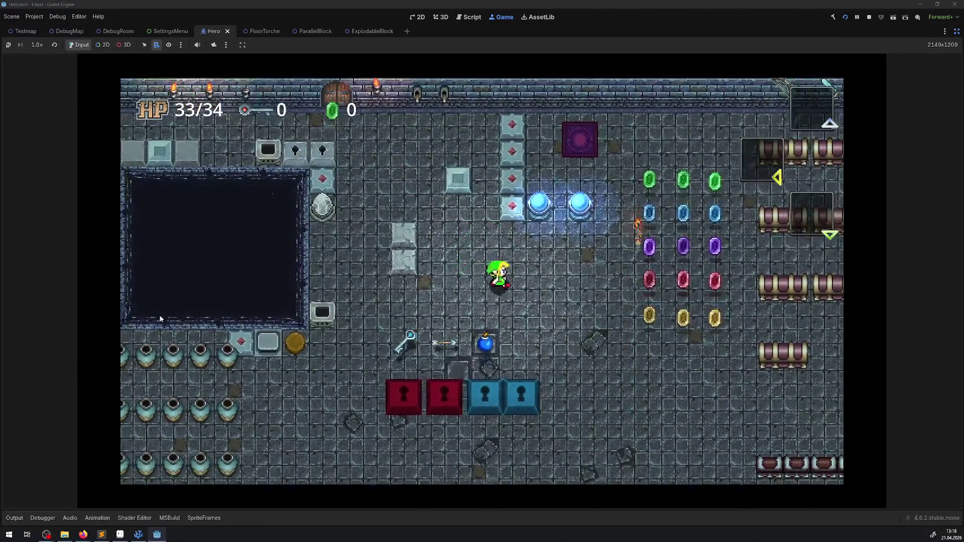
key(Left)
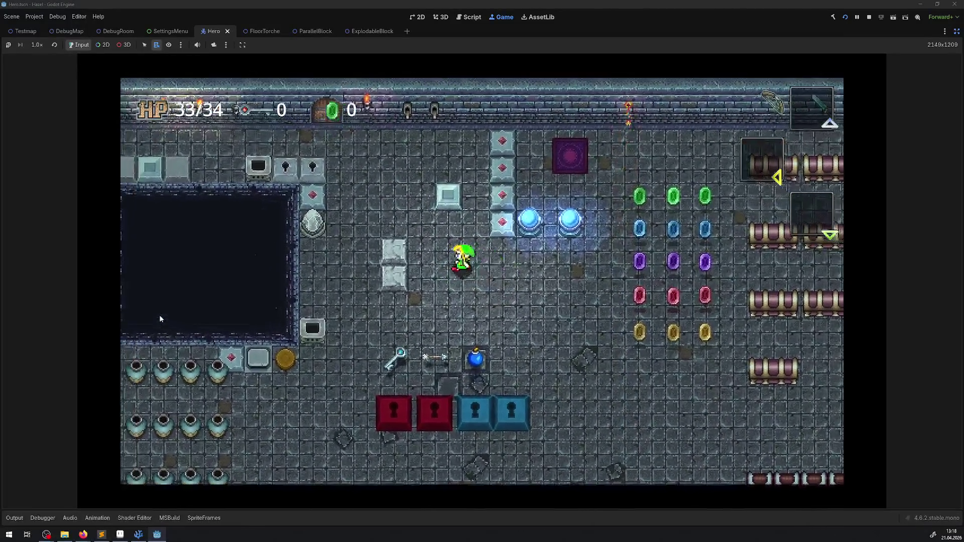
key(Up)
key(Down)
key(Left)
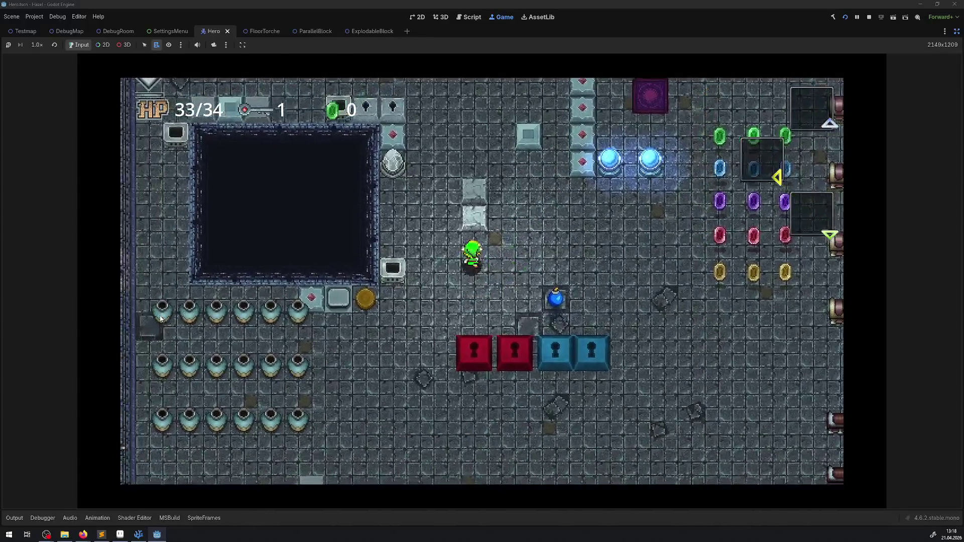
key(Up)
key(Right)
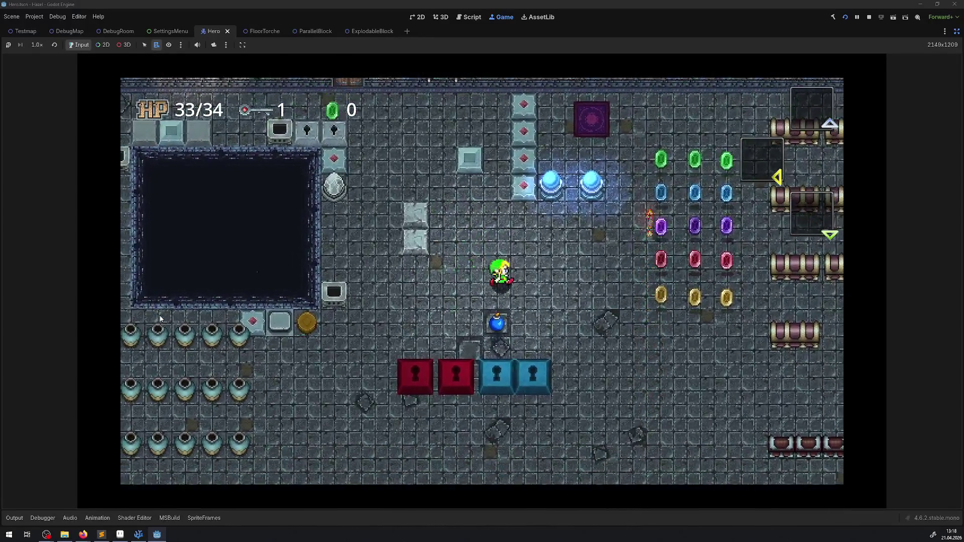
key(Up)
key(Left)
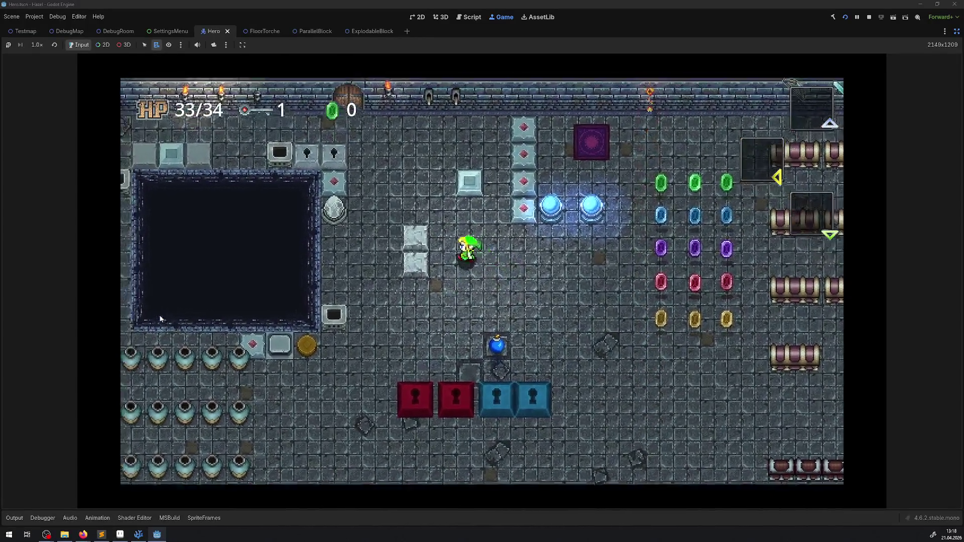
key(Up)
key(Left)
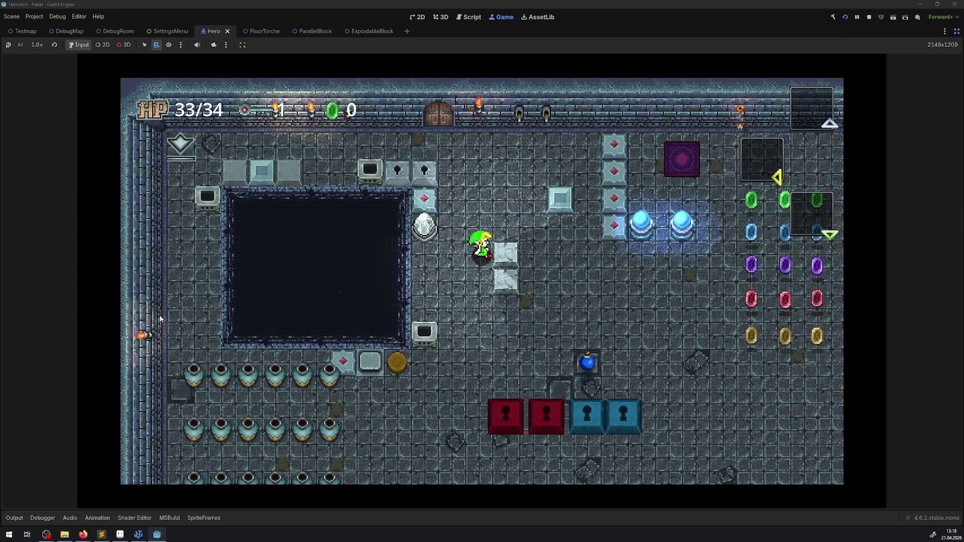
Walk the hero past the red-diamond blocks, around the pit, and diagonally across the room
key(Up)
key(Right)
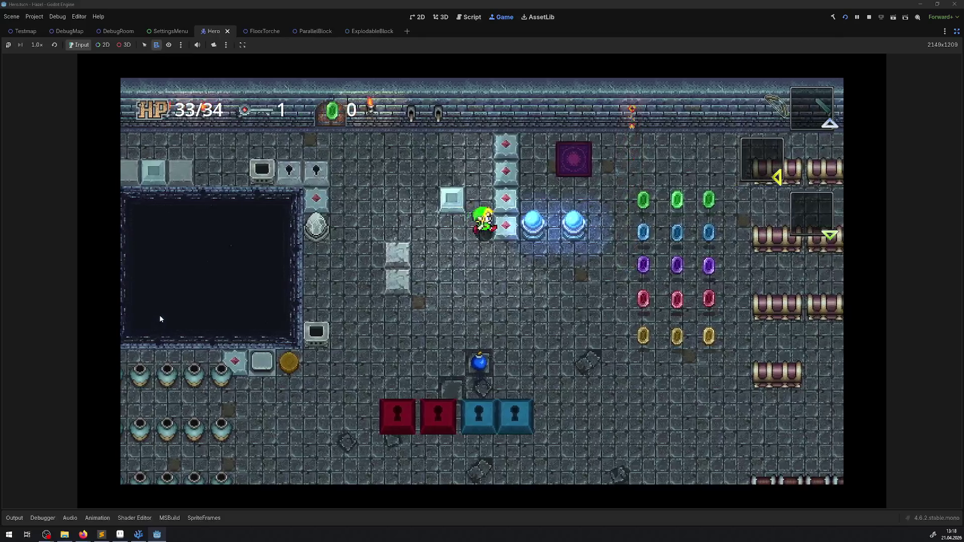
key(Up)
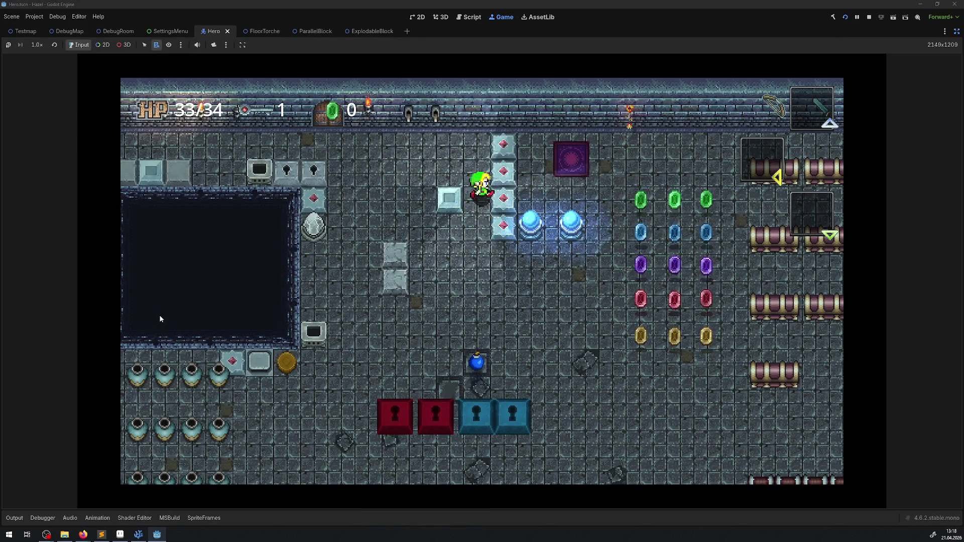
key(Left)
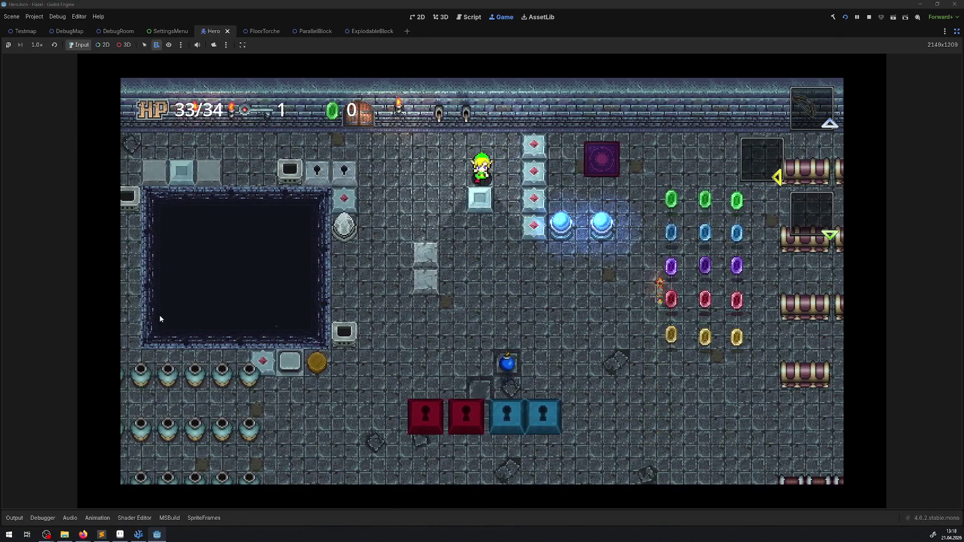
key(Left)
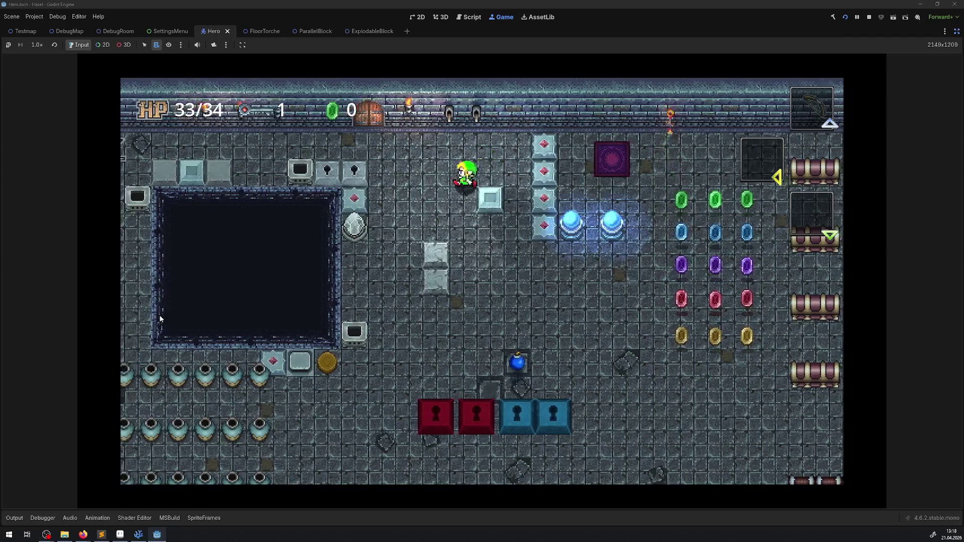
key(Down)
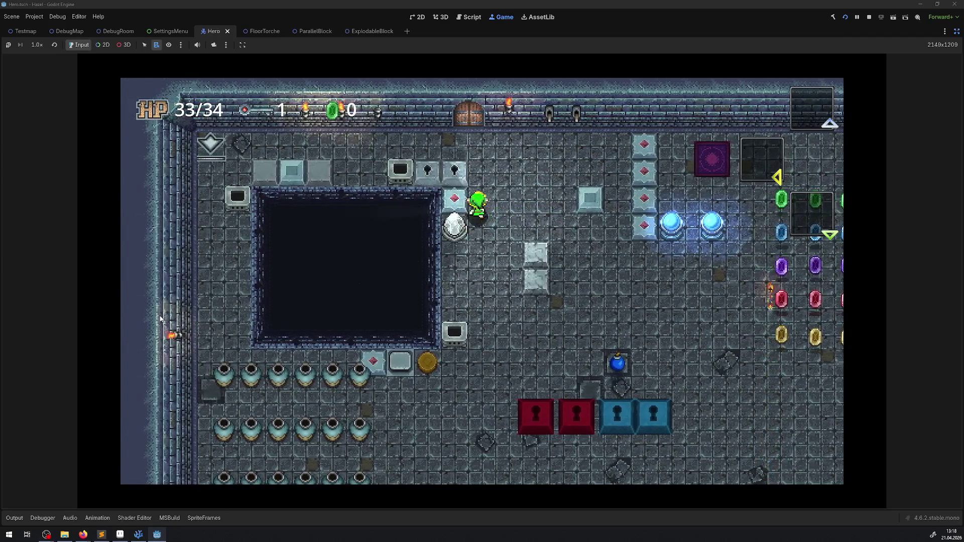
key(Up)
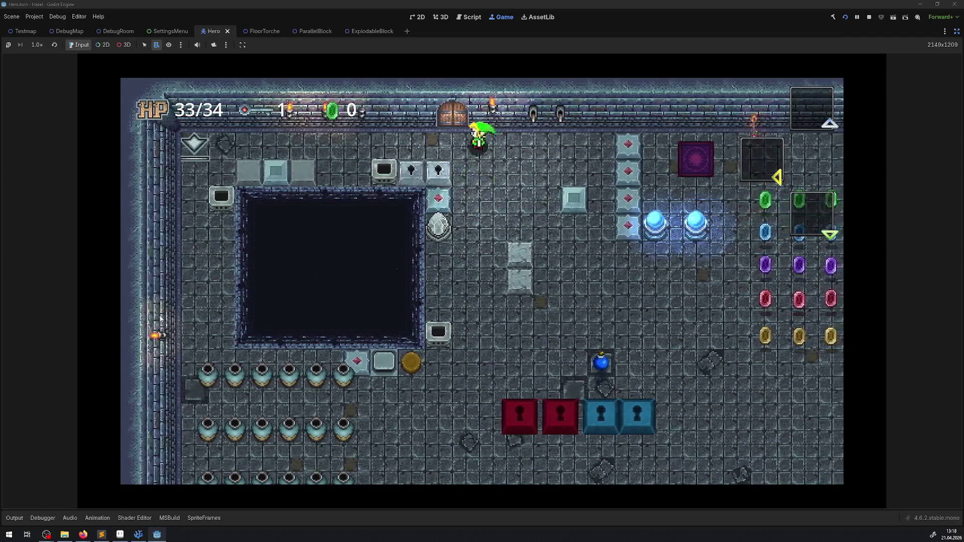
key(Left)
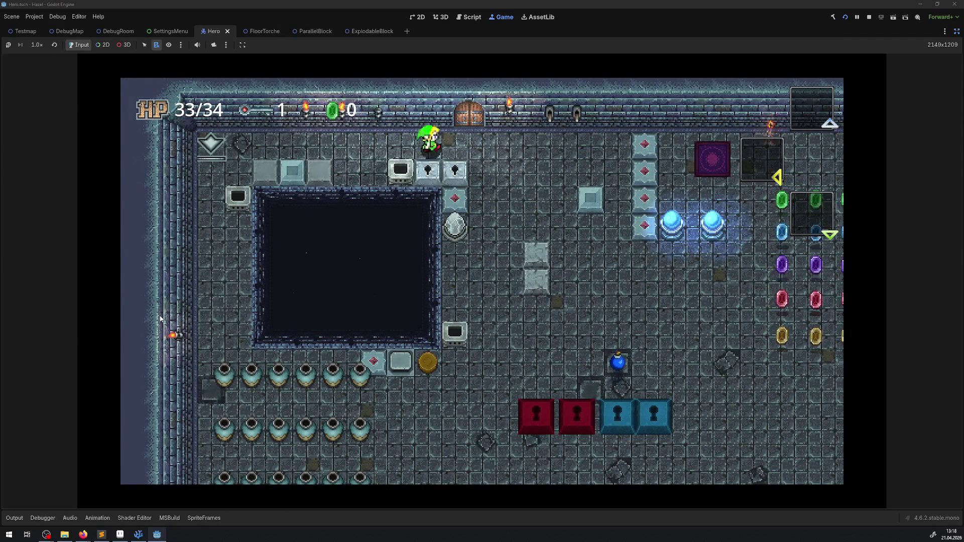
key(Right)
key(Down)
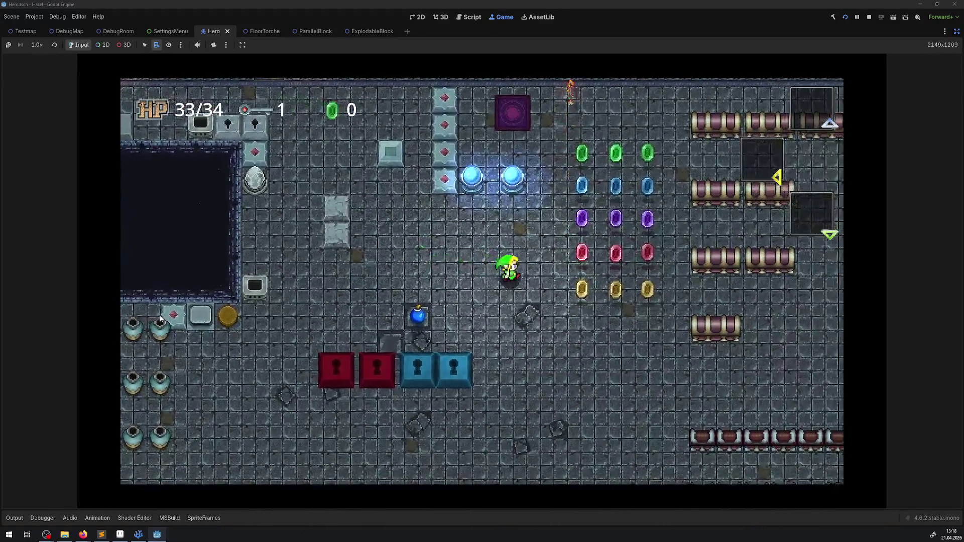
Collect the rupee rows, then walk the hero up beside the stone blocks
key(Right)
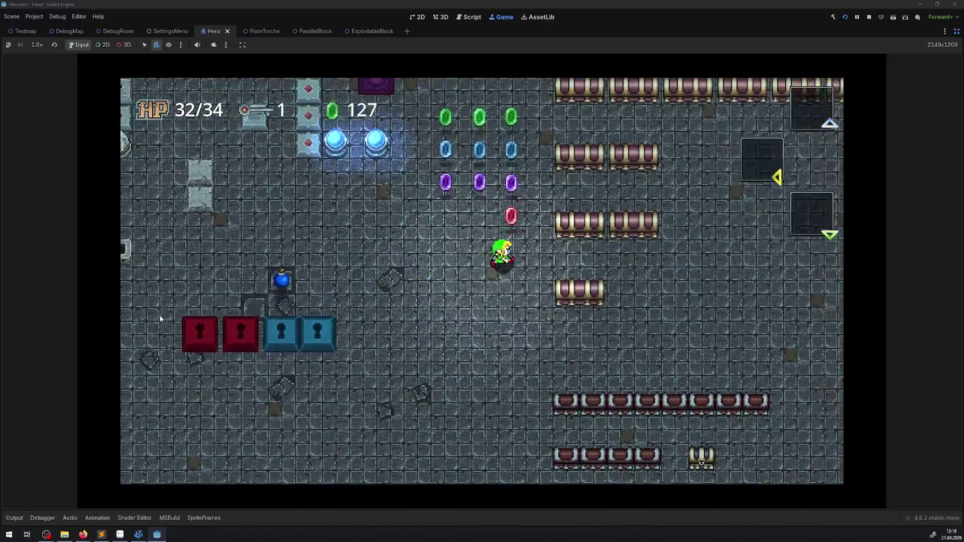
key(Right)
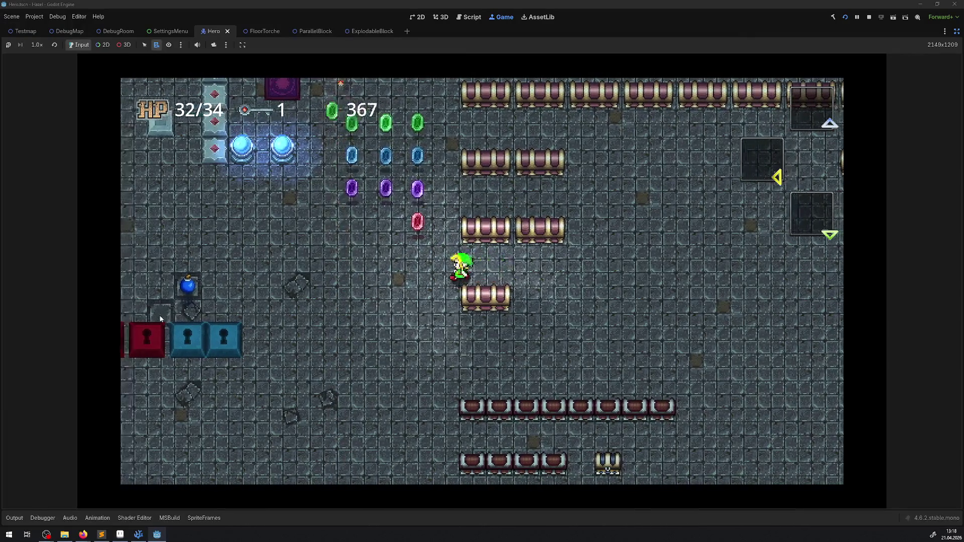
key(Left)
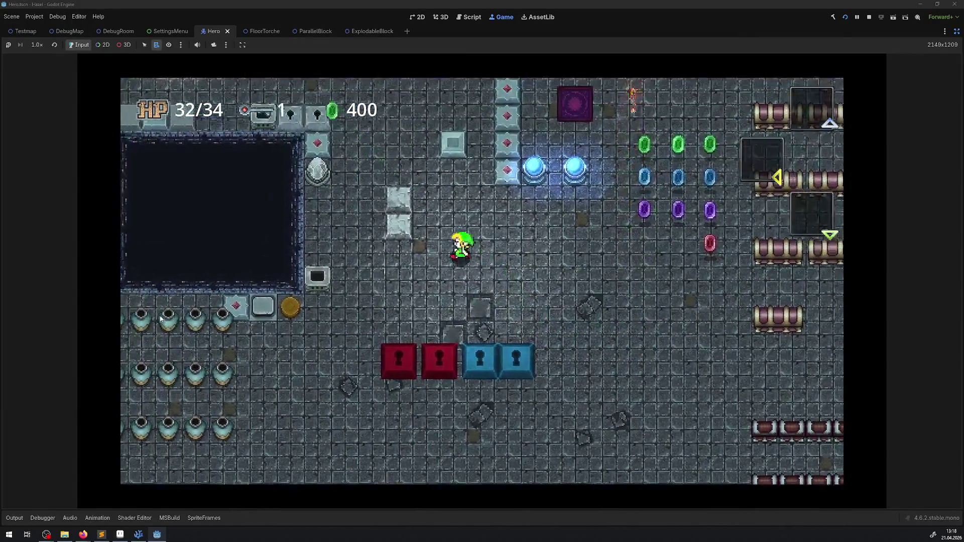
key(Left)
key(Up)
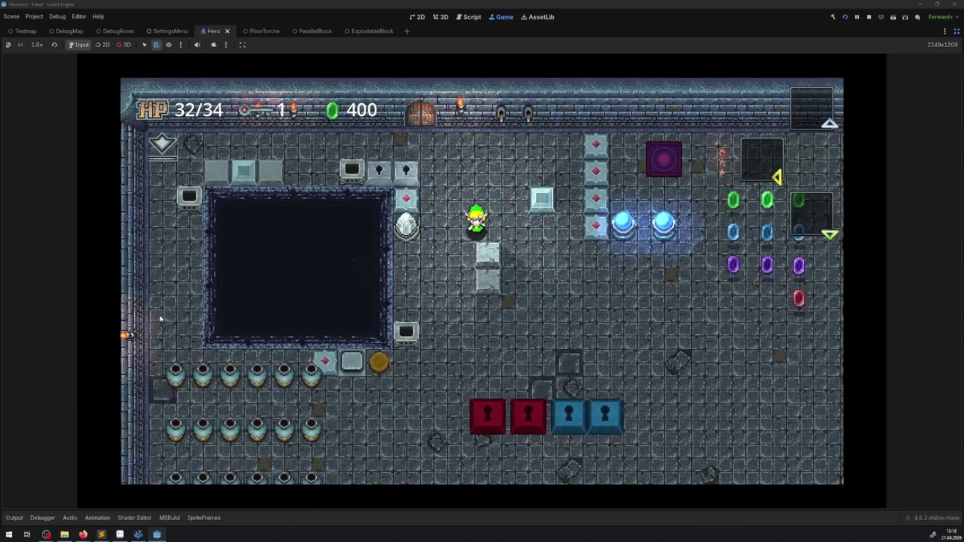
key(Right)
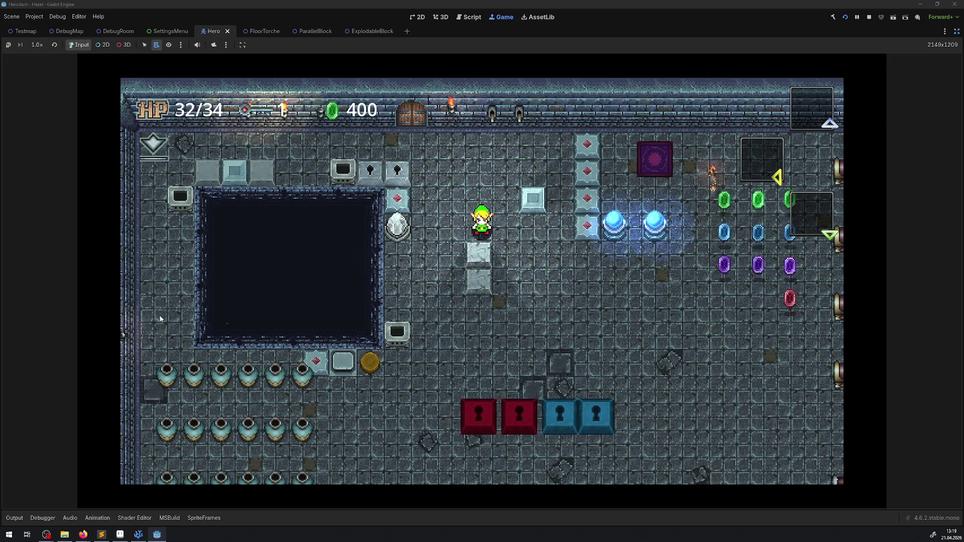
key(Right)
key(Down)
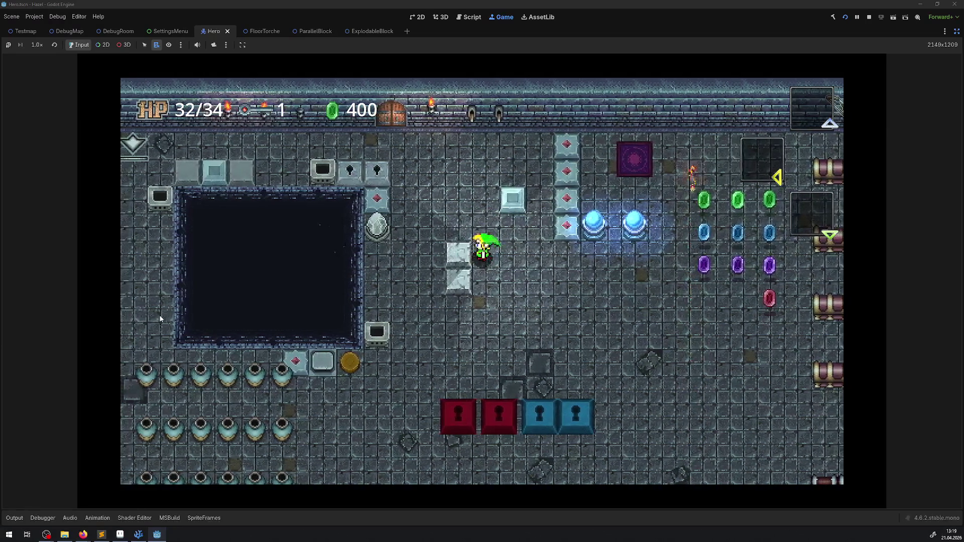
key(Left)
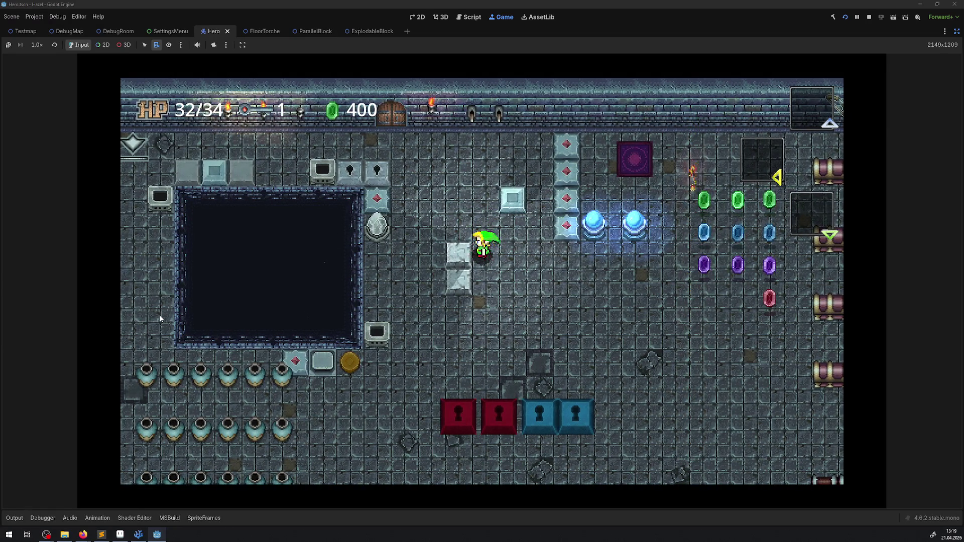
key(Up)
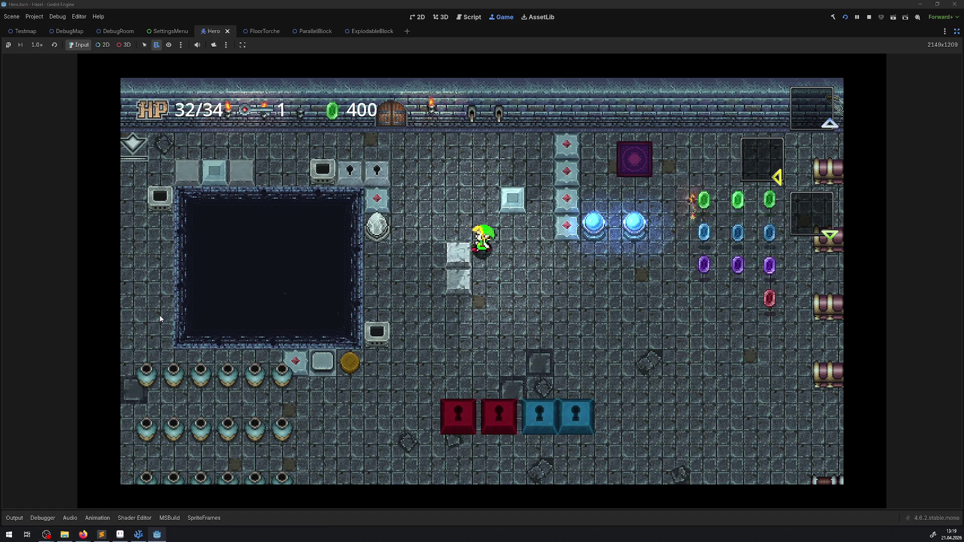
key(Left)
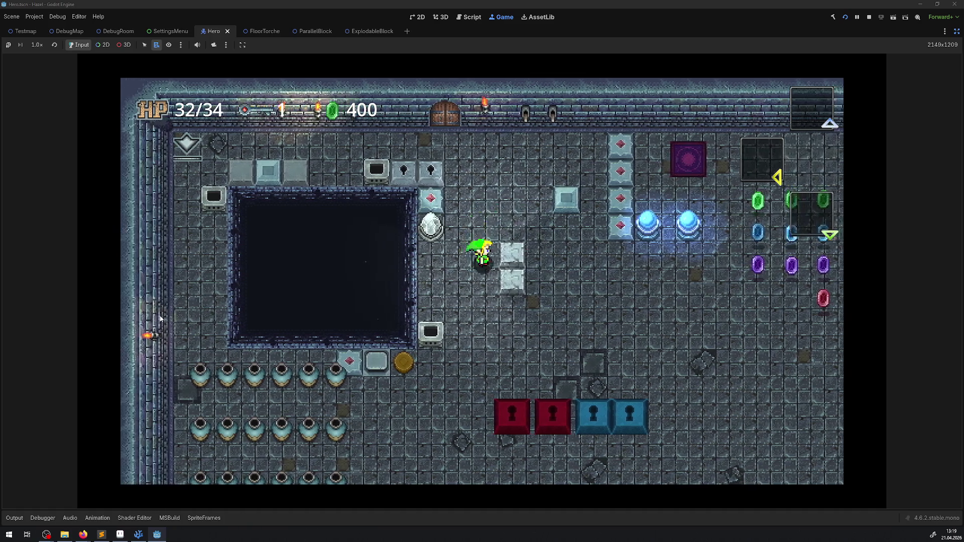
key(Up)
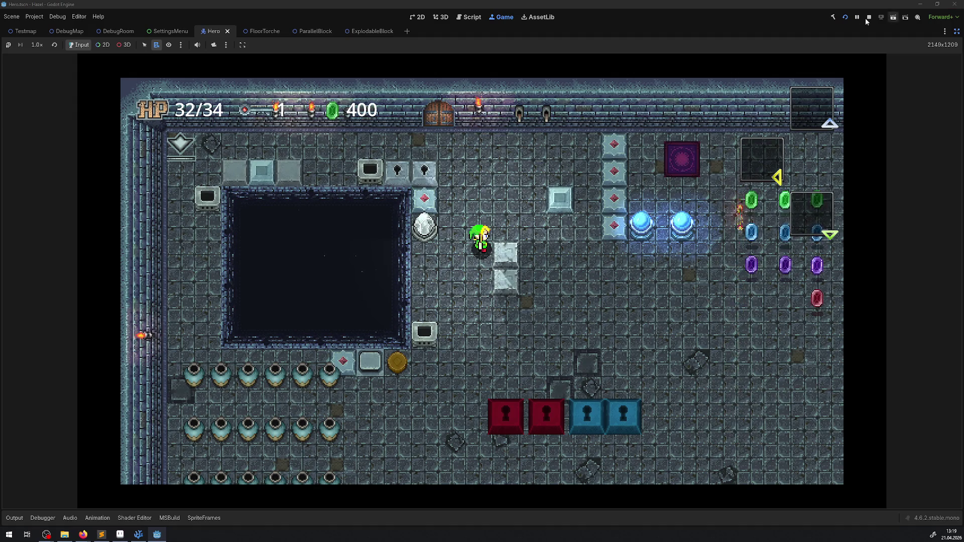
Stop the game, restore the docks, and flip the hero sprite horizontally
key(F8)
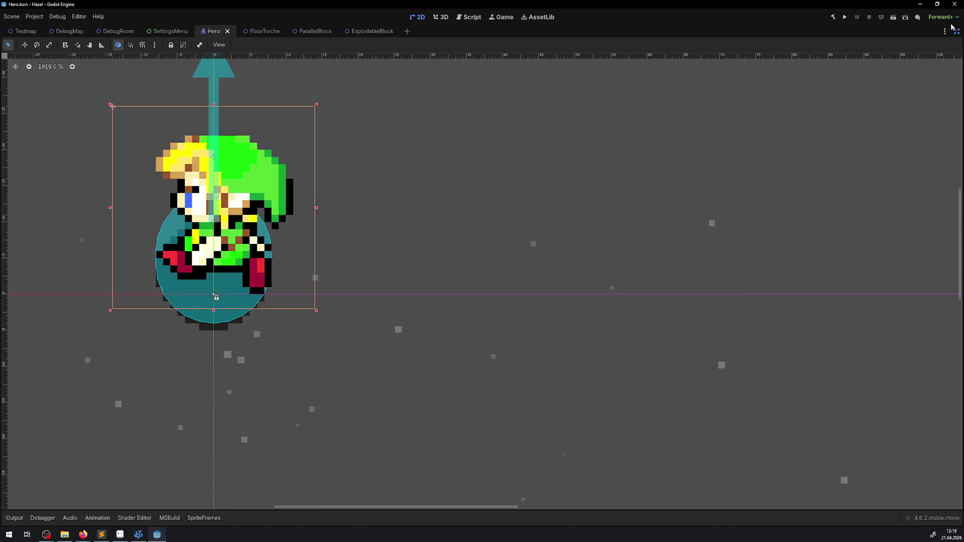
key(ctrl+shift+F11)
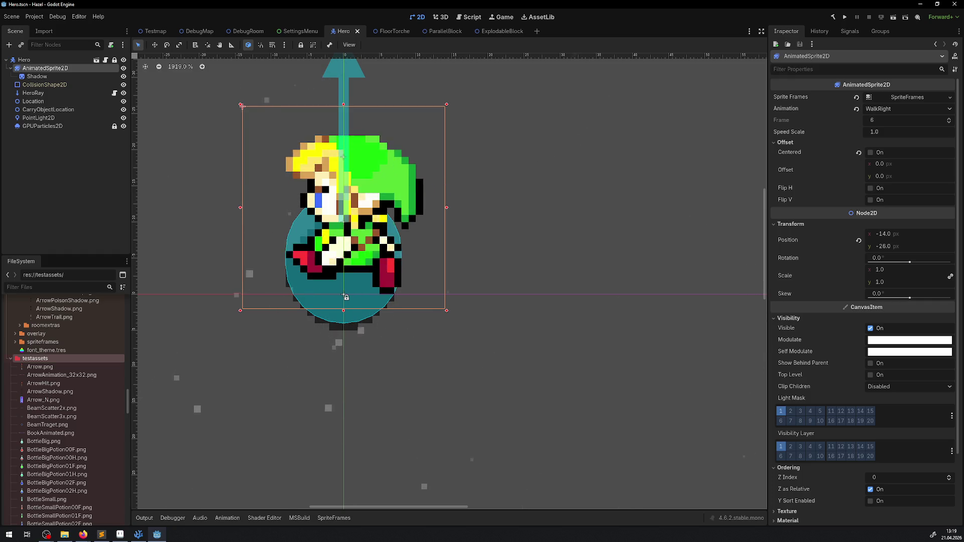
click(871, 189)
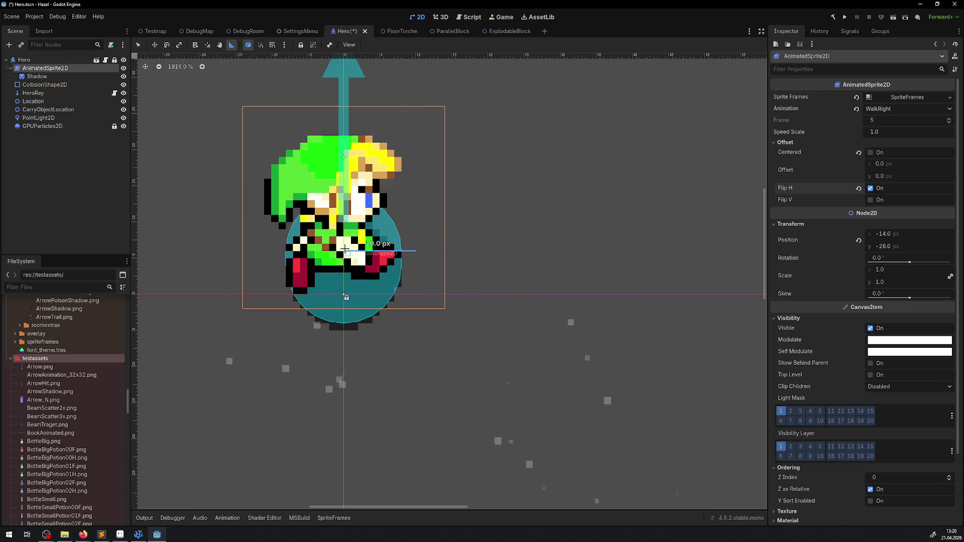
Measure a distance on the hero sprite, then show its five-frame Idle00 animation in SpriteFrames
drag(344, 248, 385, 262)
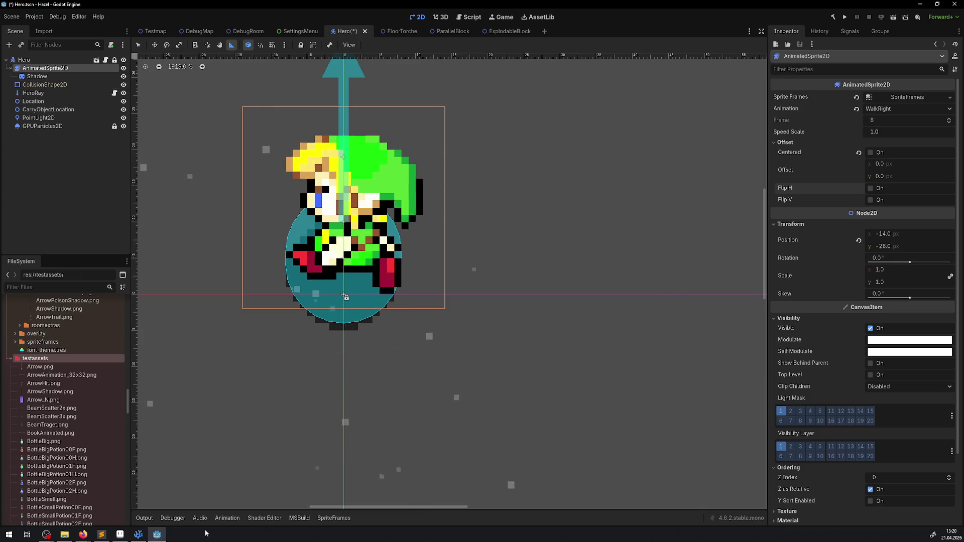
click(338, 519)
click(167, 448)
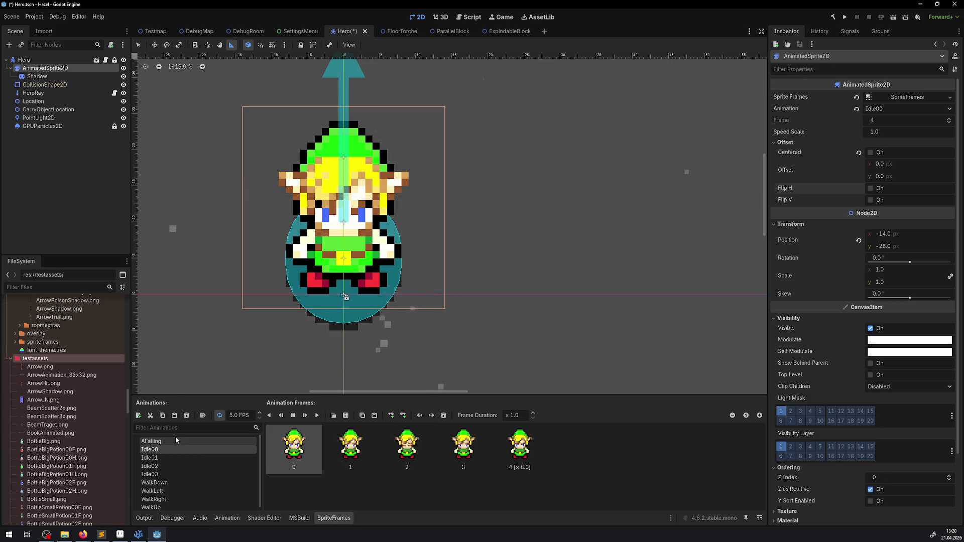
Zoom out and recentre the Hero canvas, then switch to the DebugRoom scene
scroll(521, 241, down, 4)
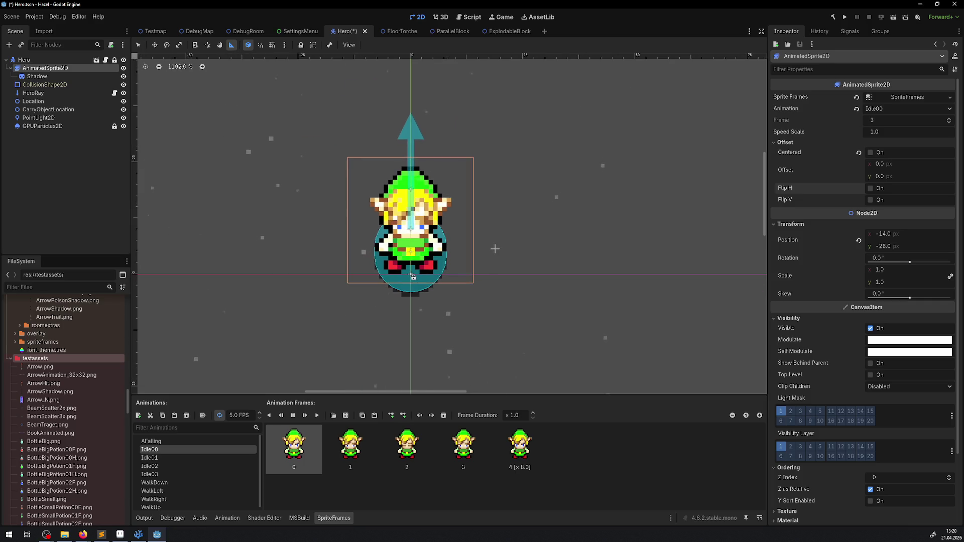
scroll(495, 249, down, 3)
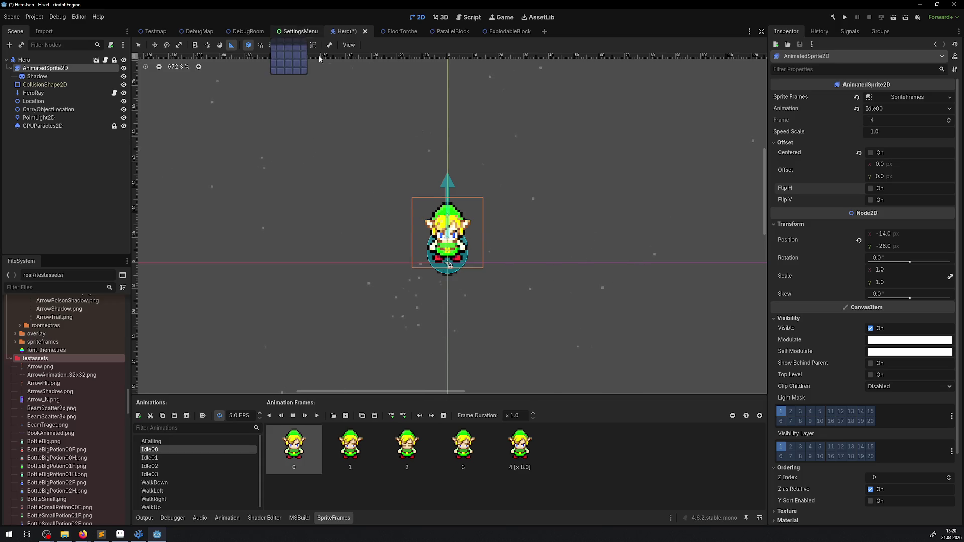
drag(340, 139, 230, 173)
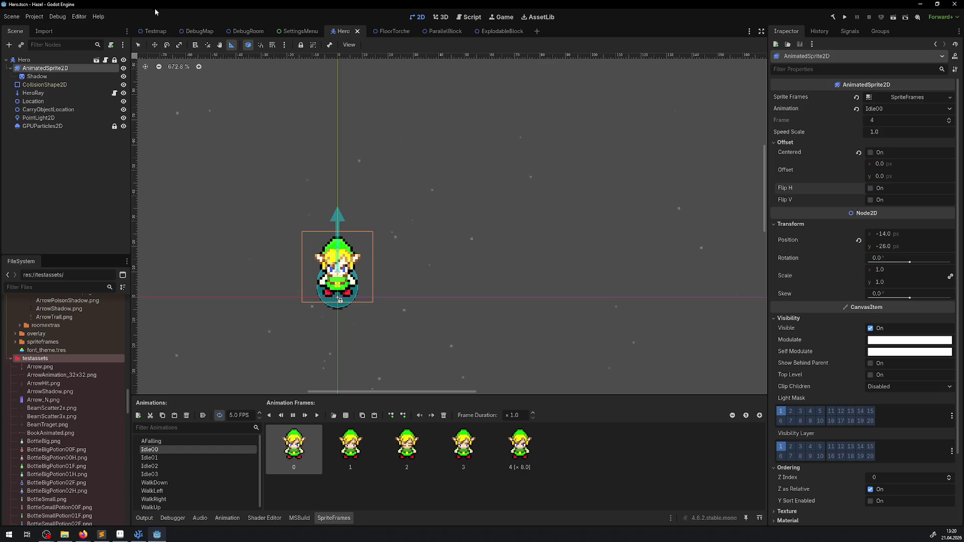
click(249, 31)
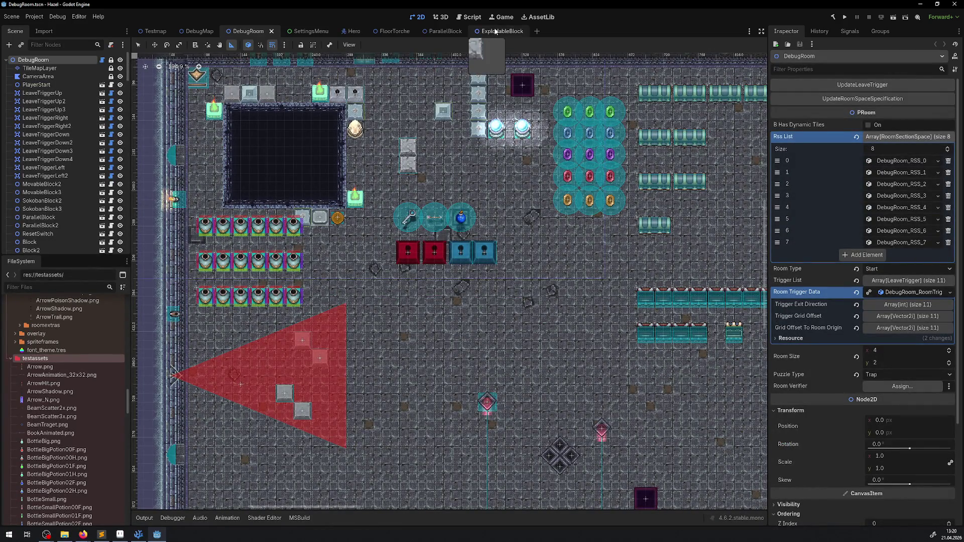
Run the DebugRoom and enlarge the game view by collapsing Output
click(846, 18)
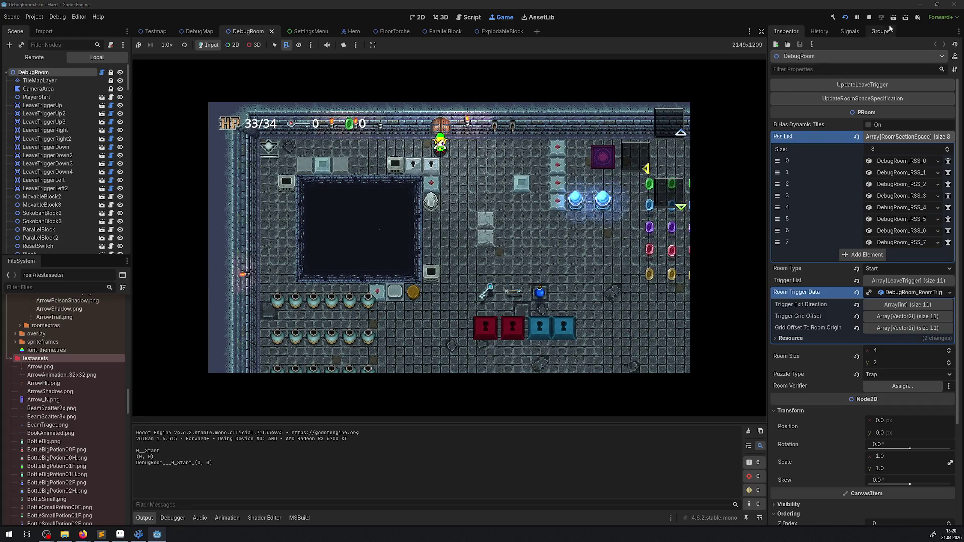
click(761, 32)
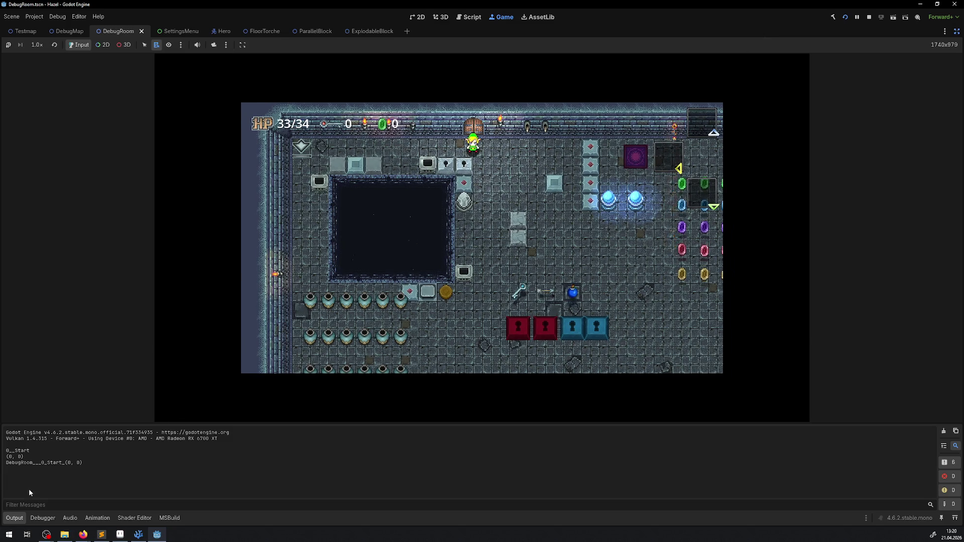
click(14, 517)
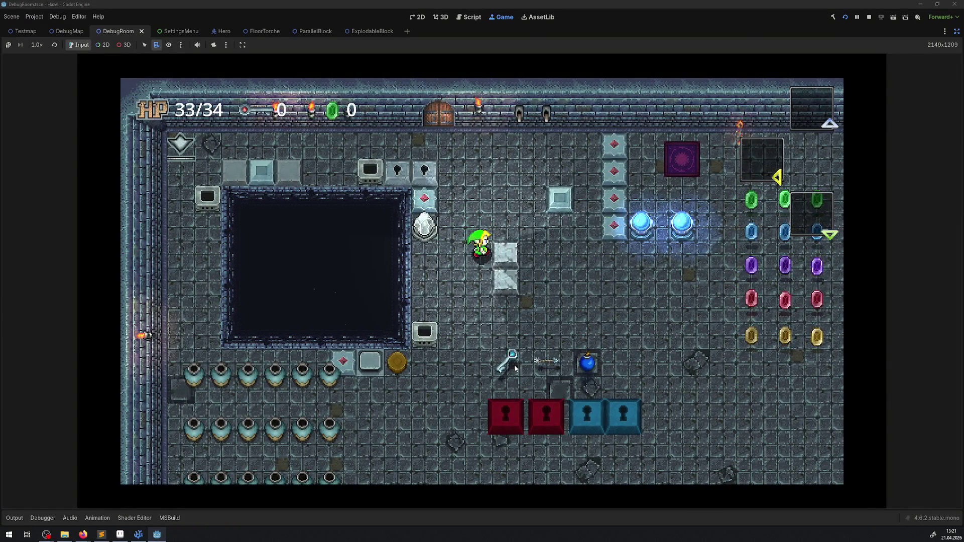
Walk the hero up beside the stone block, then stop the game with F8
key(Right)
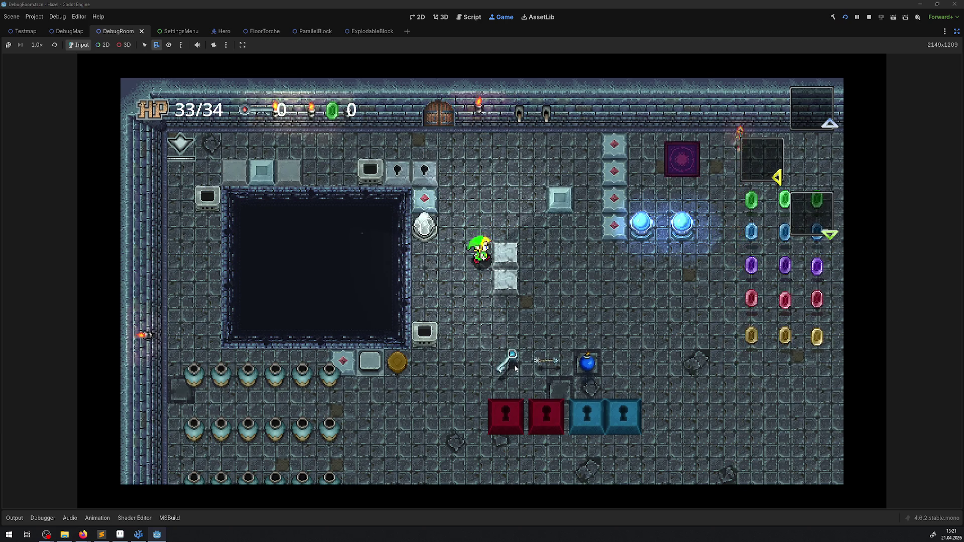
key(Up)
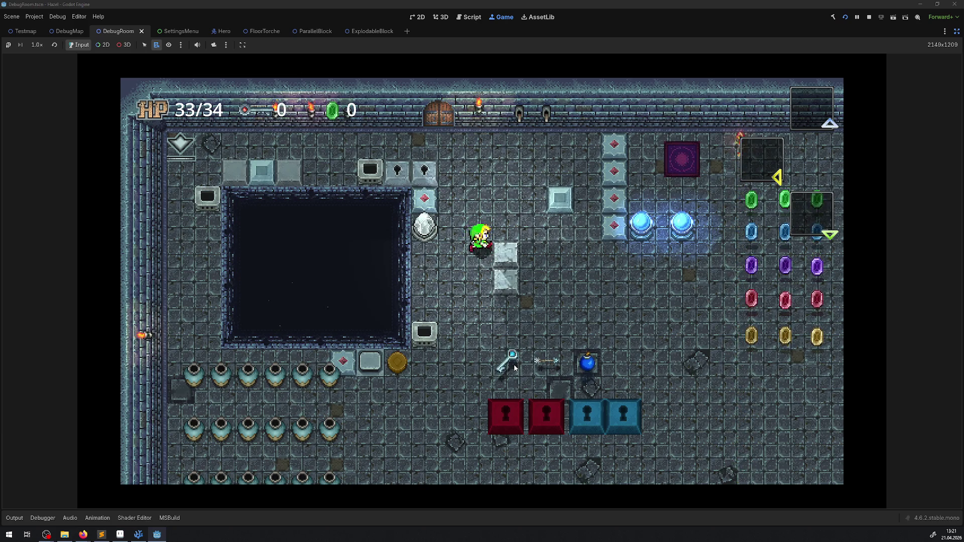
key(Left)
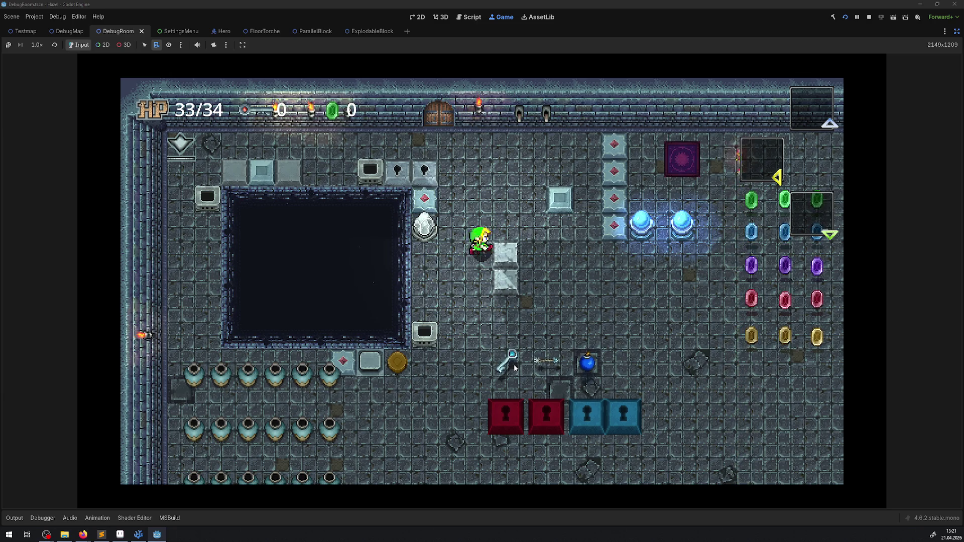
key(Right)
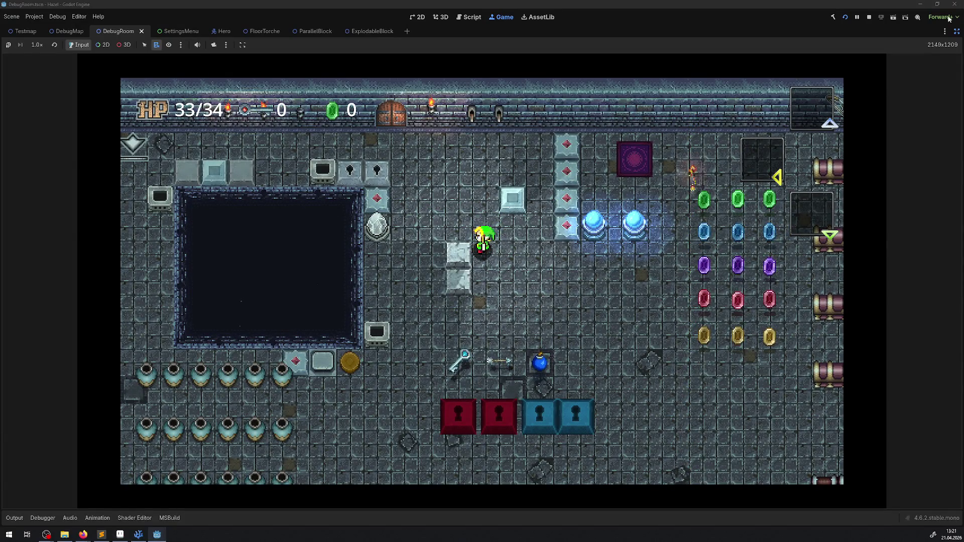
key(F8)
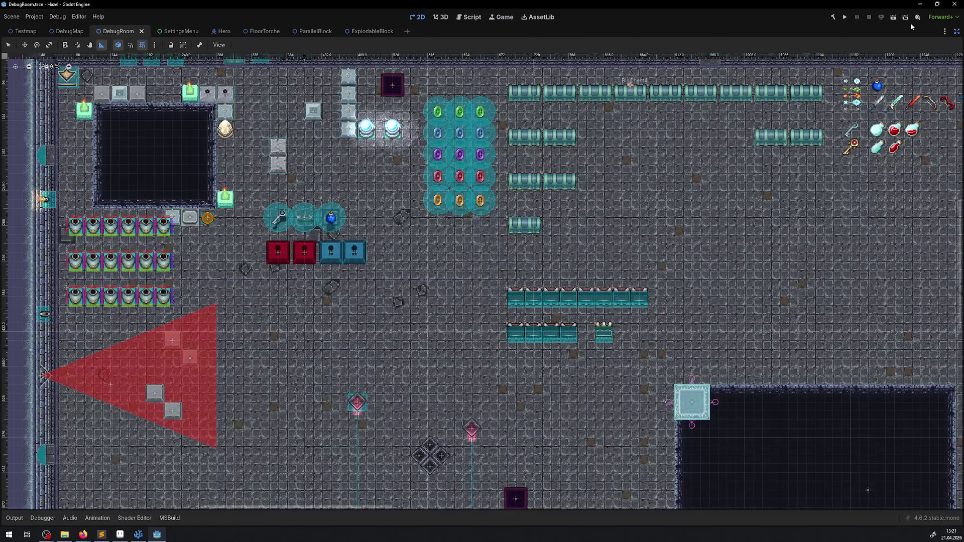
Resize ExplodableBlock's CollisionShape2D to 22×22 px, save, and bring up the game-embedding options
click(956, 32)
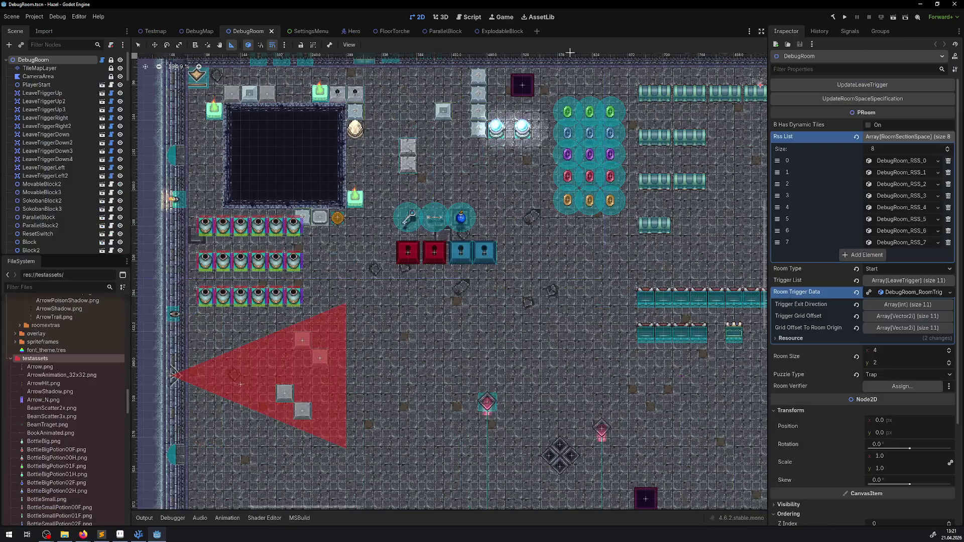
click(497, 33)
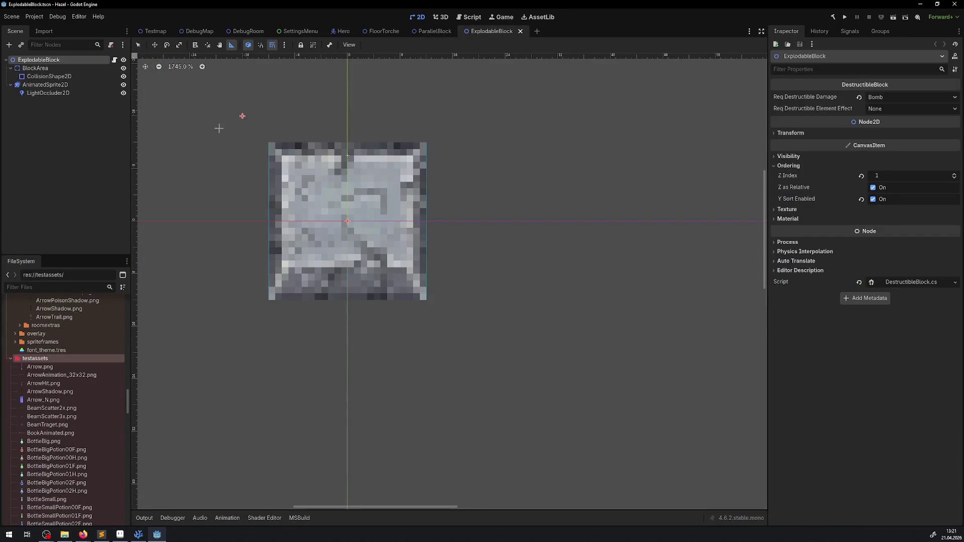
click(55, 79)
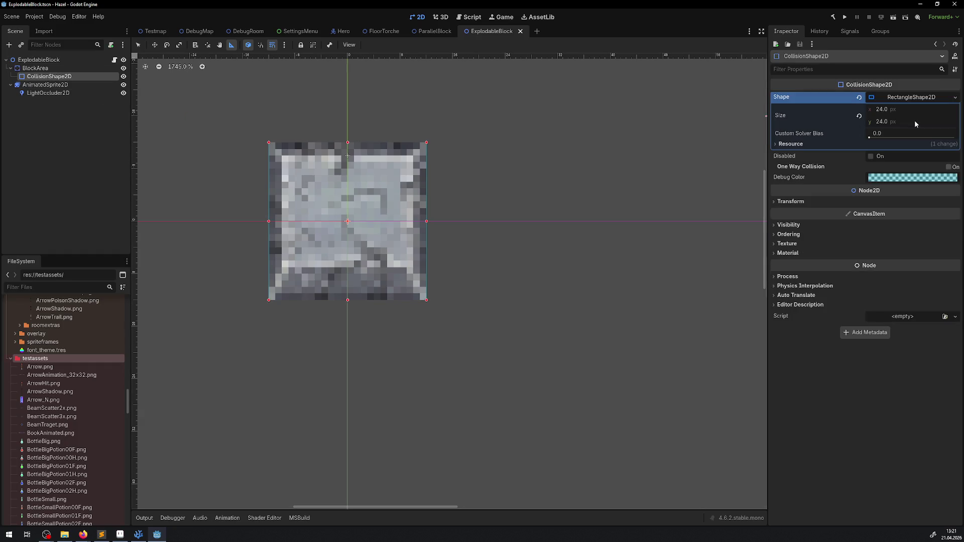
click(886, 111)
text(22)
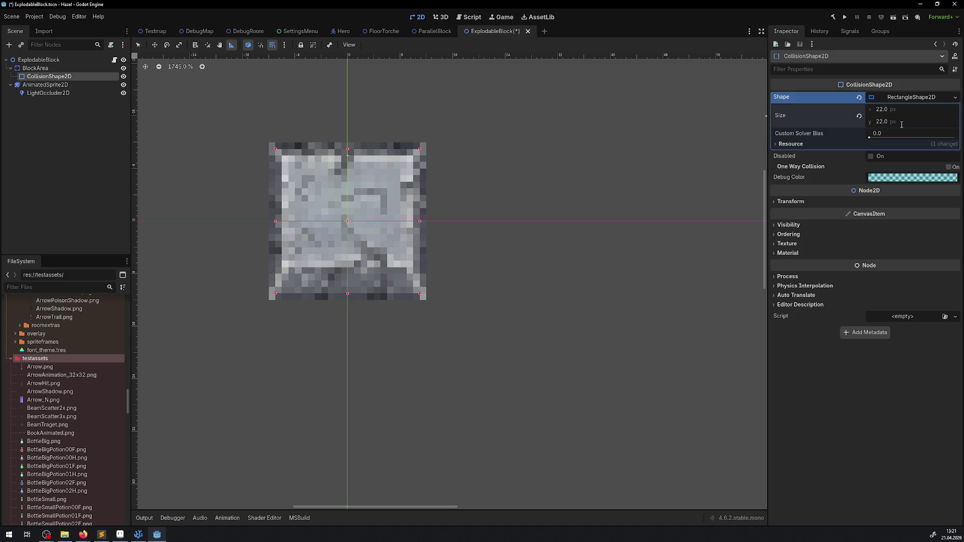
key(ctrl+s)
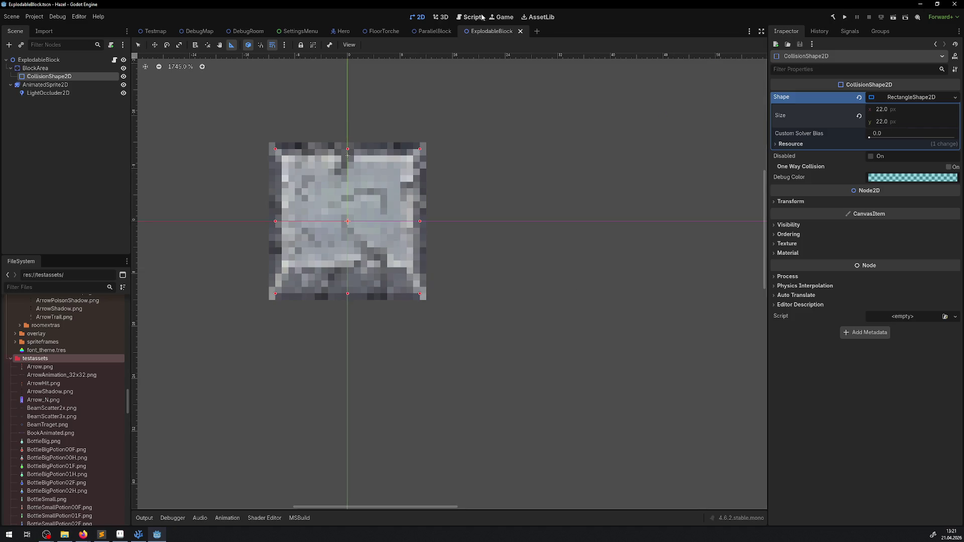
click(501, 17)
click(375, 43)
Disable game embedding and run the project in a separate, maximised window
click(391, 57)
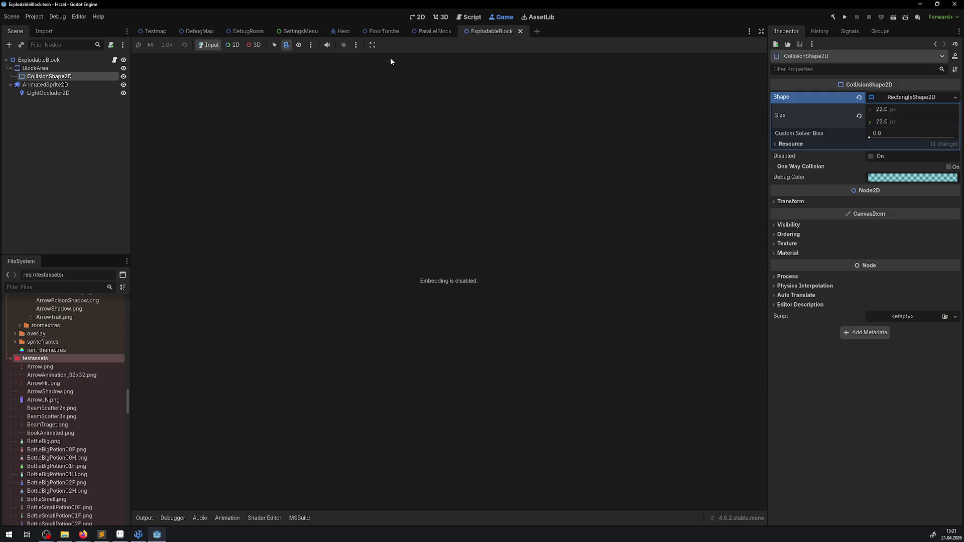
click(847, 16)
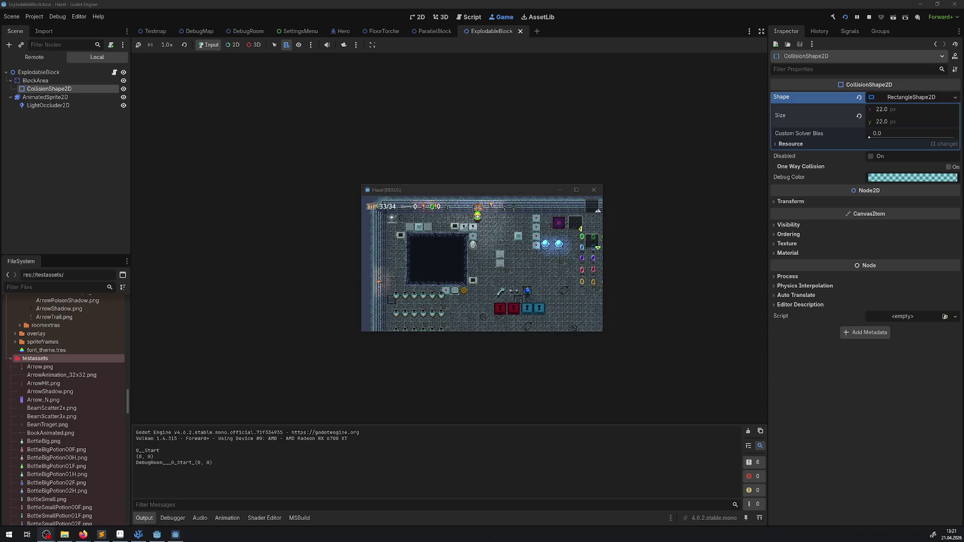
click(576, 190)
Walk the hero around the stone blocks with the arrow keys, then quit with Escape
key(Down)
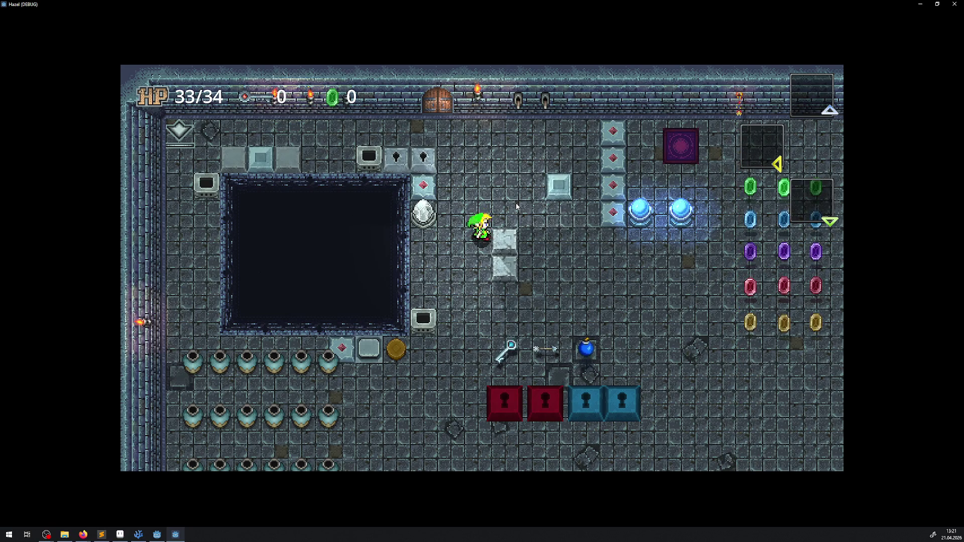
key(Right)
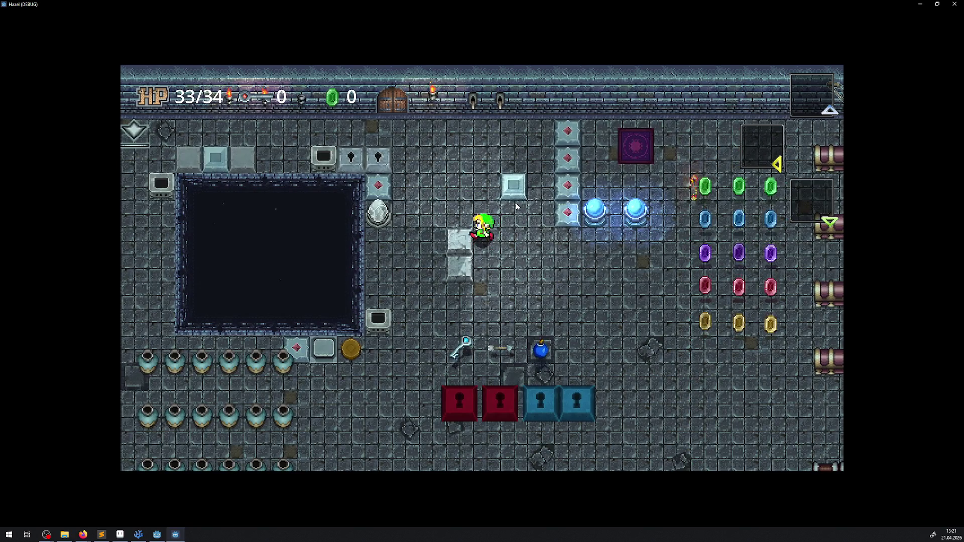
key(Up)
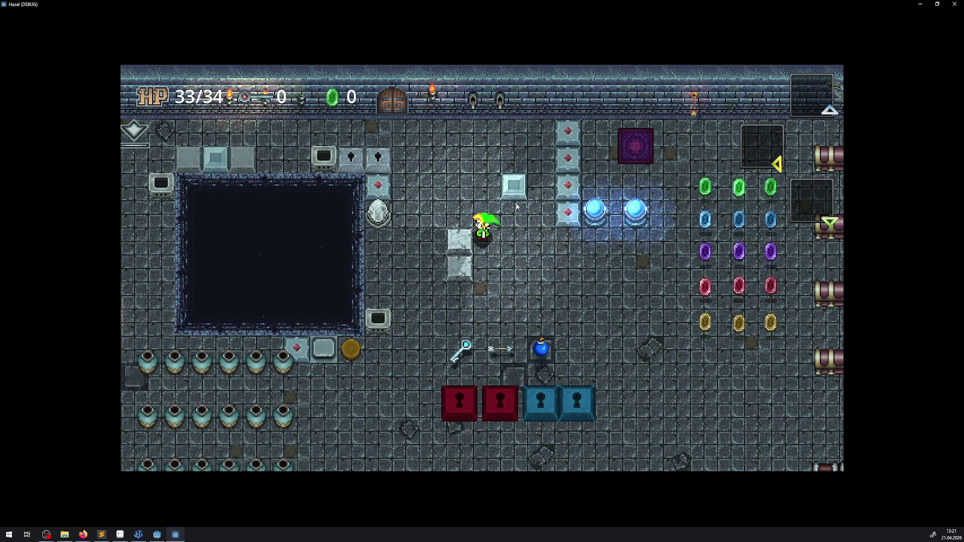
key(Left)
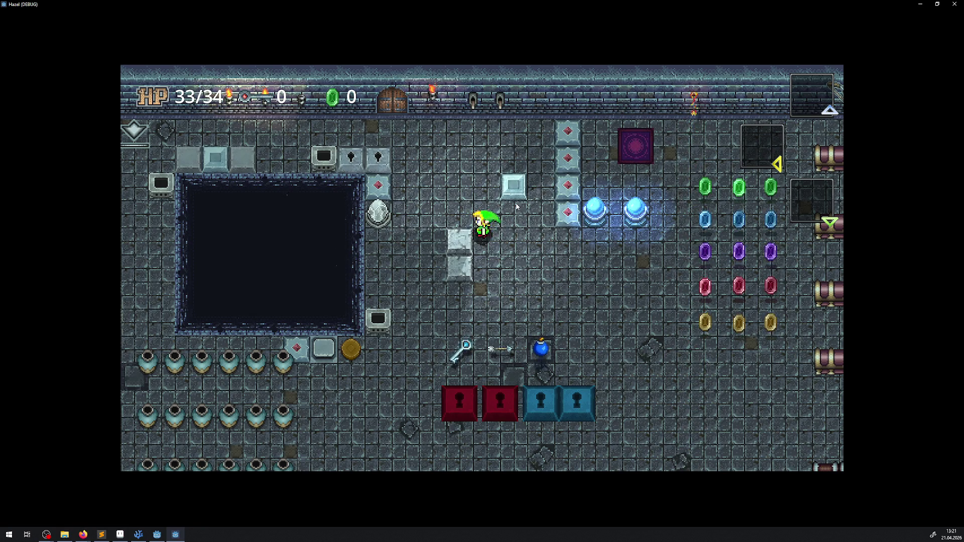
key(Left)
key(Up)
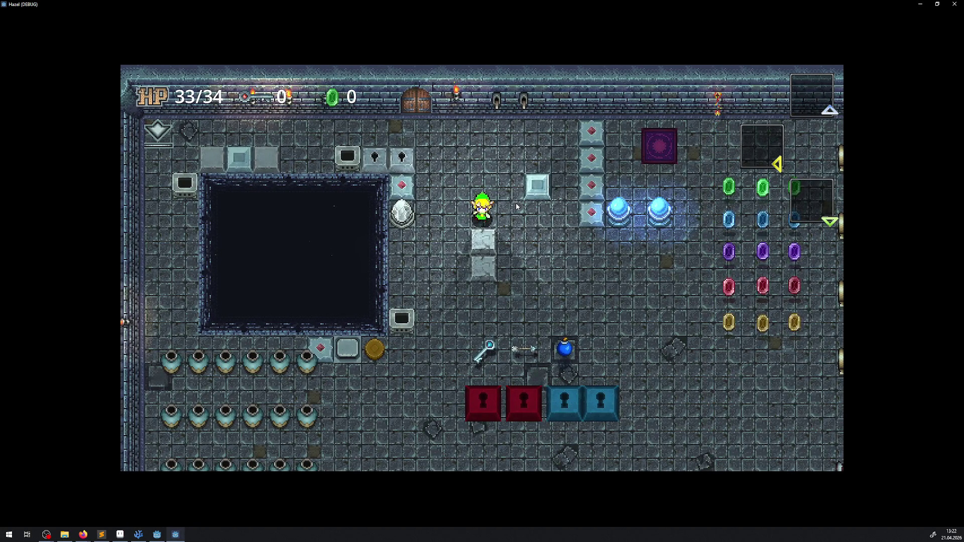
key(Down)
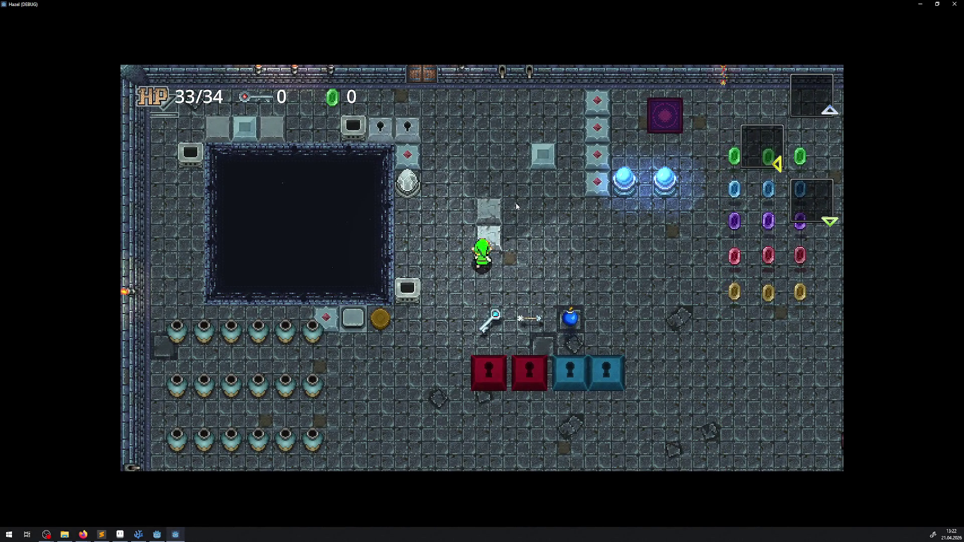
key(Left)
key(Up)
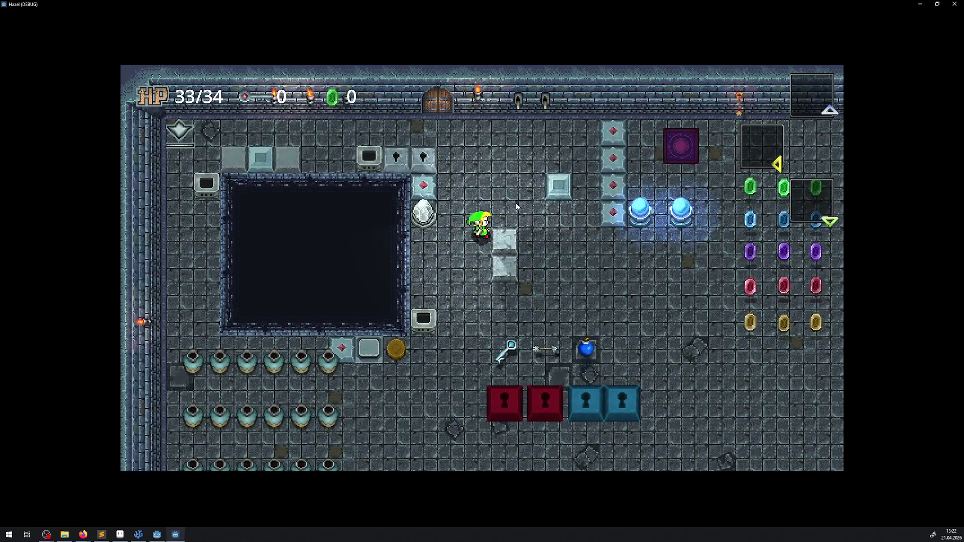
key(Right)
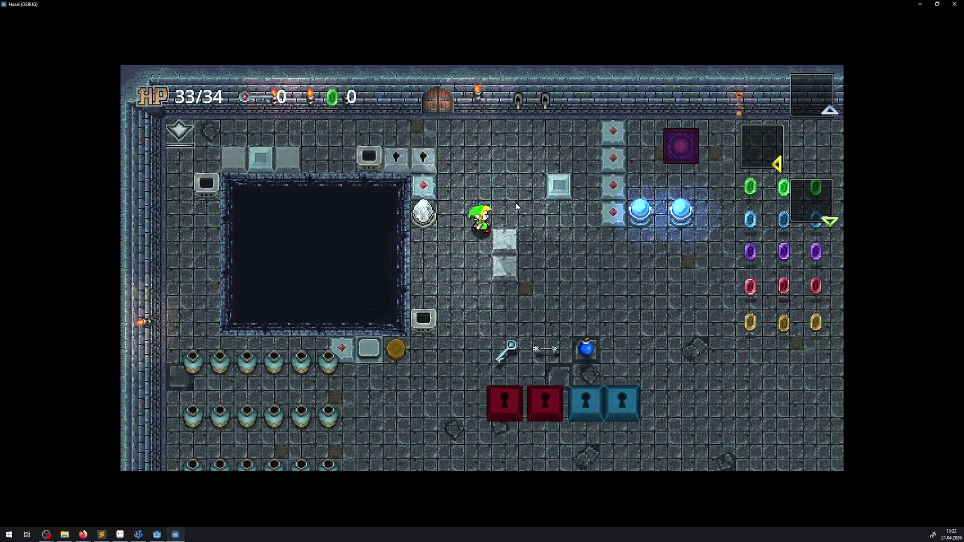
key(Down)
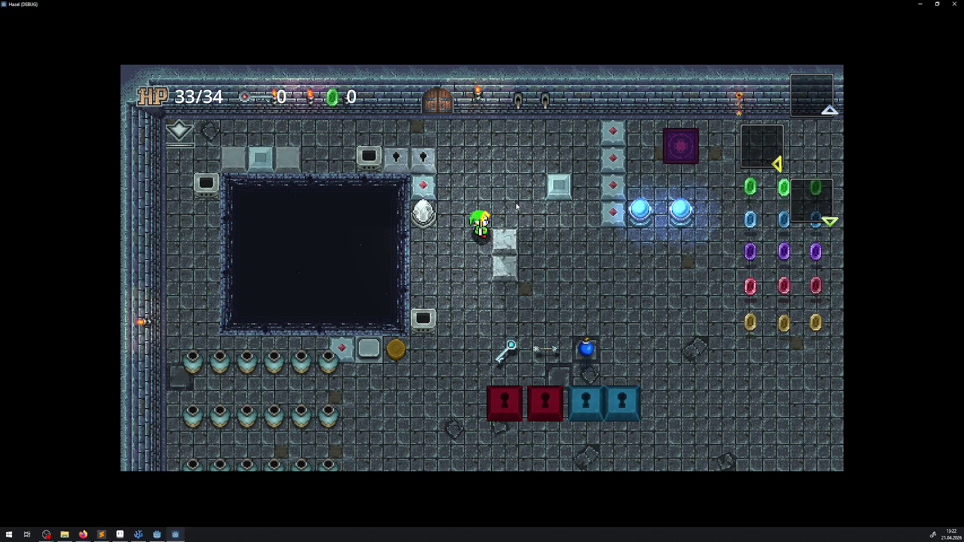
key(Escape)
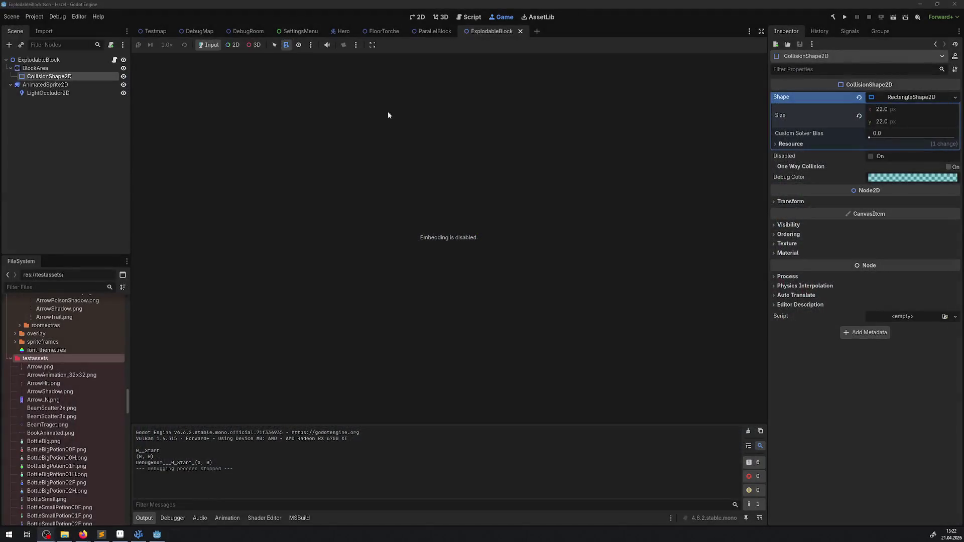
Show ExplodableBlock's AnimatedSprite2D in 2D with Transform, Visibility and Ordering expanded (Z Index 0)
click(30, 60)
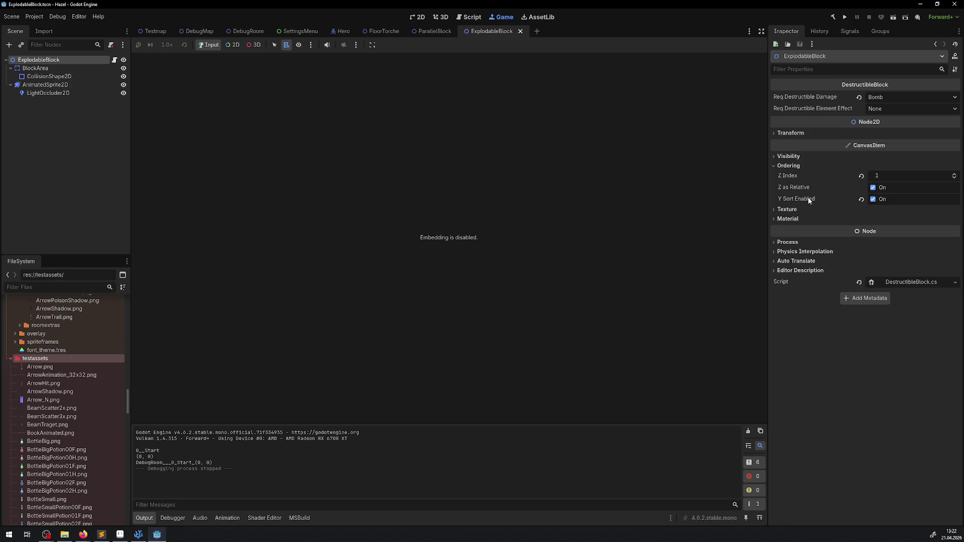
click(417, 21)
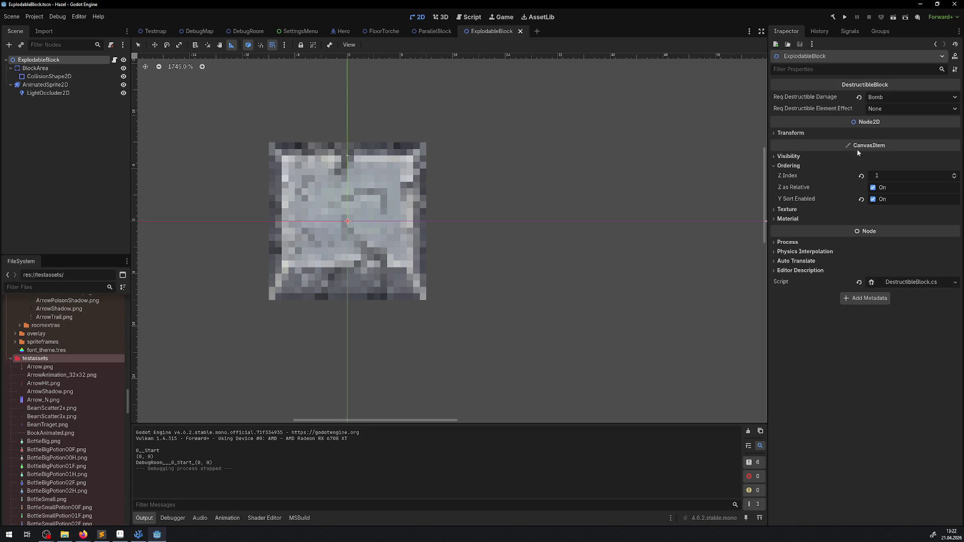
click(791, 133)
click(44, 69)
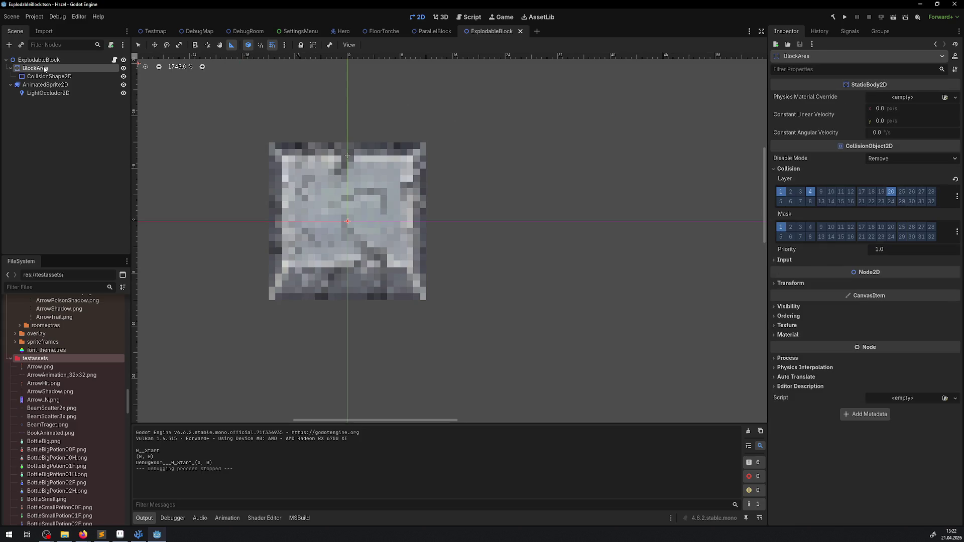
click(59, 85)
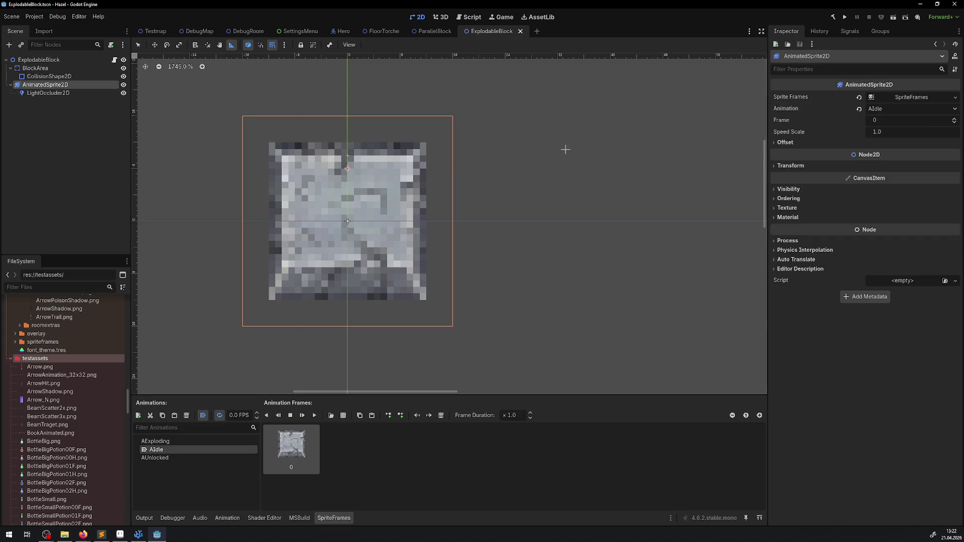
click(799, 165)
click(792, 262)
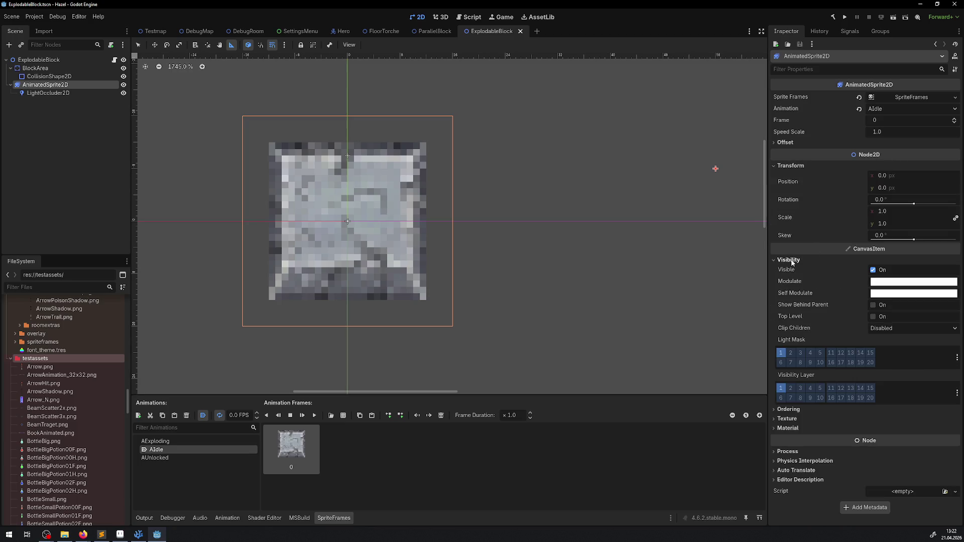
click(787, 411)
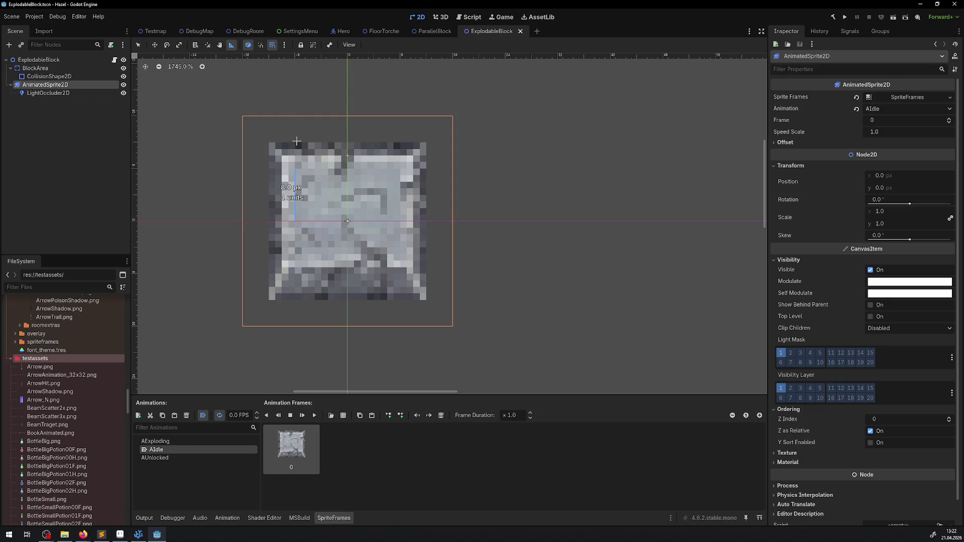
Turn off grid snapping and measure the block sprite's height with the ruler
click(275, 44)
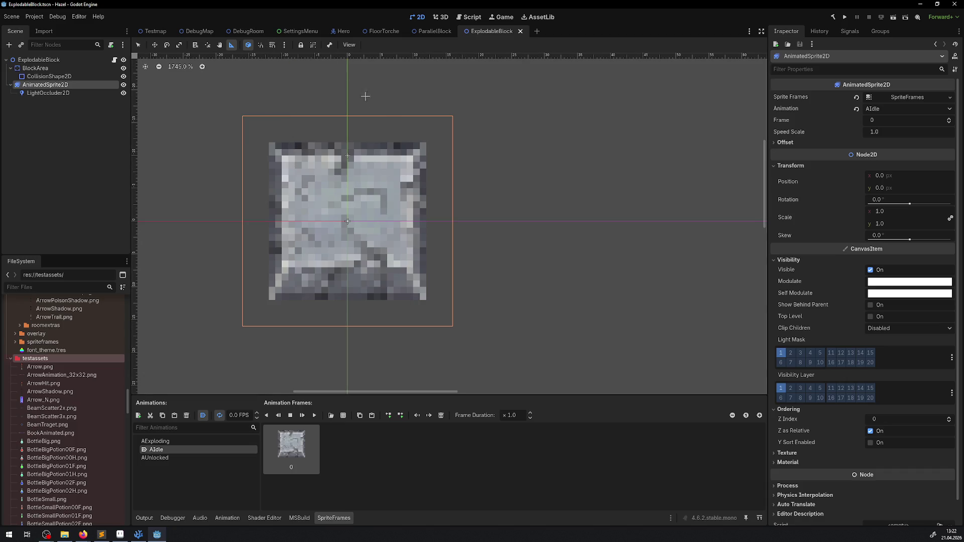
drag(343, 161, 347, 221)
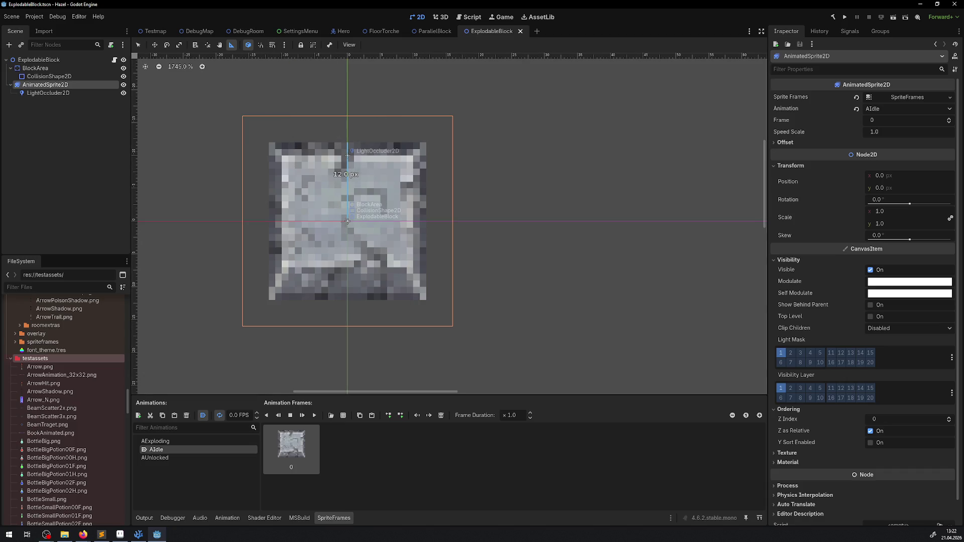
drag(343, 275, 348, 302)
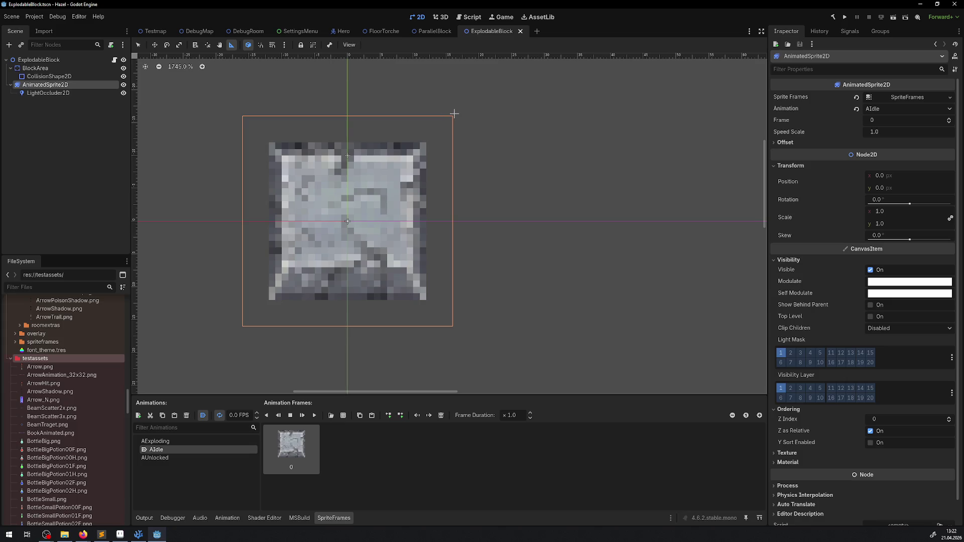
click(336, 32)
Move the Hero's CollisionShape2D up one pixel to y -6, then save and run the game
scroll(358, 369, up, 5)
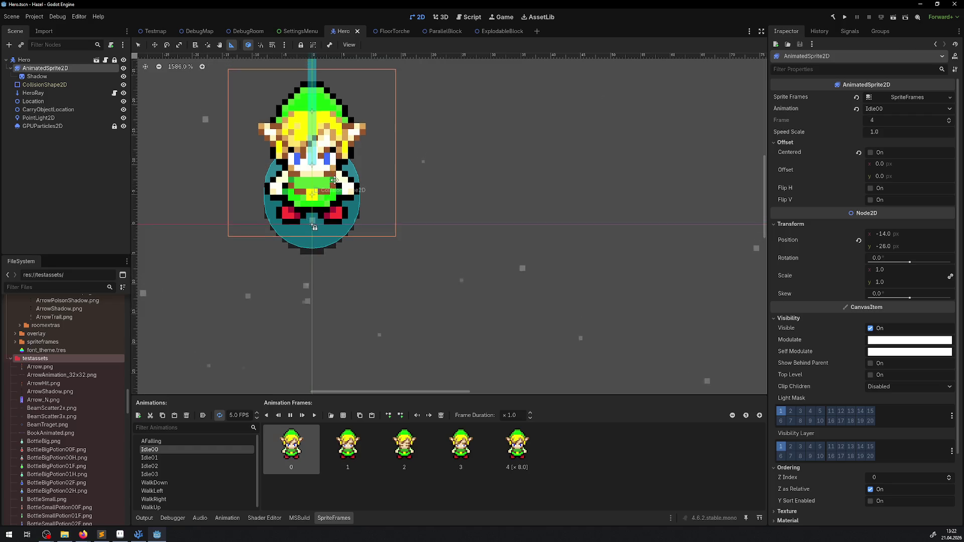
scroll(311, 216, up, 1)
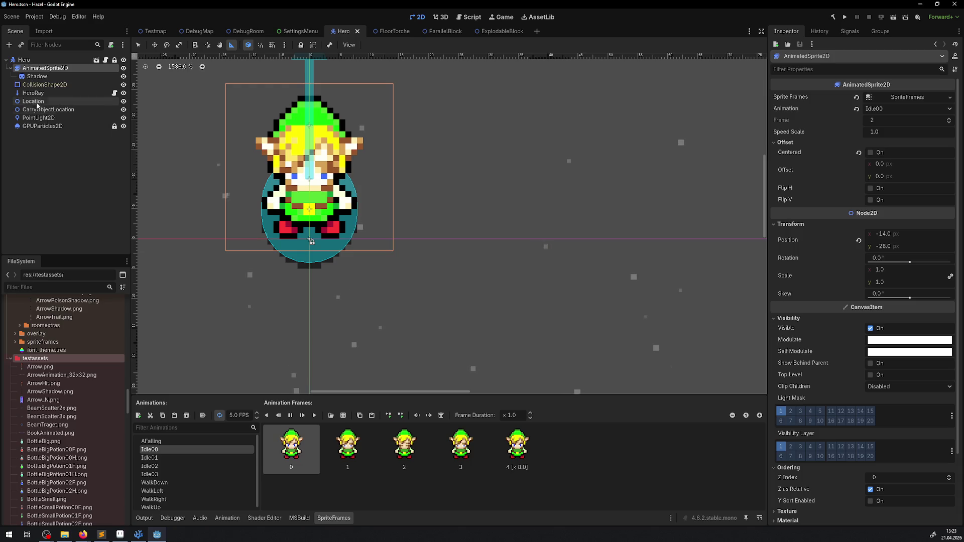
click(44, 84)
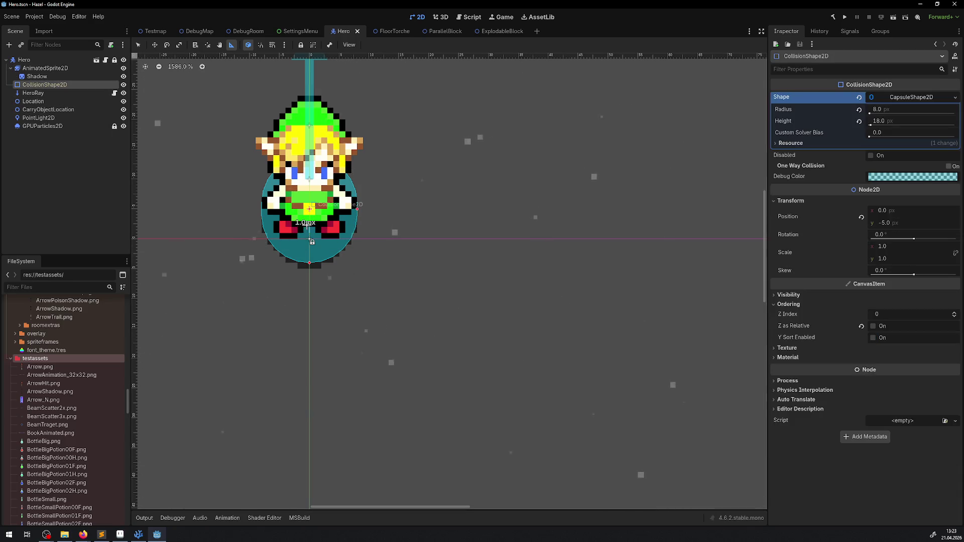
click(139, 46)
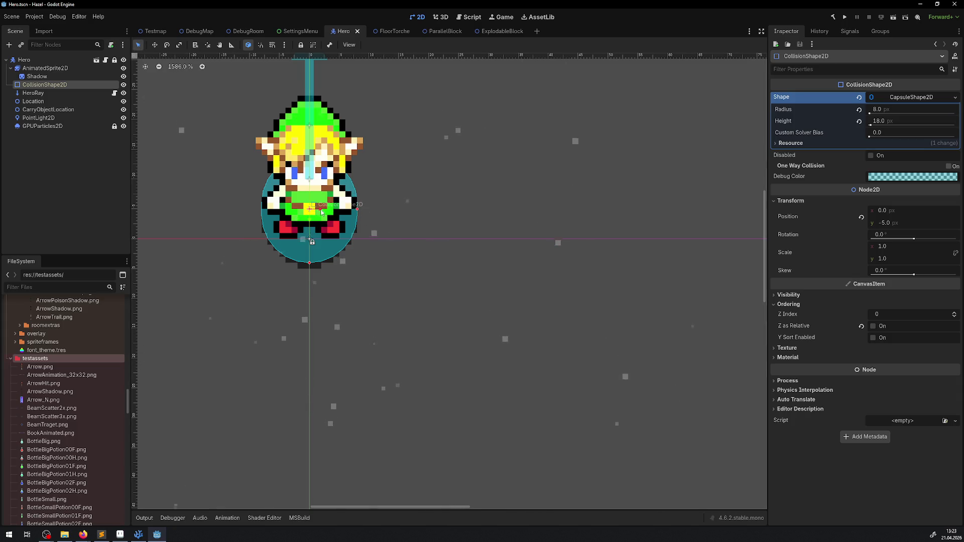
drag(311, 236, 310, 230)
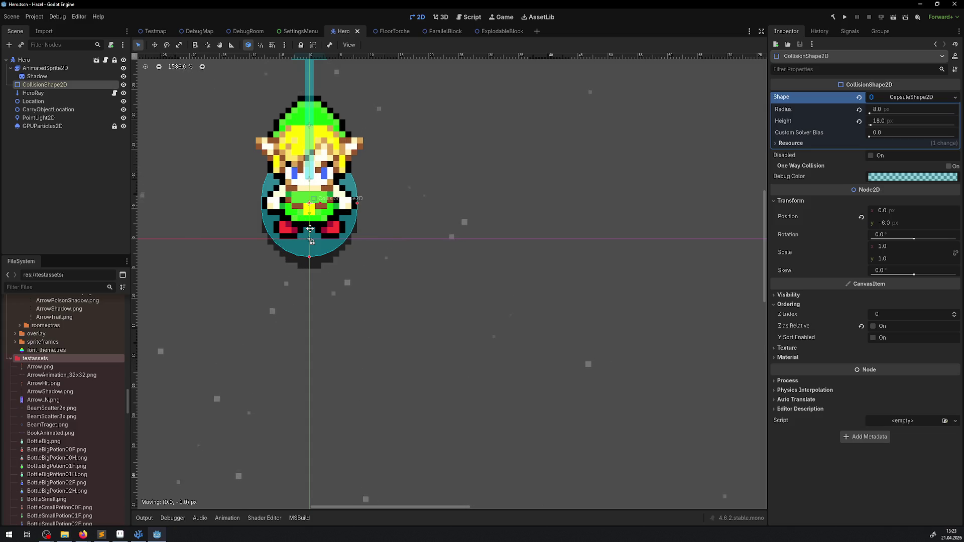
drag(310, 229, 310, 229)
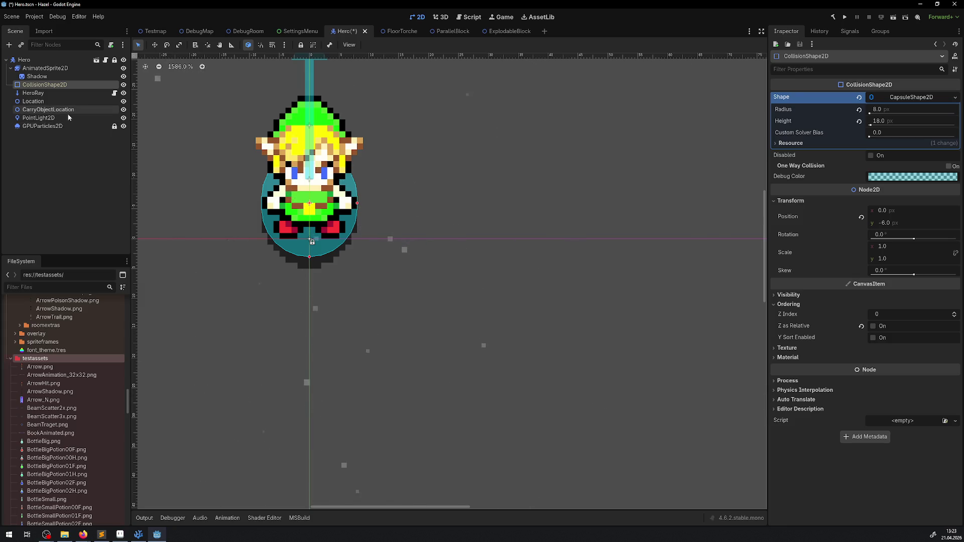
click(845, 18)
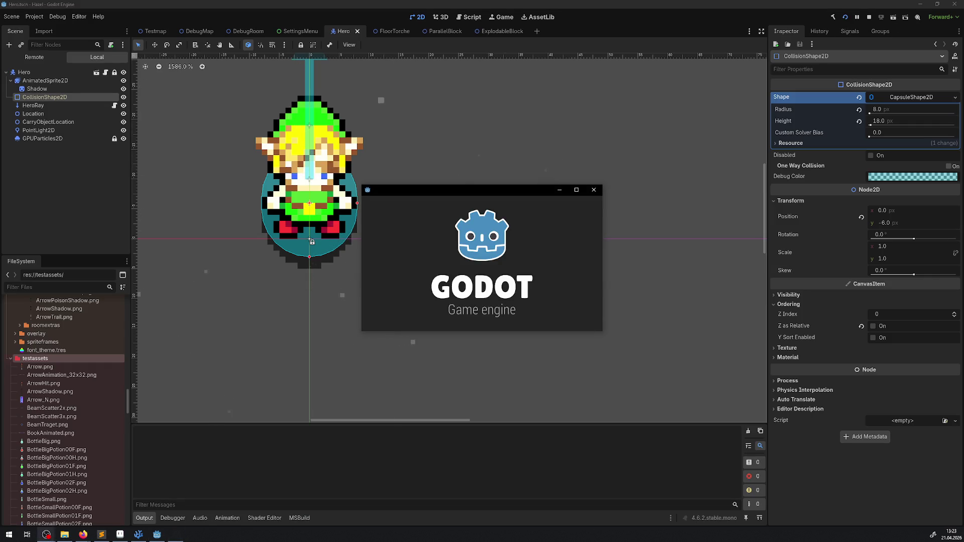
click(577, 190)
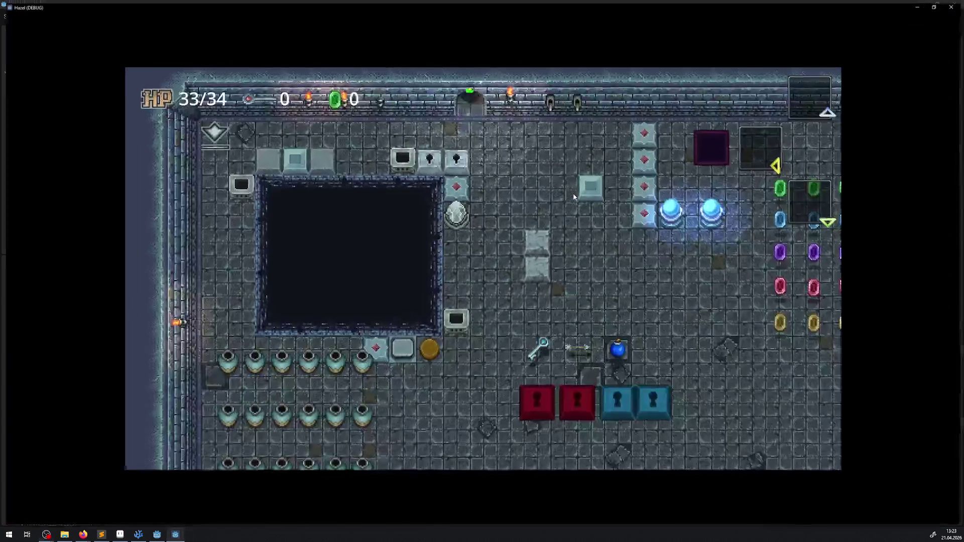
key(Right)
key(Down)
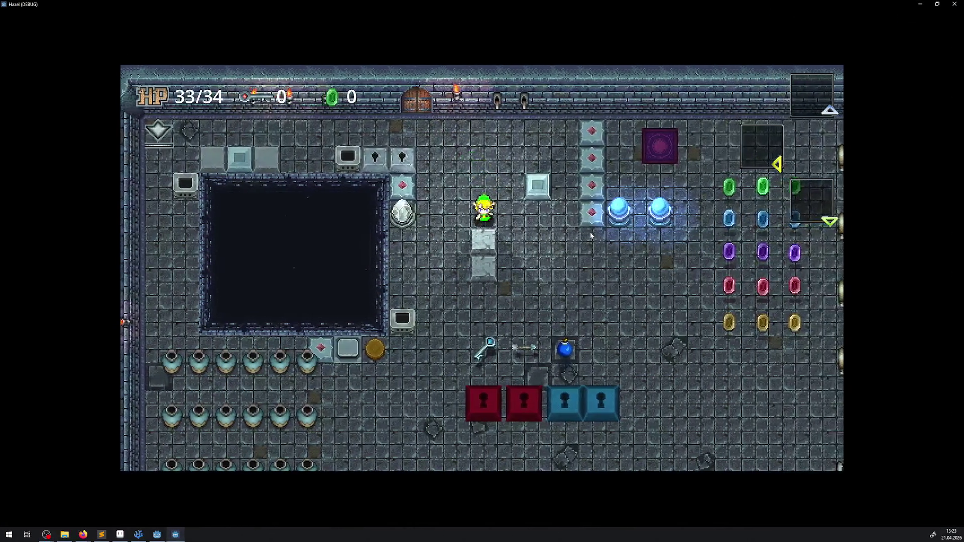
key(Left)
key(Down)
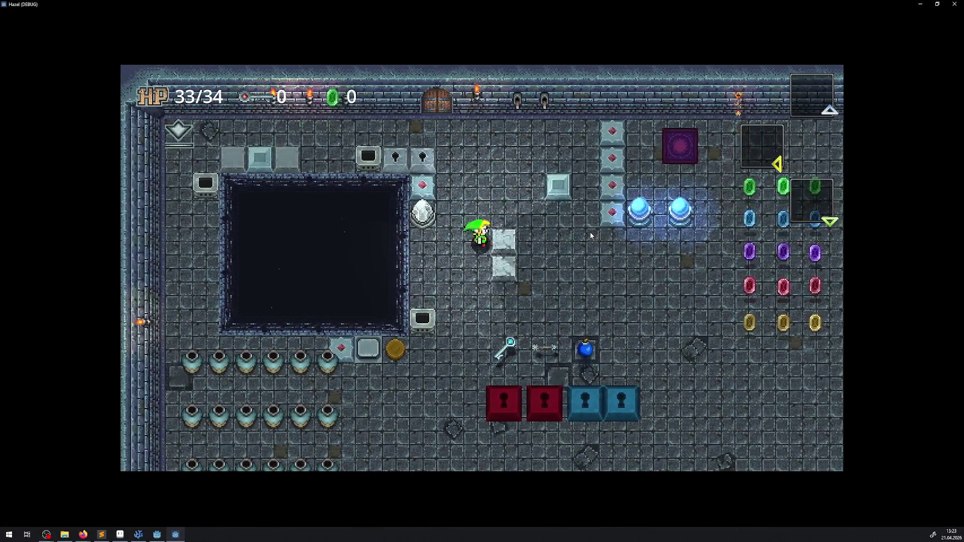
key(Up)
key(Right)
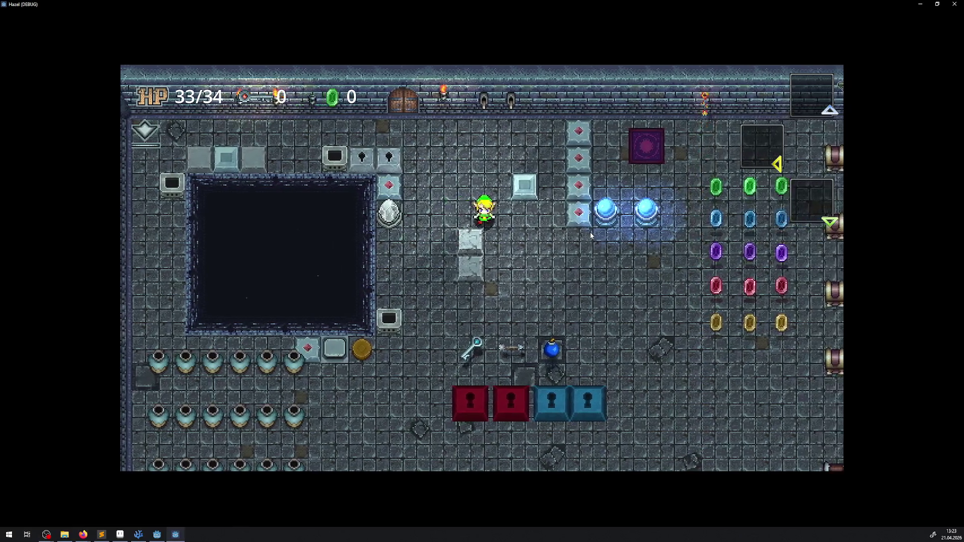
key(Down)
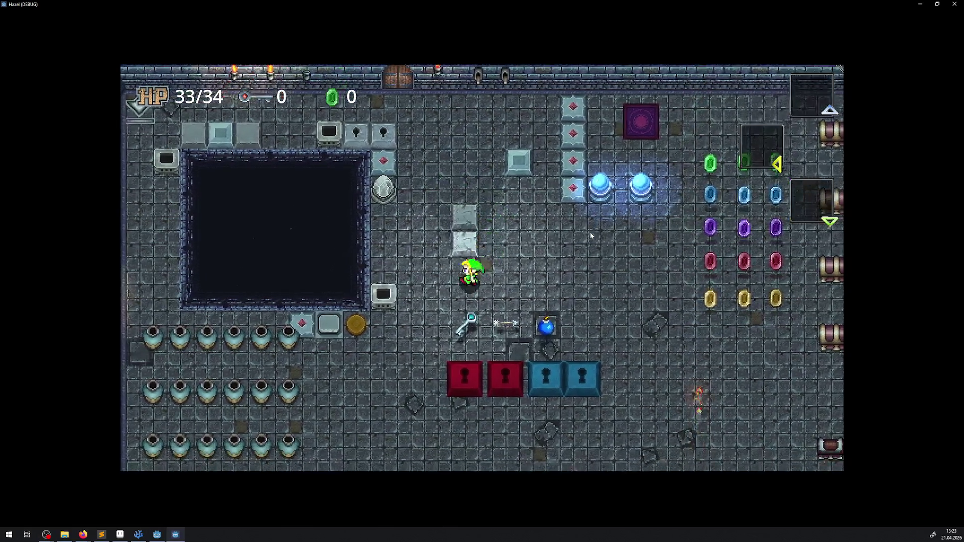
key(Up)
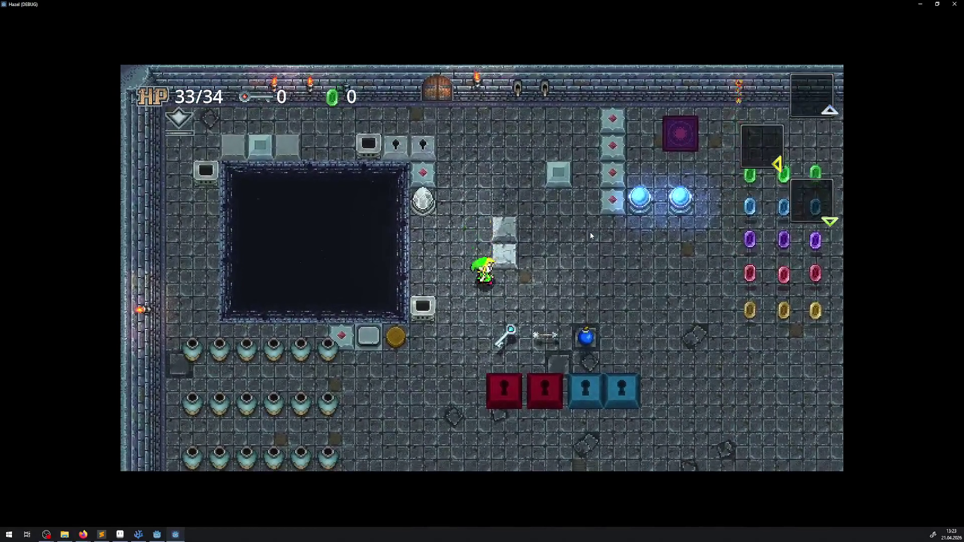
key(Right)
key(Down)
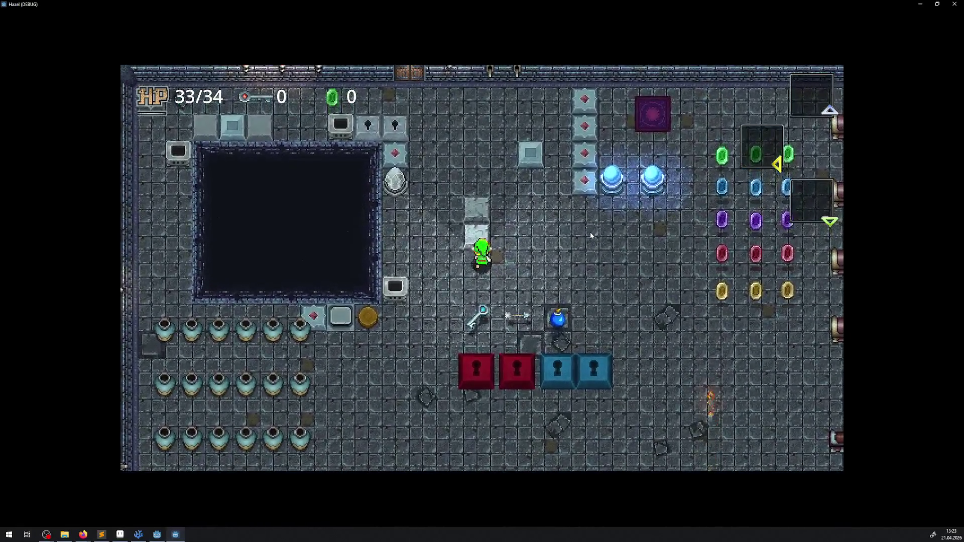
key(Left)
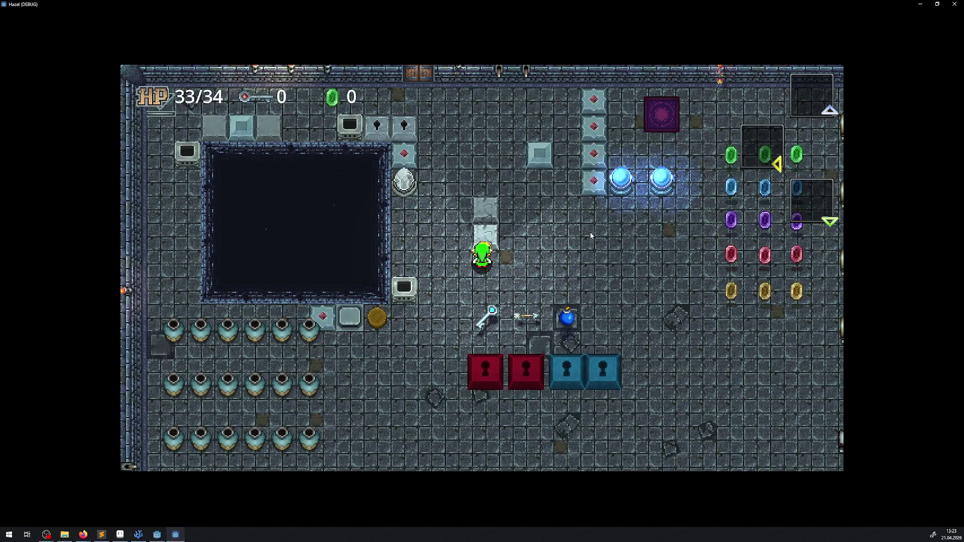
key(Up)
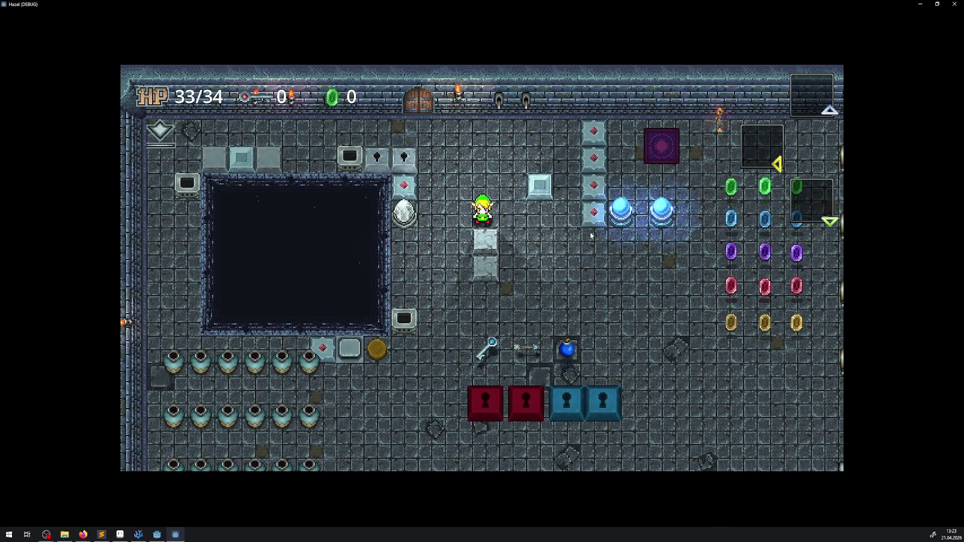
key(Left)
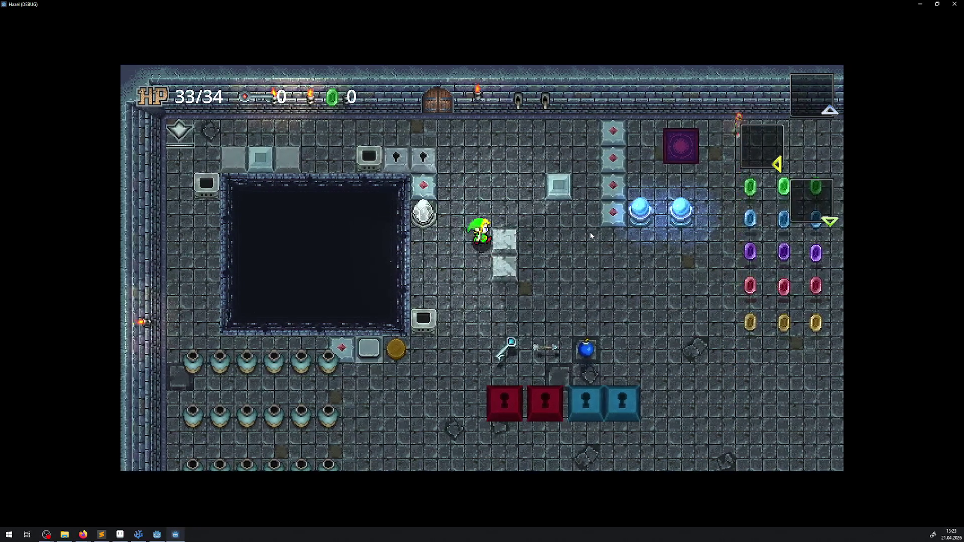
key(Down)
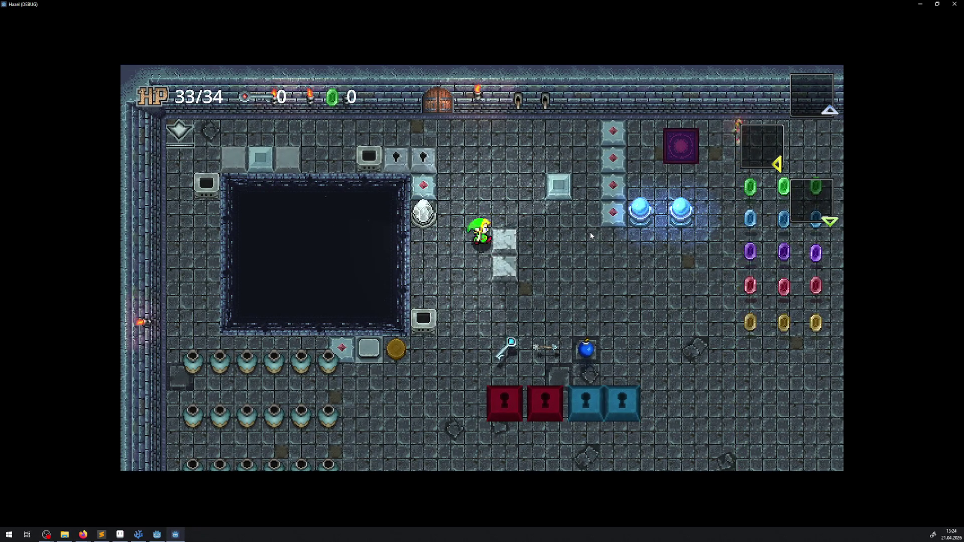
key(Up)
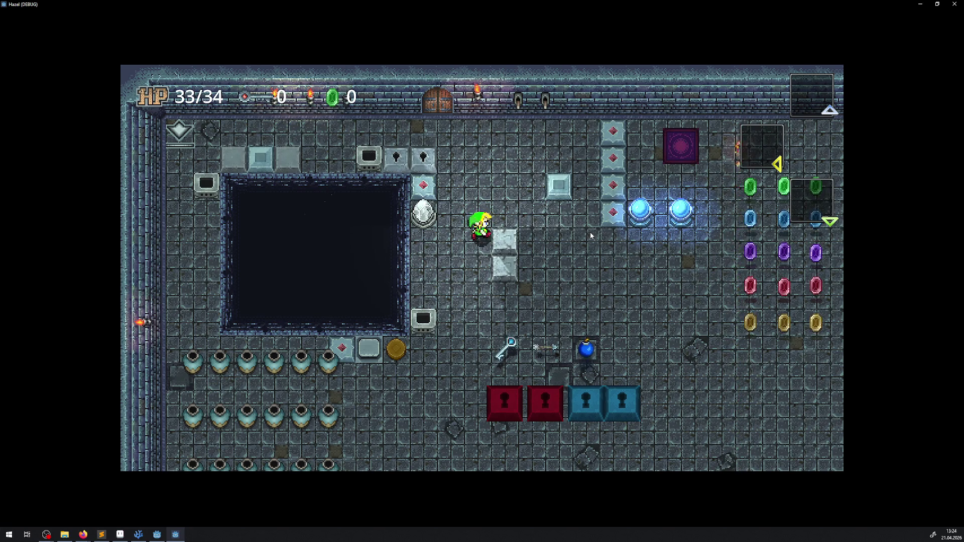
key(Right)
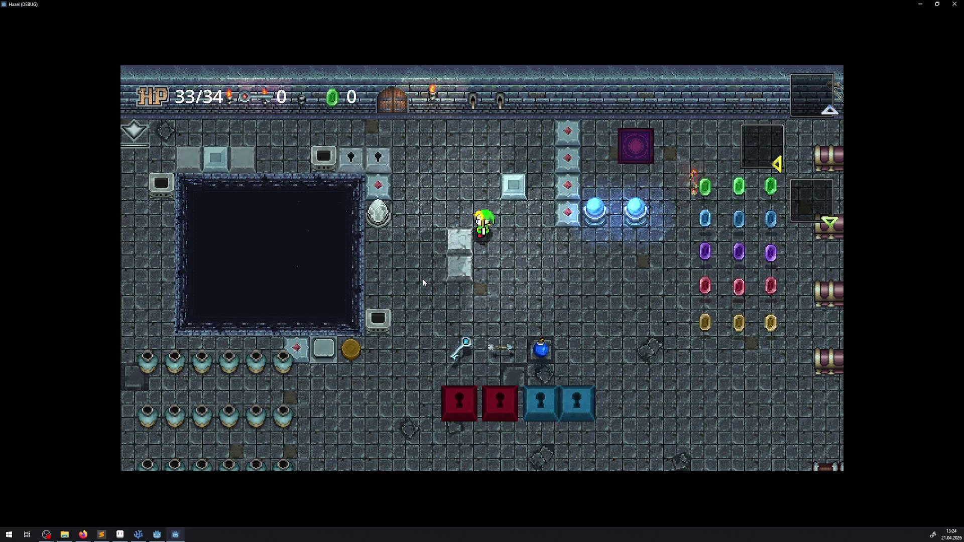
Walk the hero past the monitor block and around the pit toward the key
key(Left)
key(Down)
key(Up)
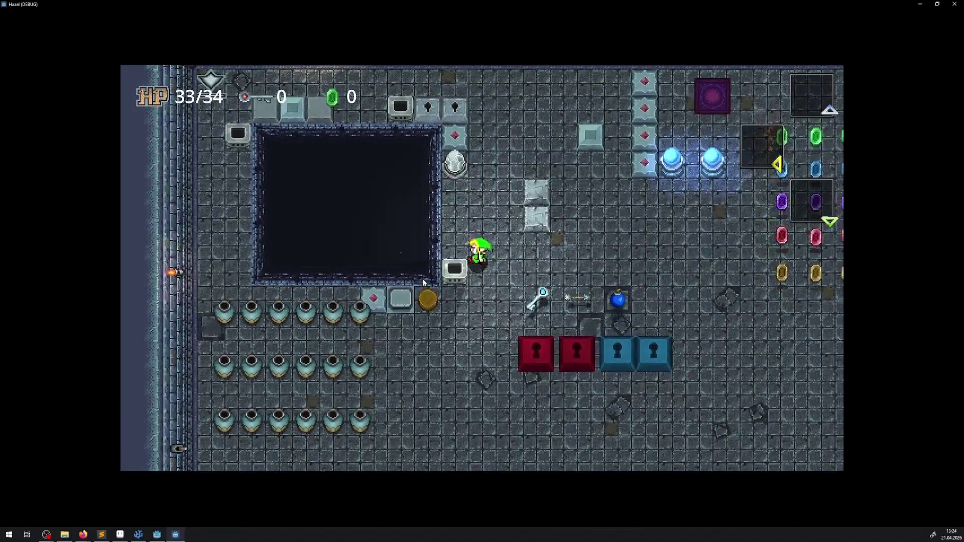
key(Left)
key(Left)
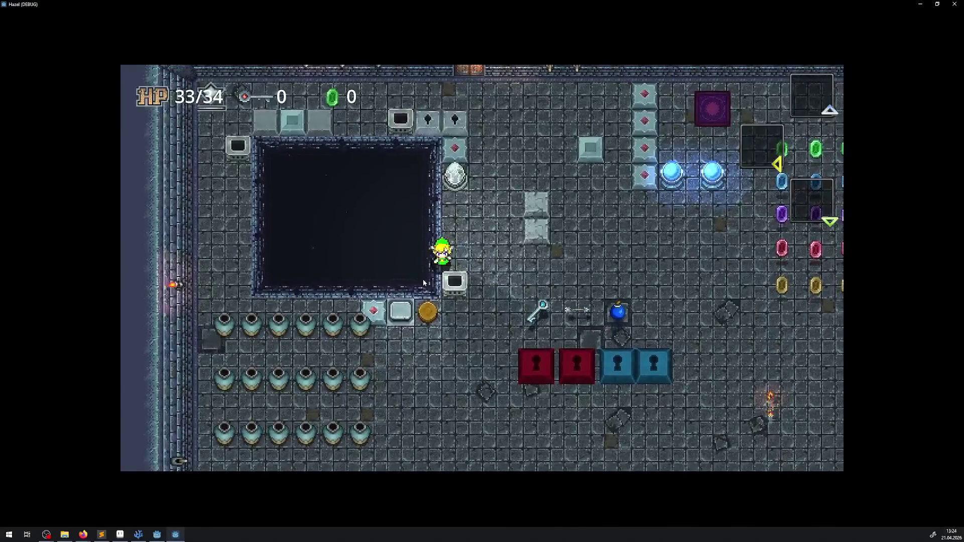
key(Down)
key(Left)
key(Down)
key(Left)
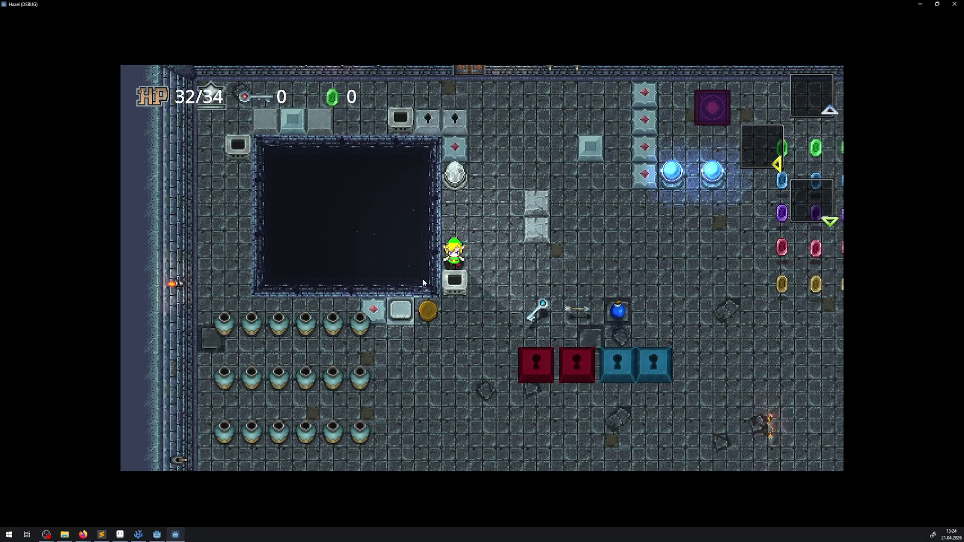
key(Right)
key(Down)
key(Left)
Grab the key, collect rupees, and open the first chest in the row
key(Right)
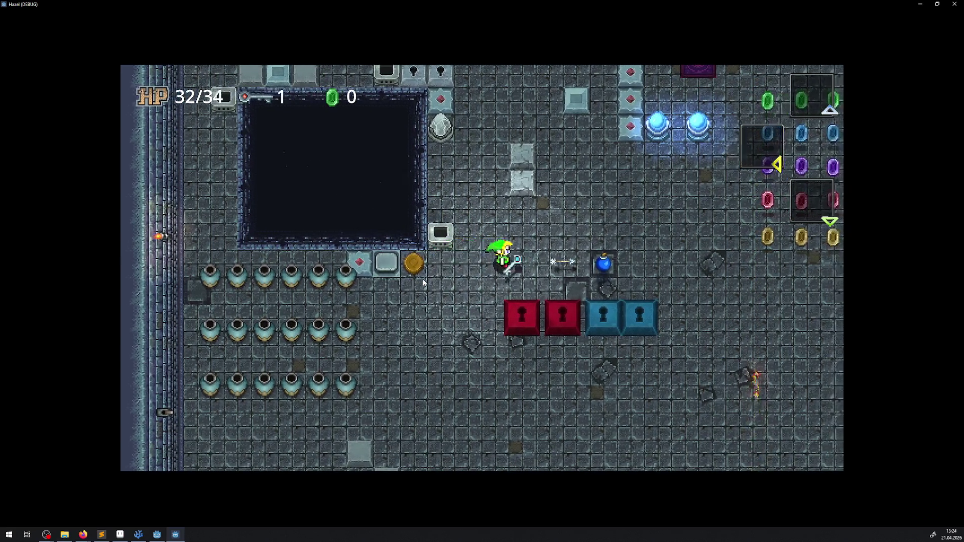
key(Right)
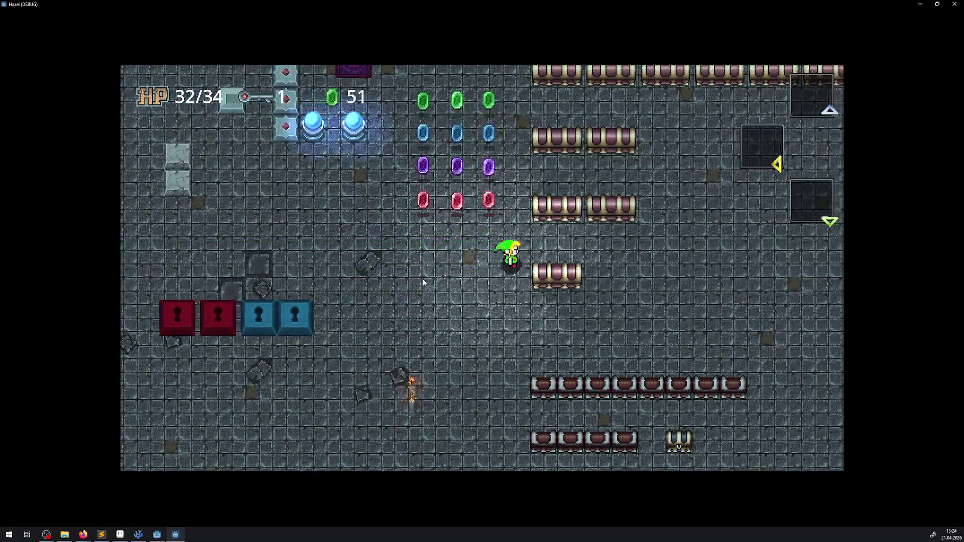
key(Right)
key(Down)
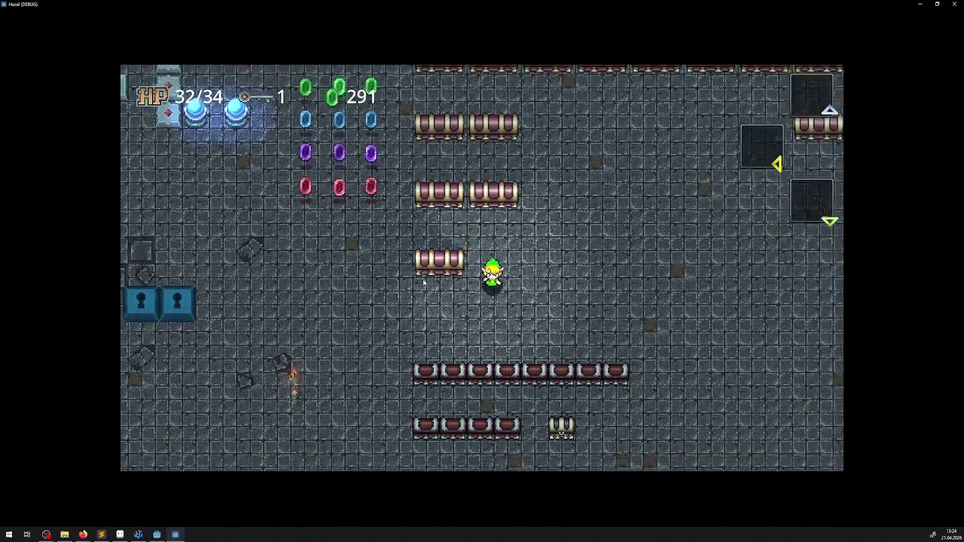
key(Left)
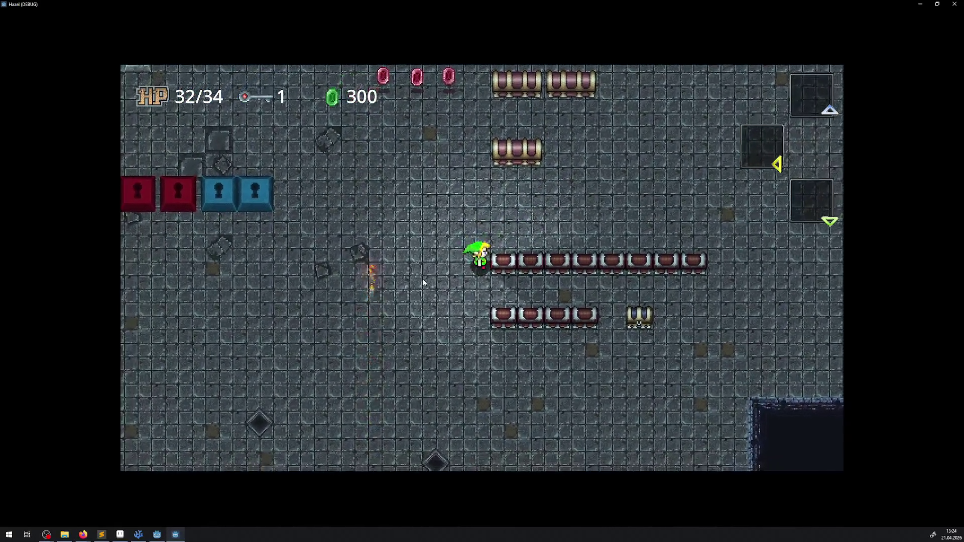
key(Up)
key(Right)
key(space)
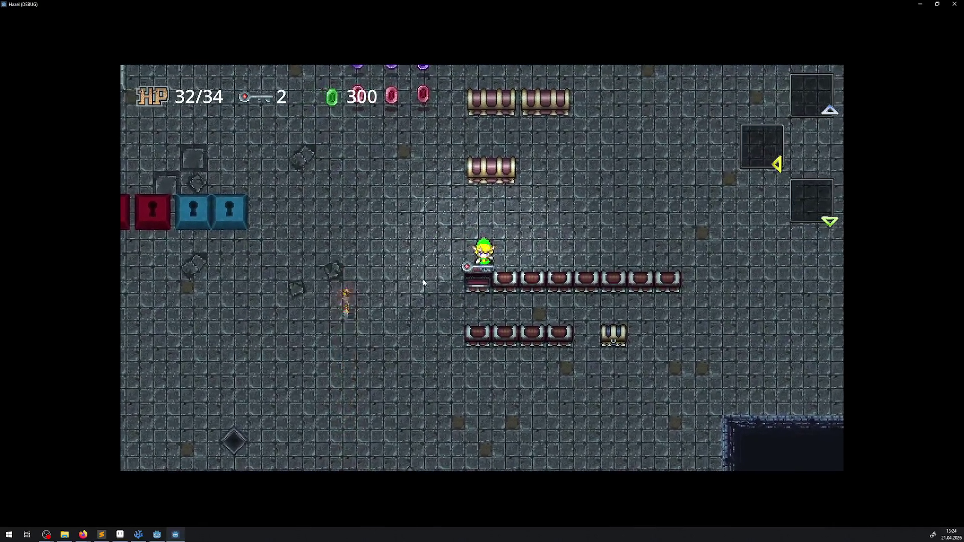
key(Left)
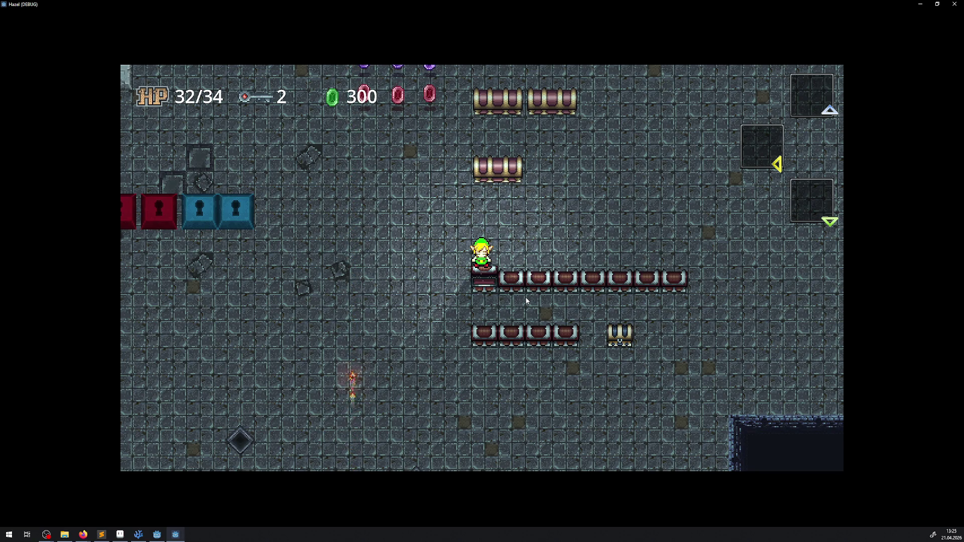
Roam the dungeon through the rupee grid and past the stone blocks back to the opened chests
key(Up)
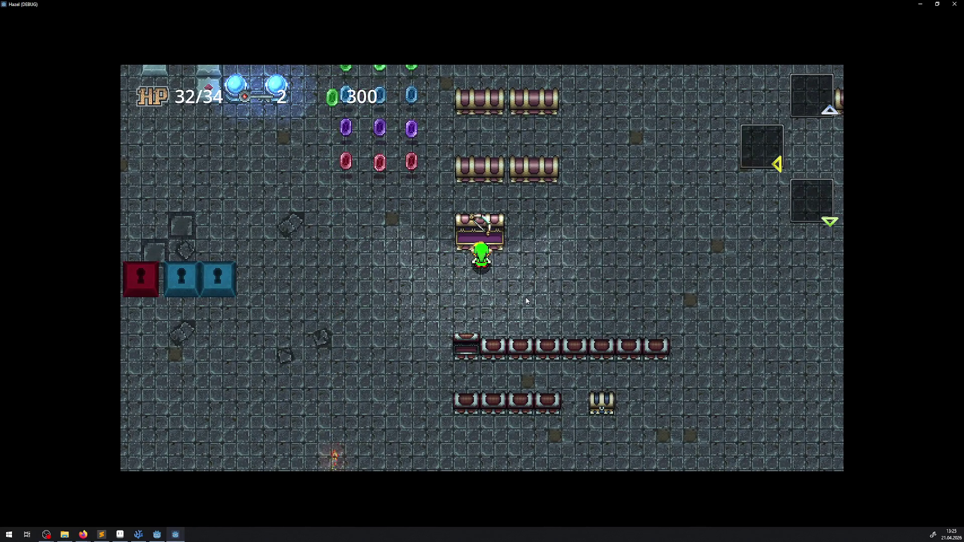
key(Down)
key(Left)
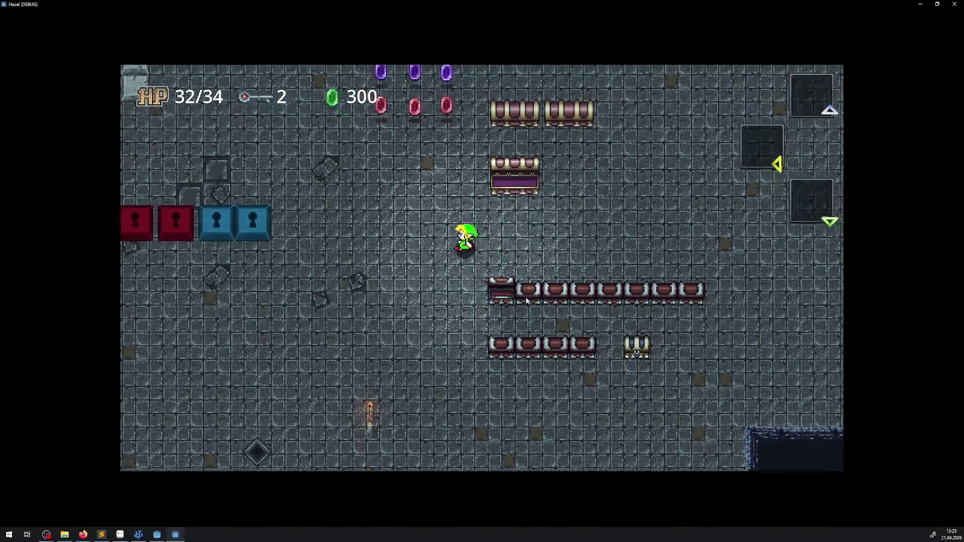
key(Up)
key(Right)
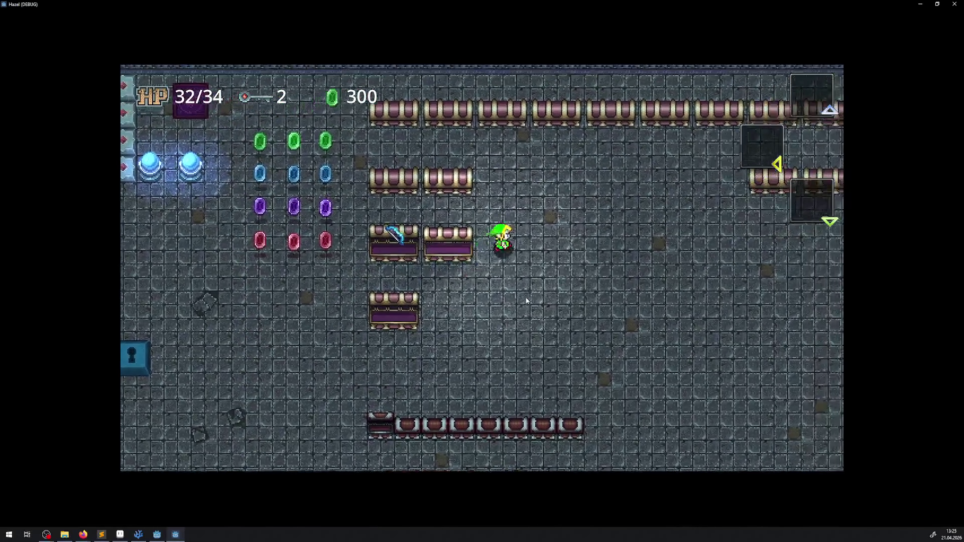
key(Left)
key(Up)
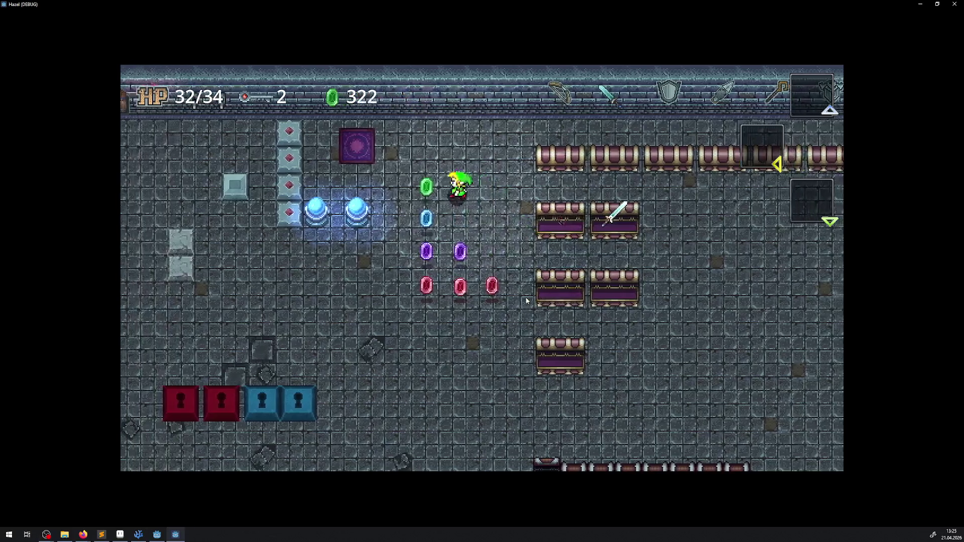
key(Down)
key(Left)
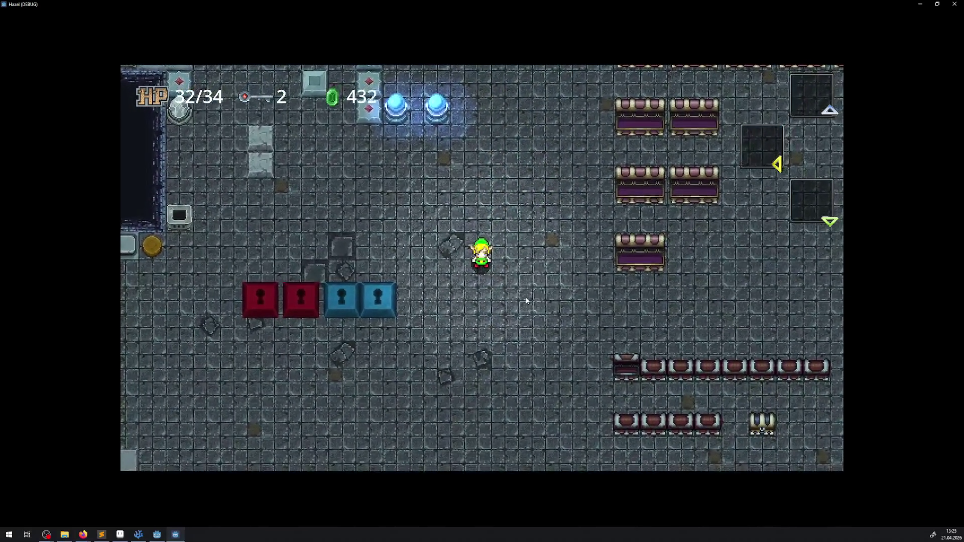
key(Left)
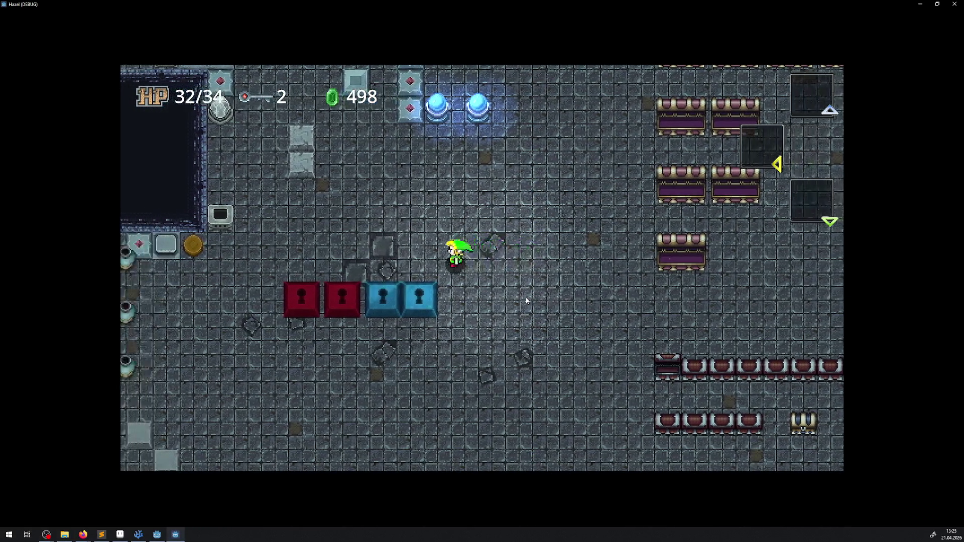
key(Up)
key(Up)
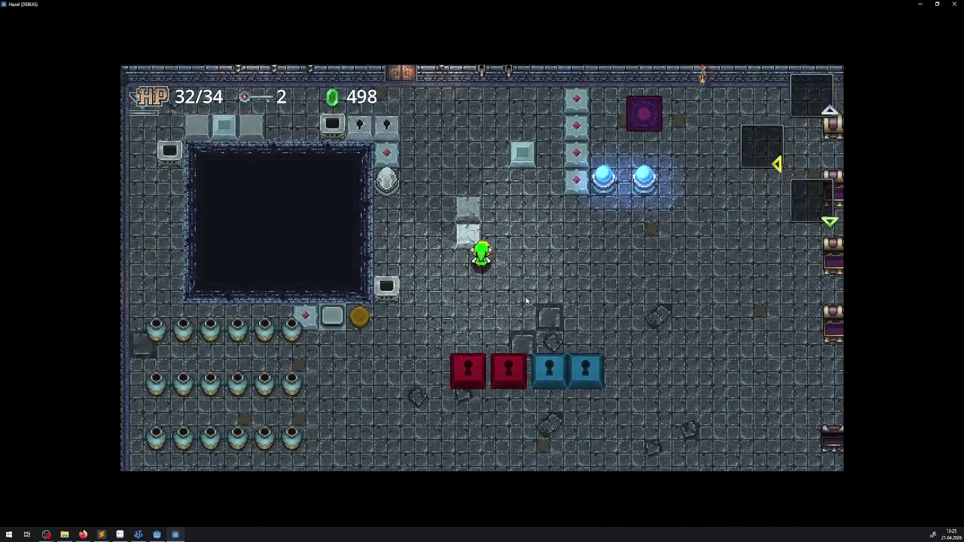
key(Right)
key(Up)
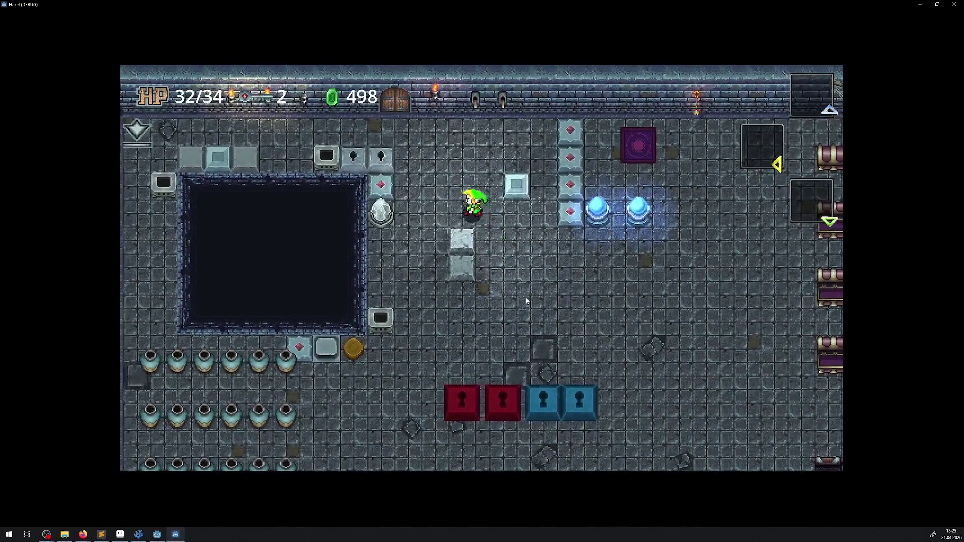
key(Left)
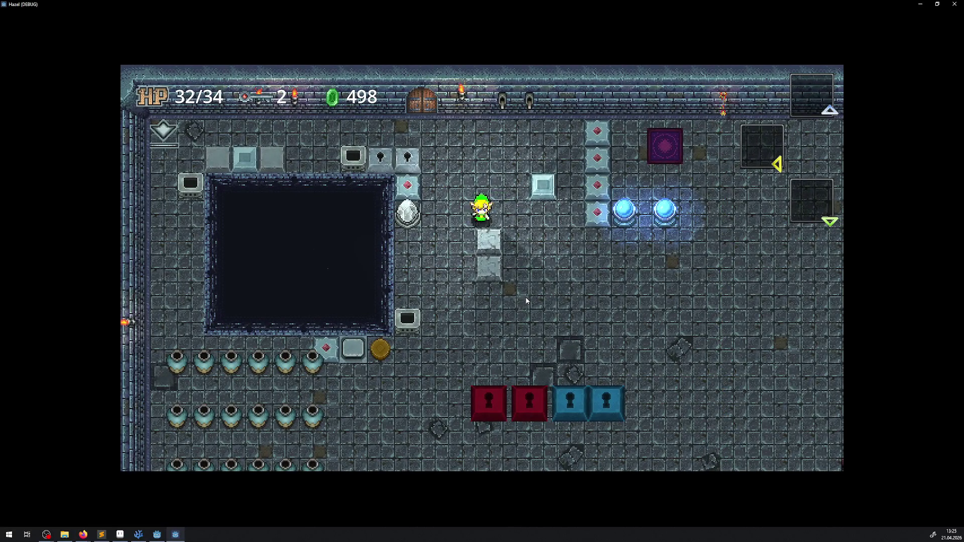
key(Right)
key(Up)
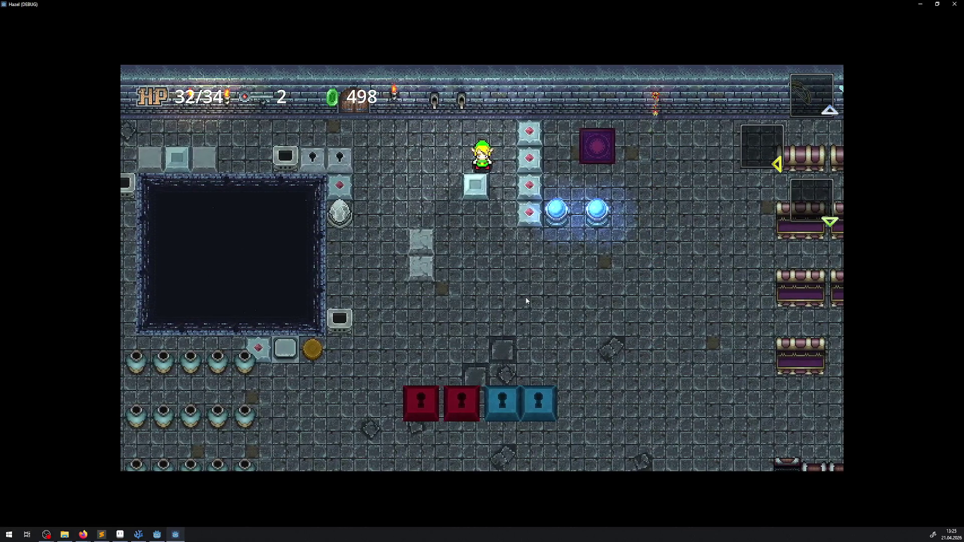
key(Left)
key(Up)
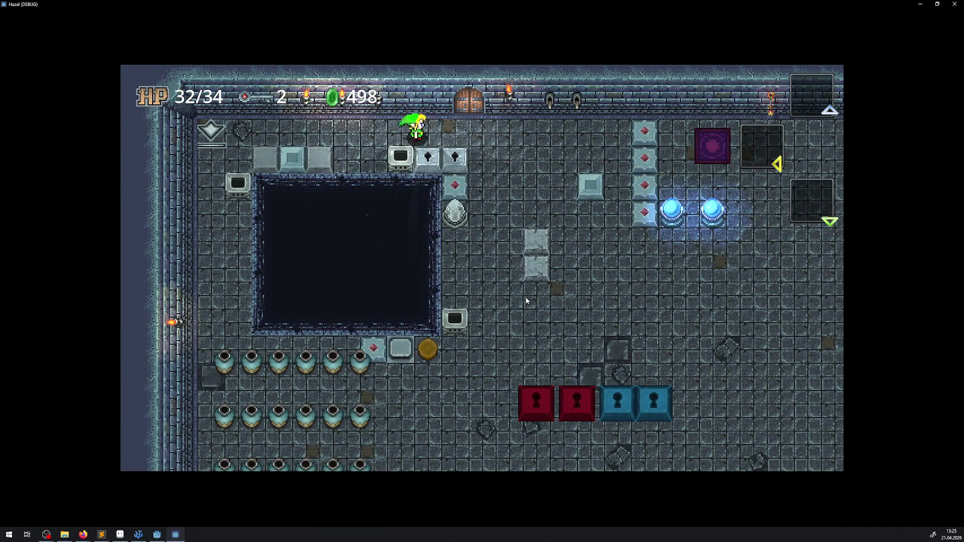
key(Down)
key(Right)
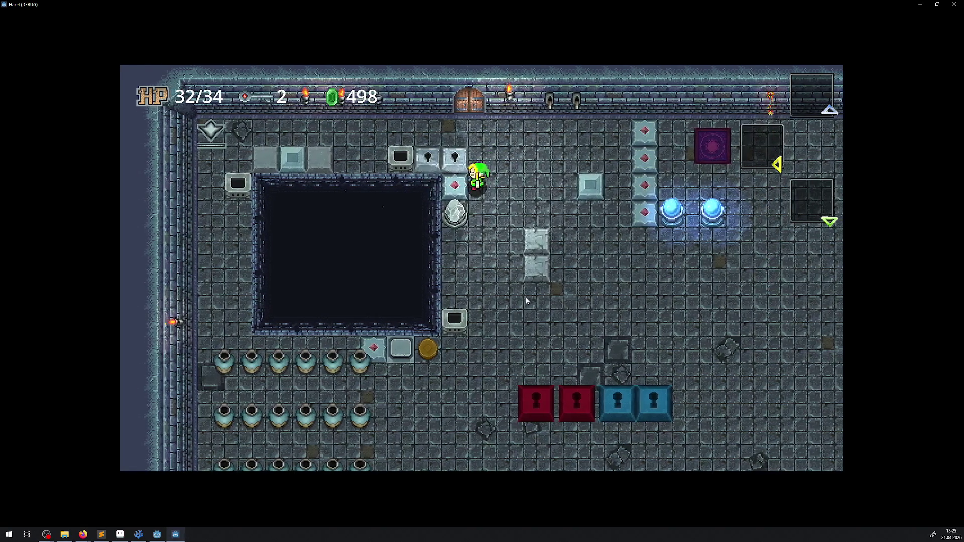
key(Down)
key(Left)
key(Down)
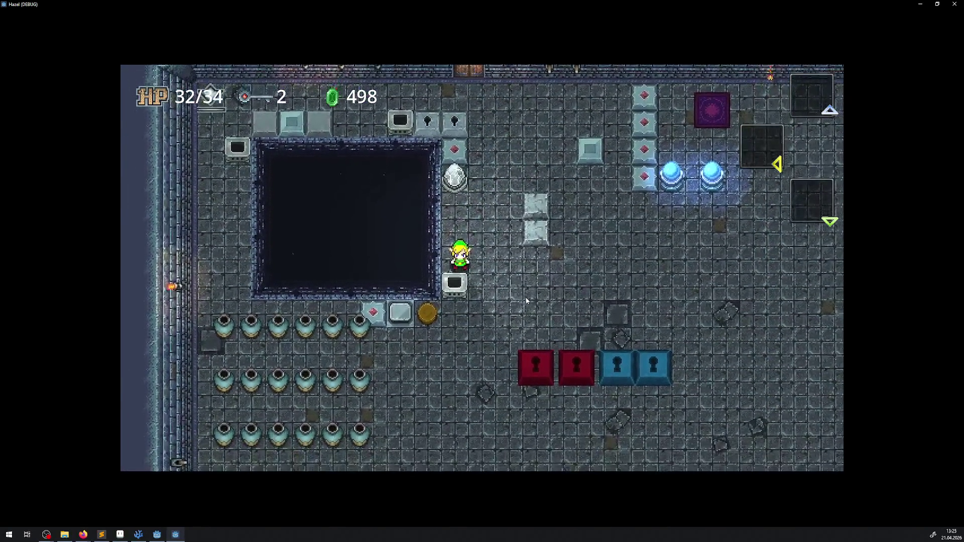
key(Right)
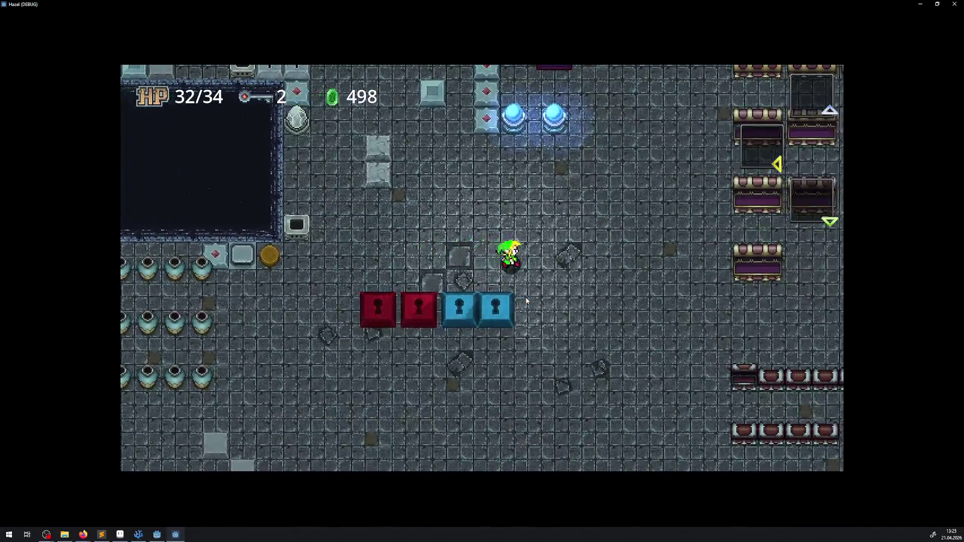
key(Up)
key(Right)
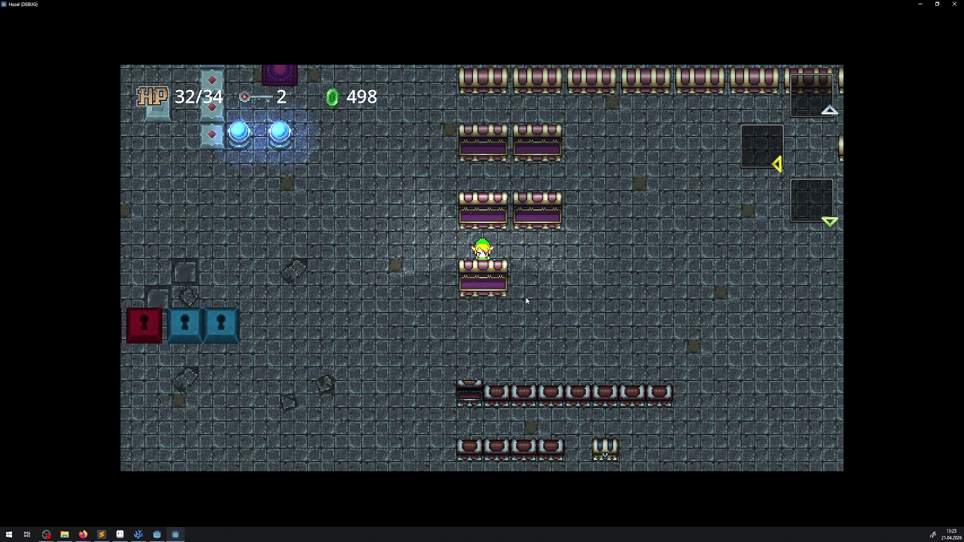
Swing the sword beside the chests, then close the game window
key(Left)
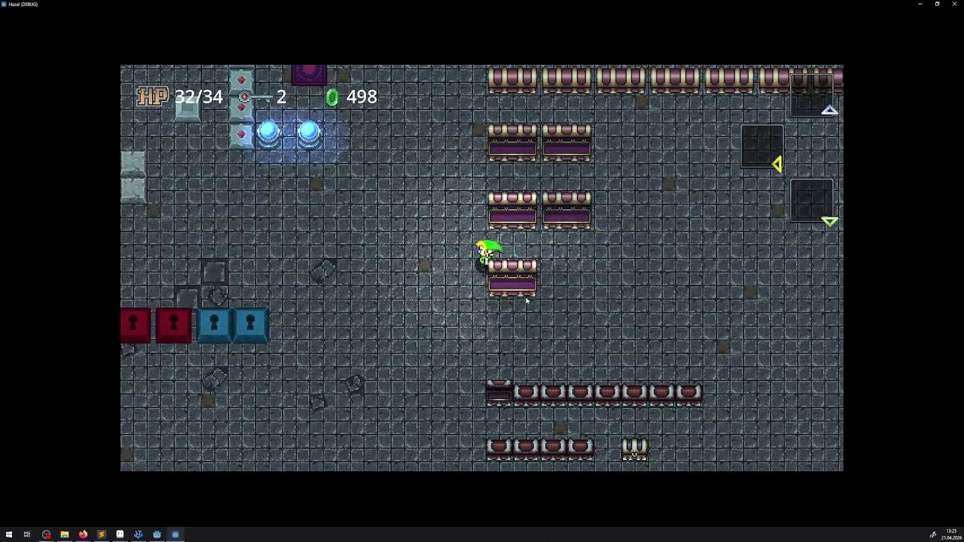
key(Left)
key(Up)
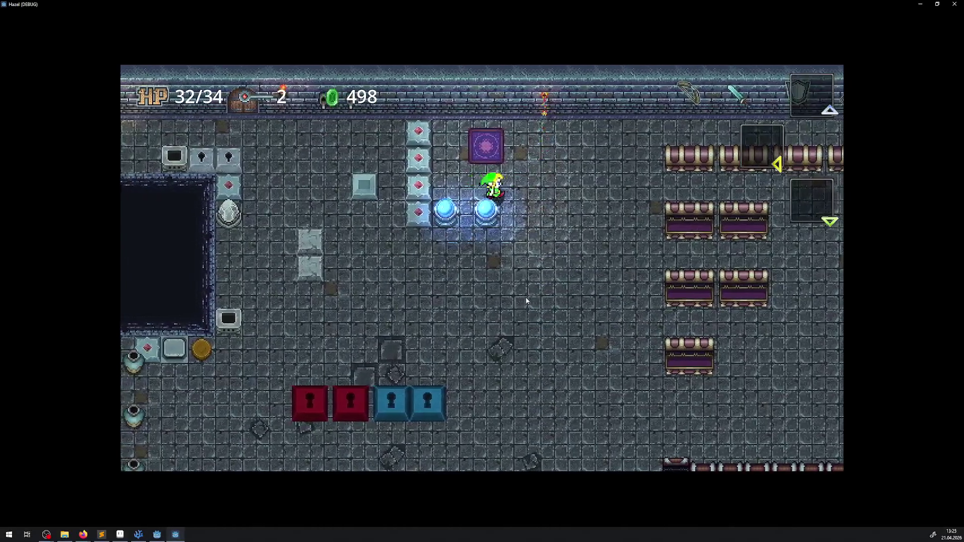
key(Left)
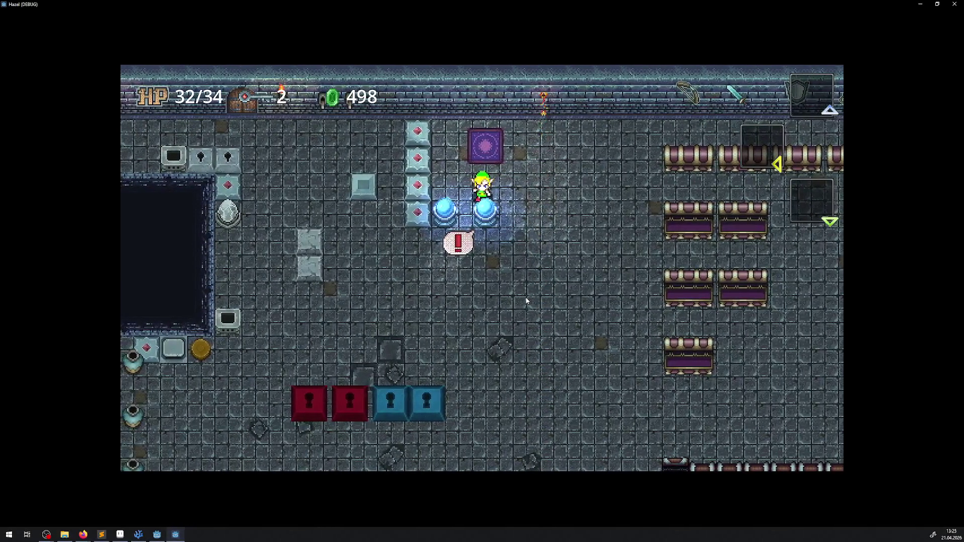
key(Right)
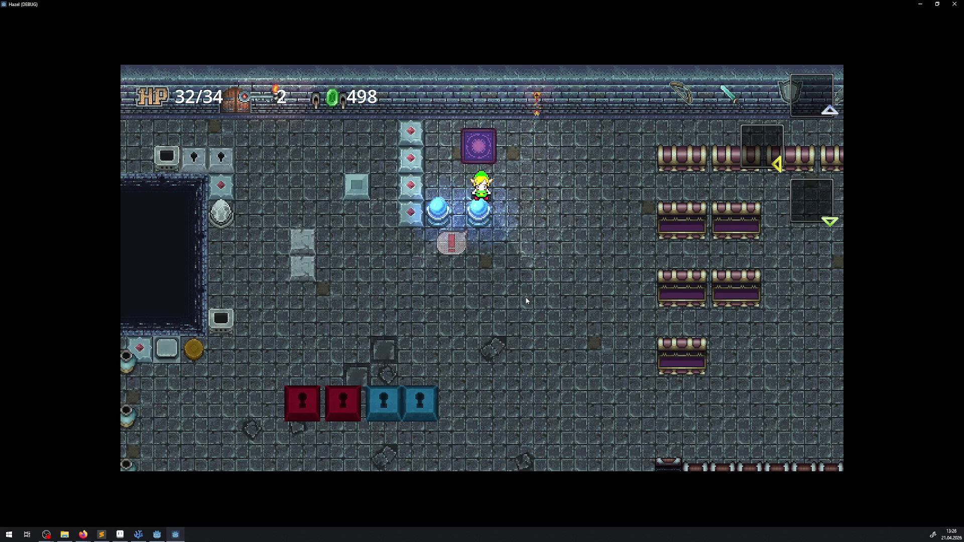
click(957, 4)
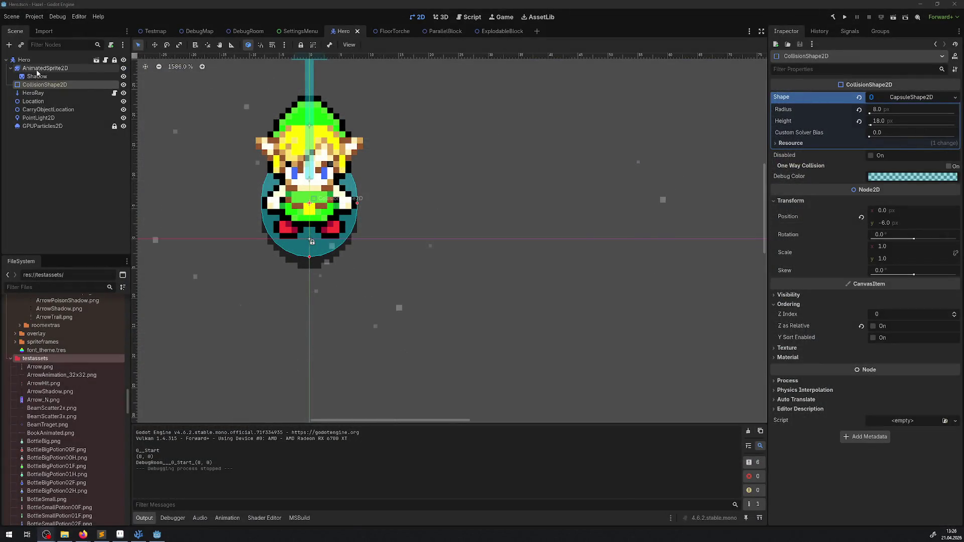
Raise the hero's AnimatedSprite2D and CollisionShape2D together by 2 px and run the game
click(36, 70)
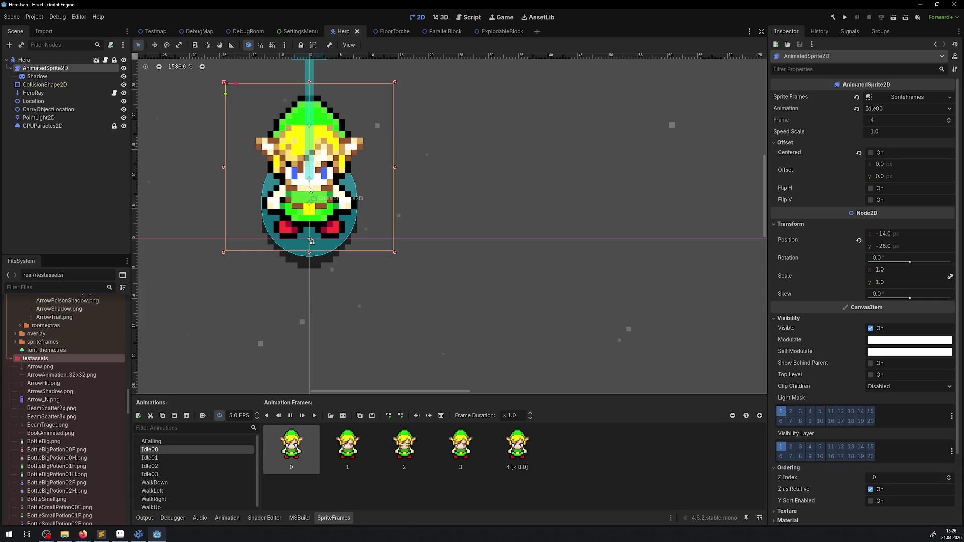
ctrl+click(38, 85)
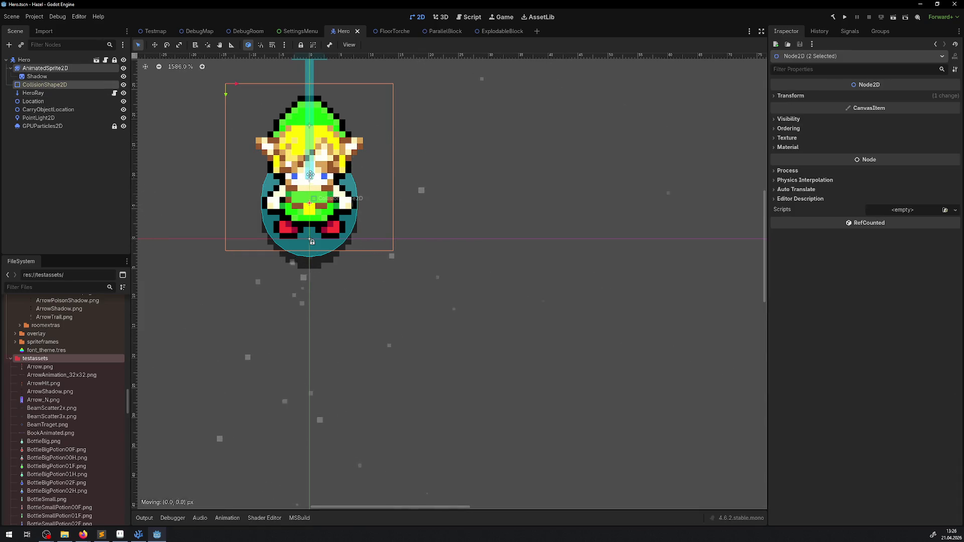
drag(310, 176, 310, 155)
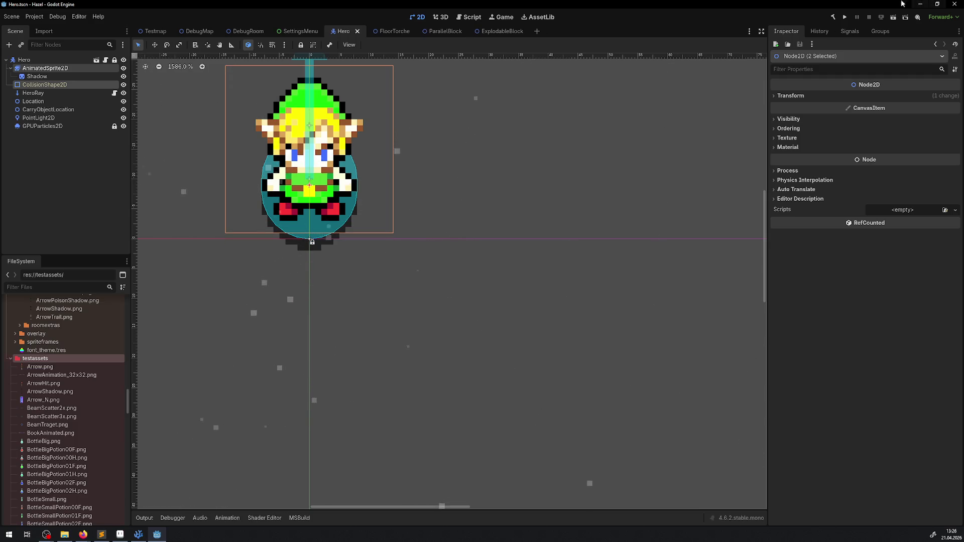
click(850, 19)
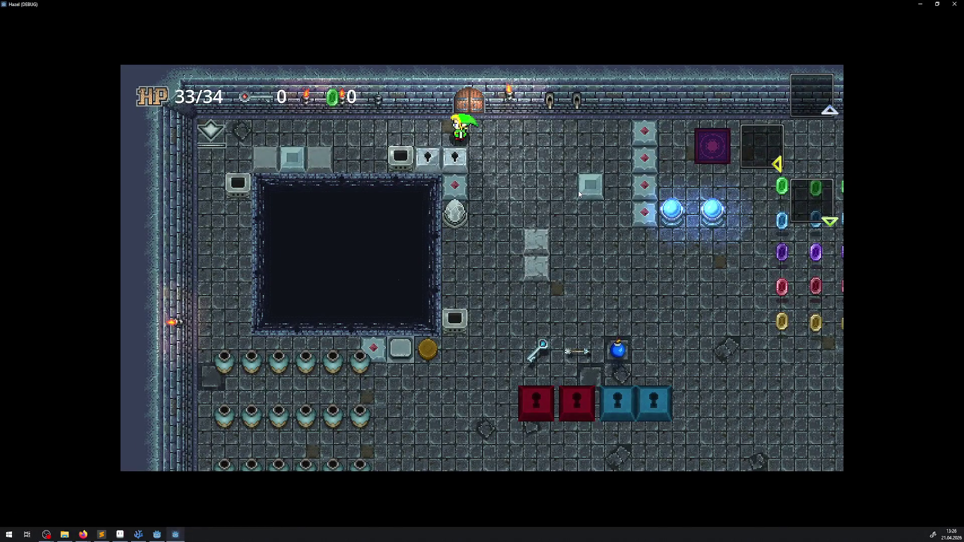
Walk the hero past the blue orbs and collect three columns of rupees
key(Left)
key(Right)
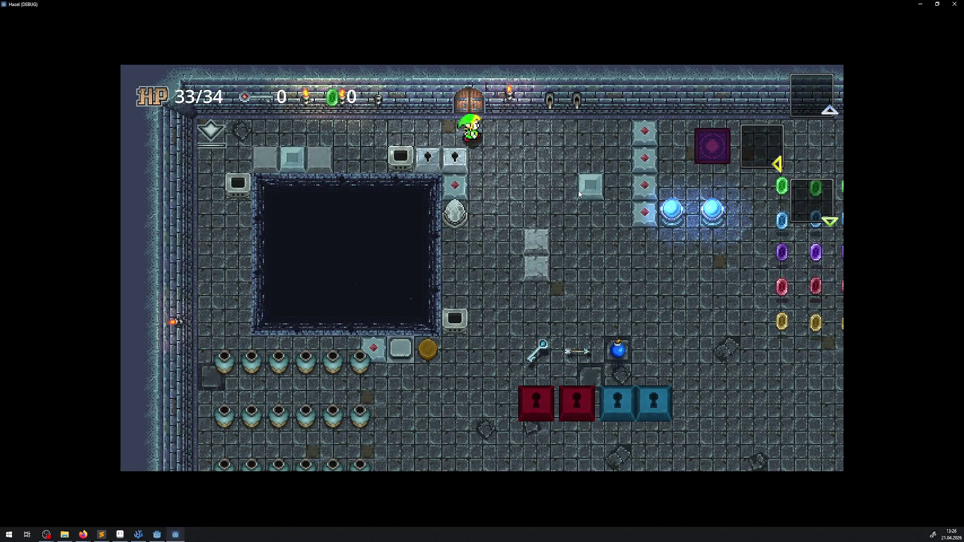
key(Down)
key(Down)
key(Right)
key(Up)
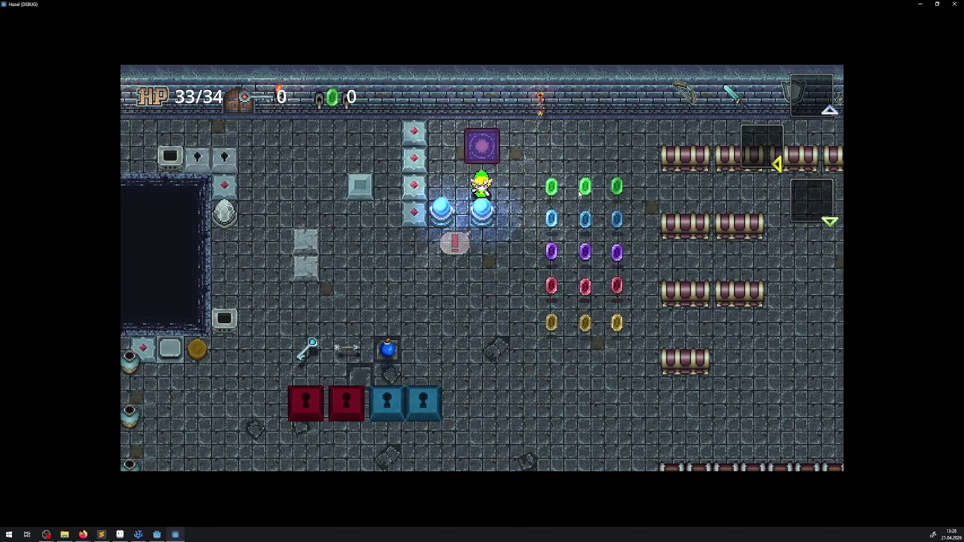
key(Right)
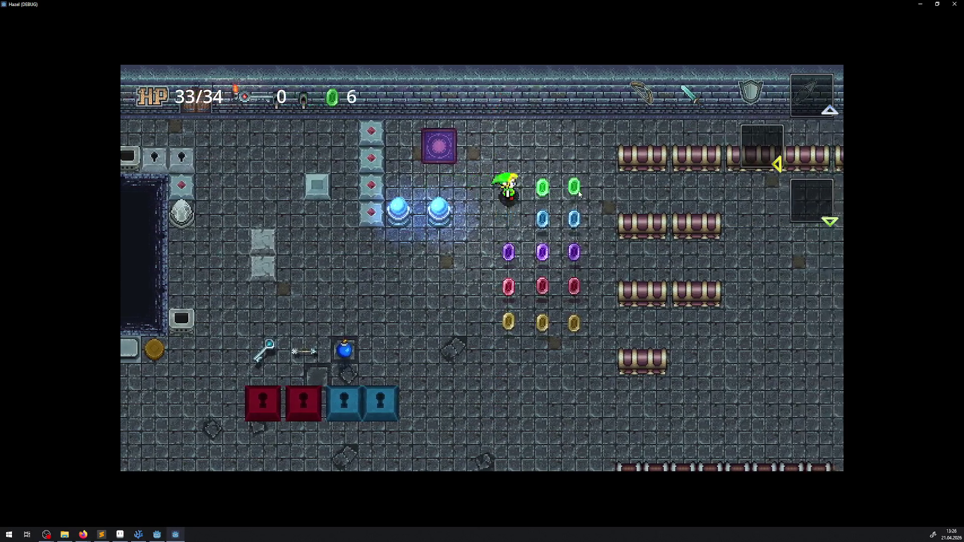
key(Right)
key(Left)
key(Down)
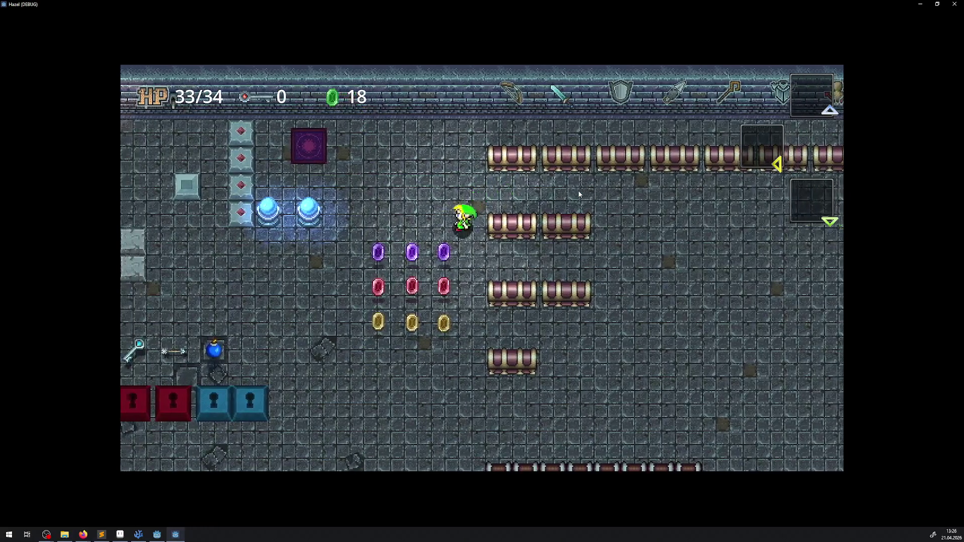
key(Down)
key(Right)
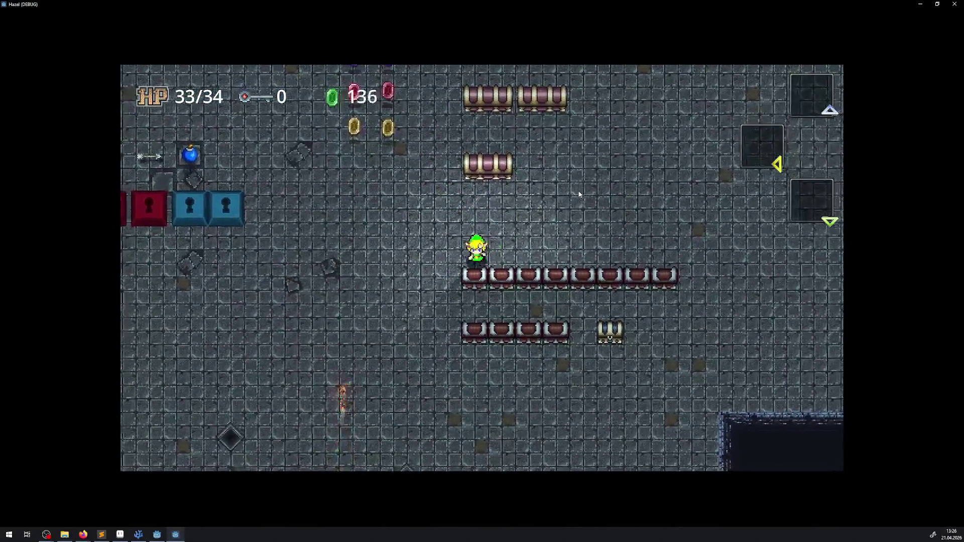
Grab the key past the block row, stop above the chest row gap, and close the game
key(Down)
key(Up)
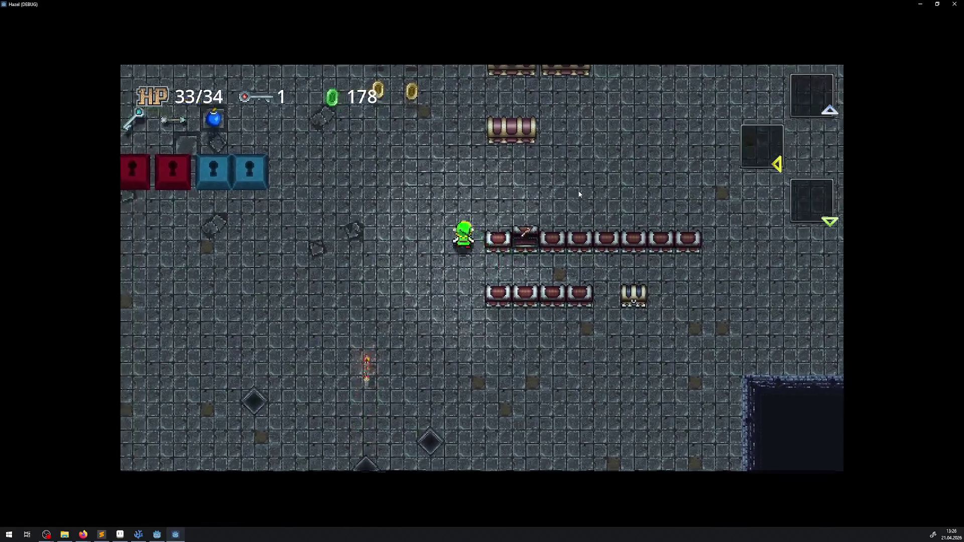
key(Right)
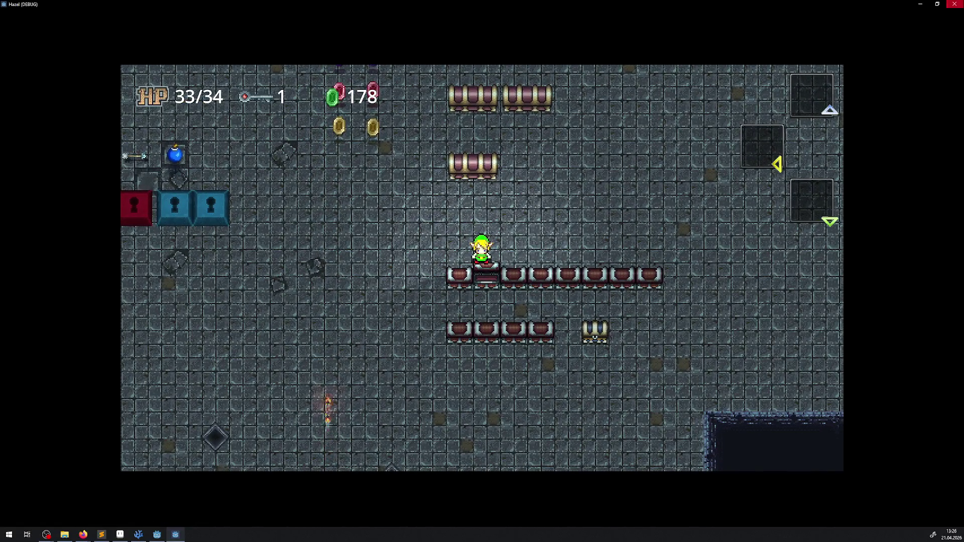
click(955, 4)
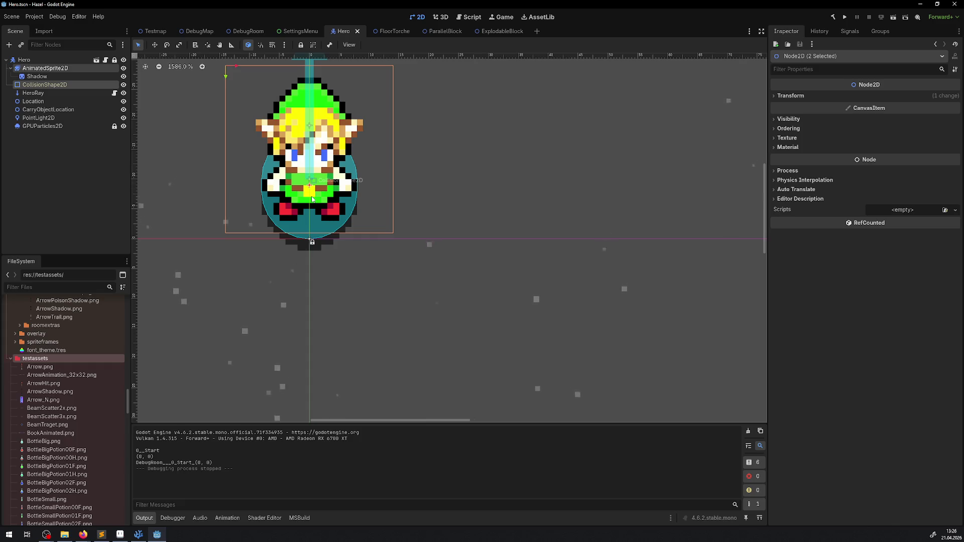
Lower the hero's sprite and collision shape by 4 px, save the Hero scene, and rerun the game
drag(312, 199, 311, 226)
key(ctrl+s)
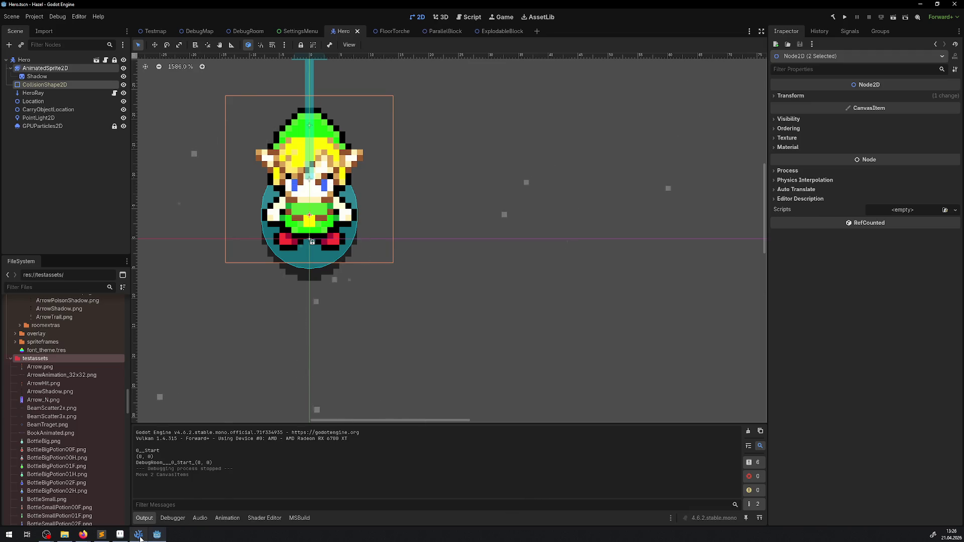
click(844, 18)
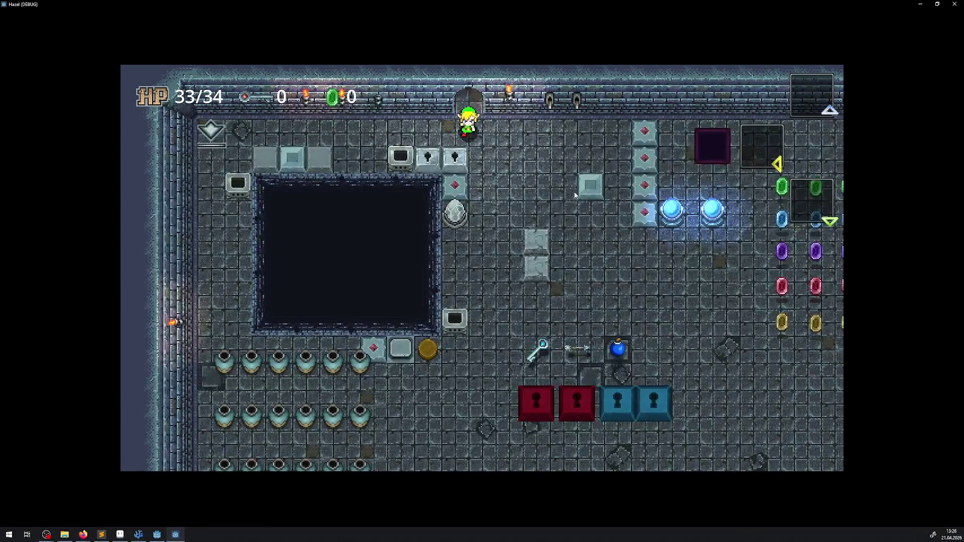
Walk the hero past the blue orbs and through the gem grid collecting rupees
key(Left)
key(Right)
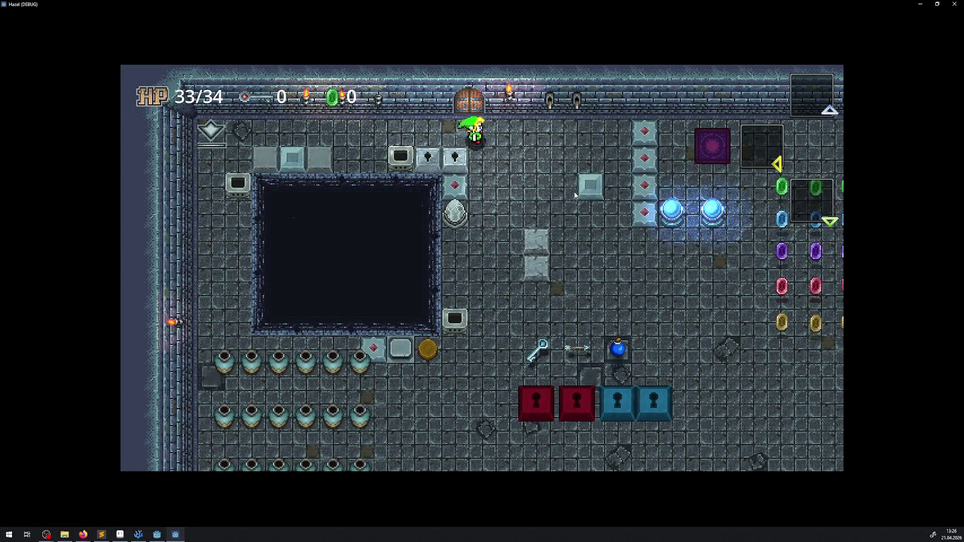
key(Down)
key(Down)
key(Up)
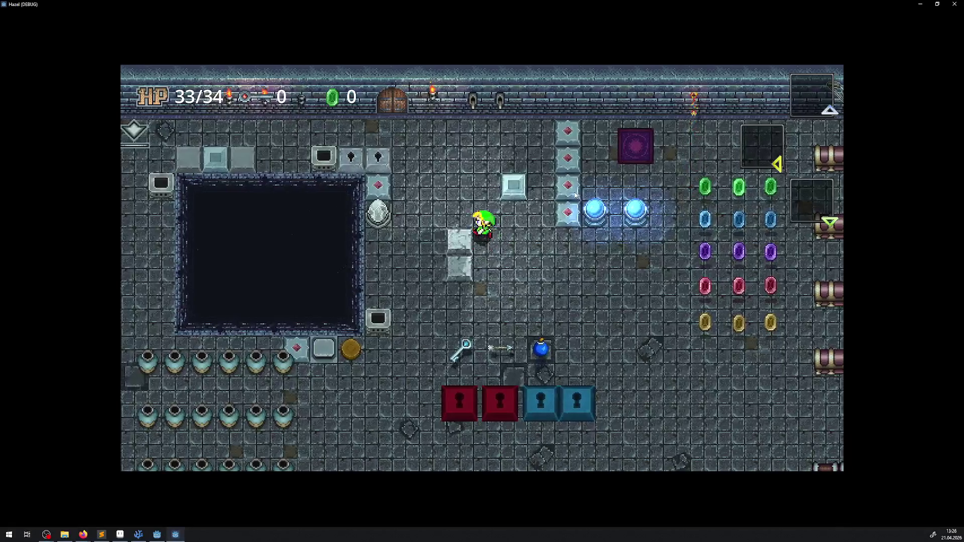
key(Left)
key(Right)
key(Up)
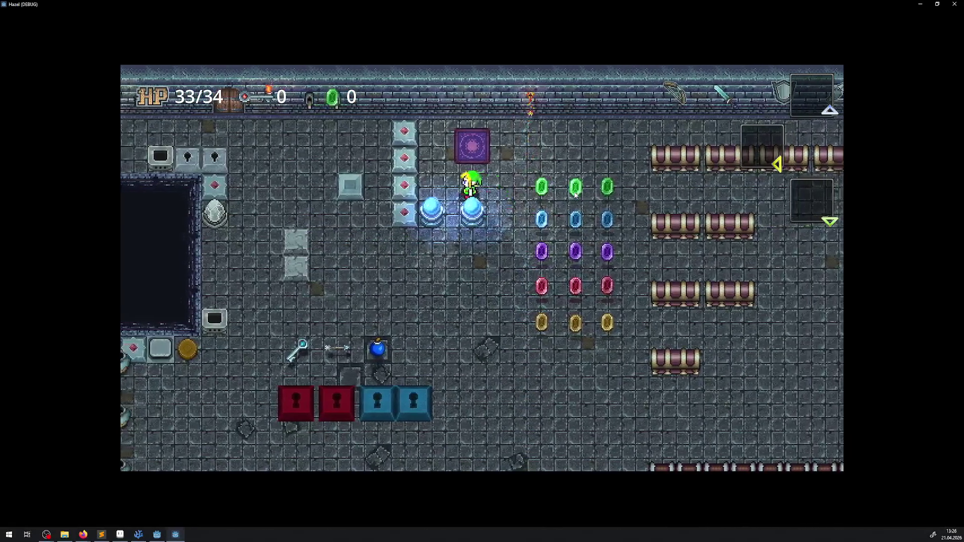
key(Right)
key(Down)
key(Right)
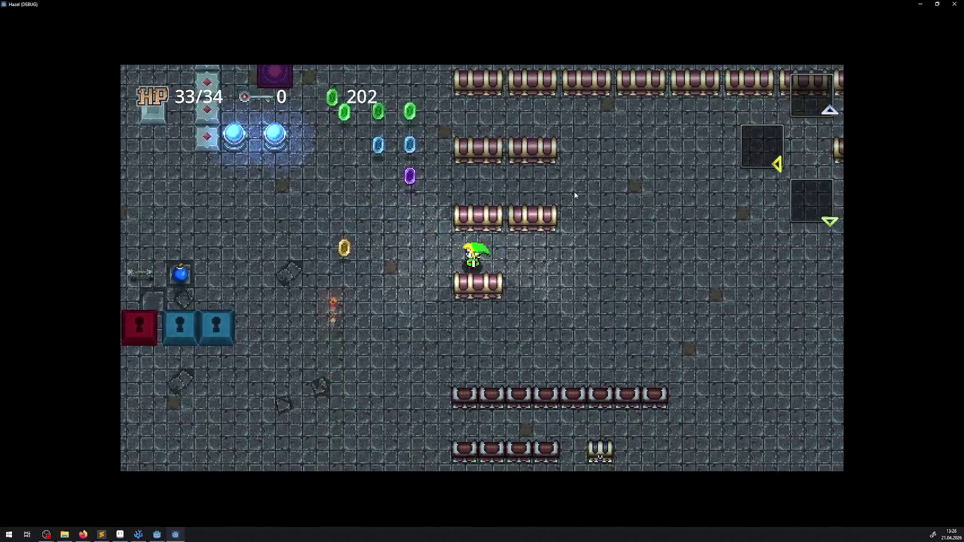
Pick up the key between the chest rows, stand on the opened chest, then quit with F8
key(Left)
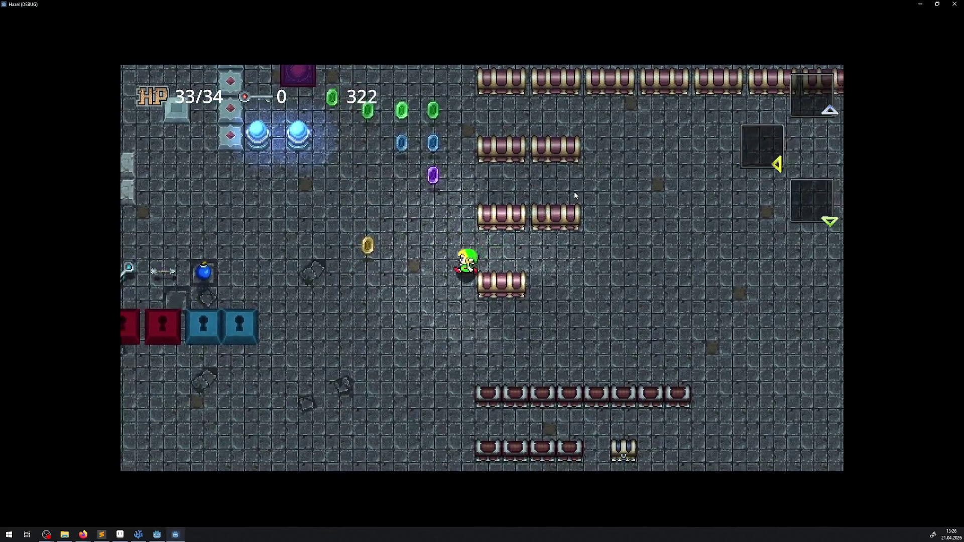
key(Down)
key(Down)
key(Left)
key(Up)
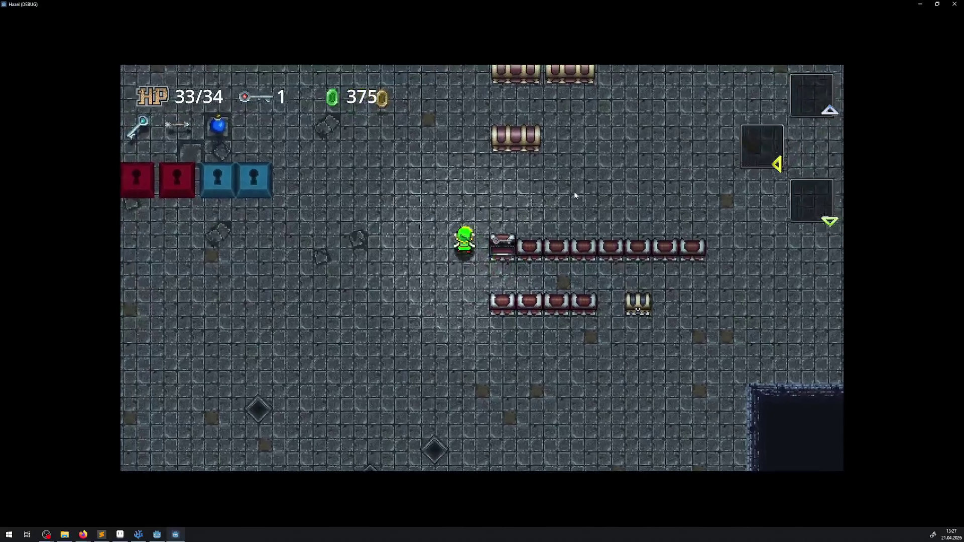
key(Left)
key(Down)
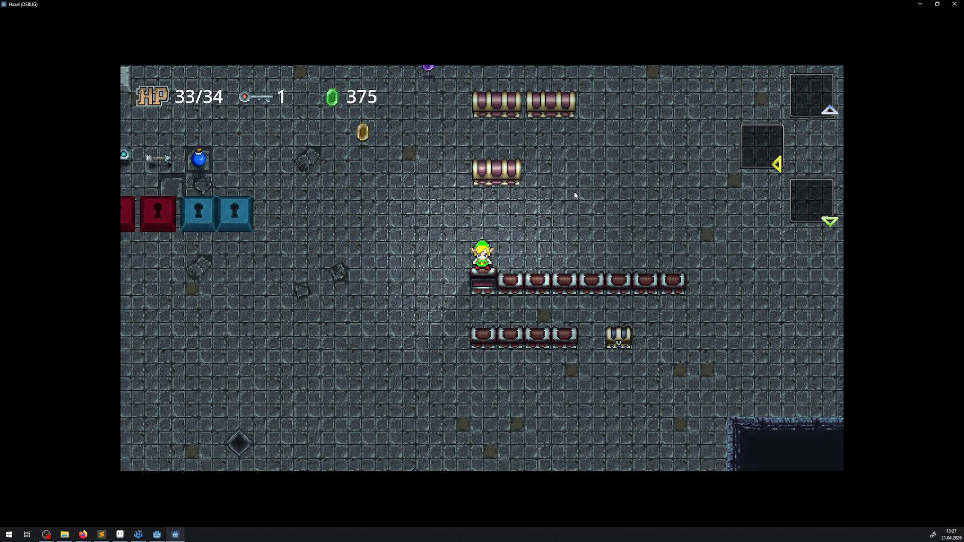
key(Up)
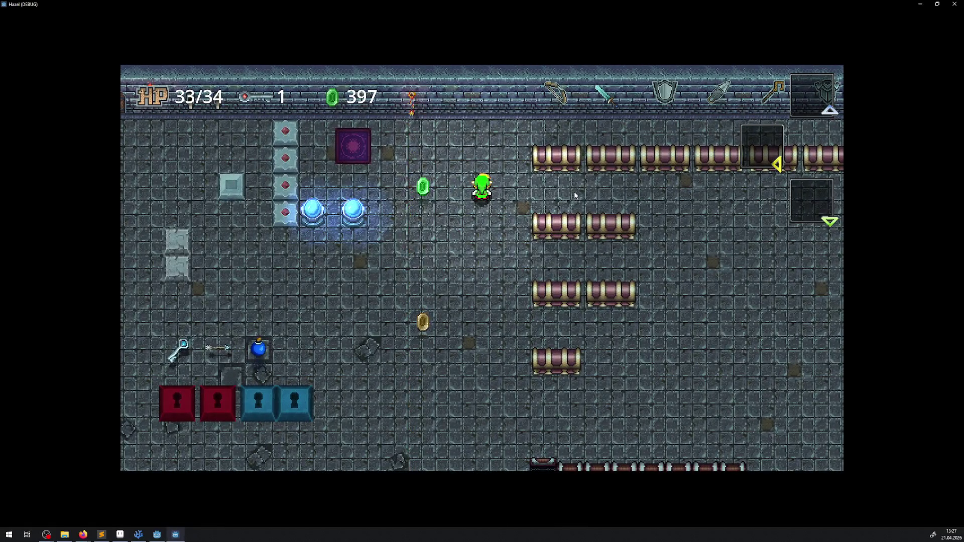
key(F8)
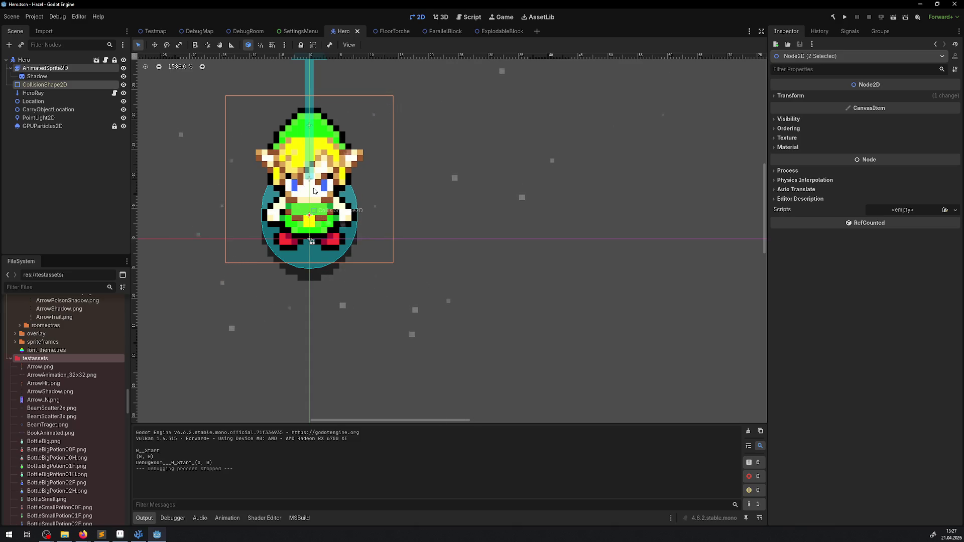
Lower the hero's sprite and collision shape another 2 px and relaunch the game maximised
drag(311, 194, 311, 208)
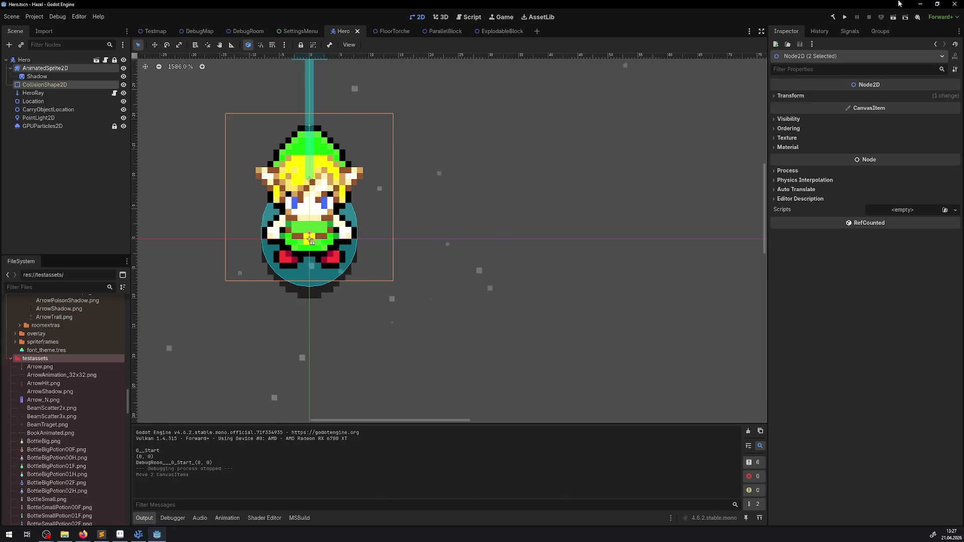
click(845, 17)
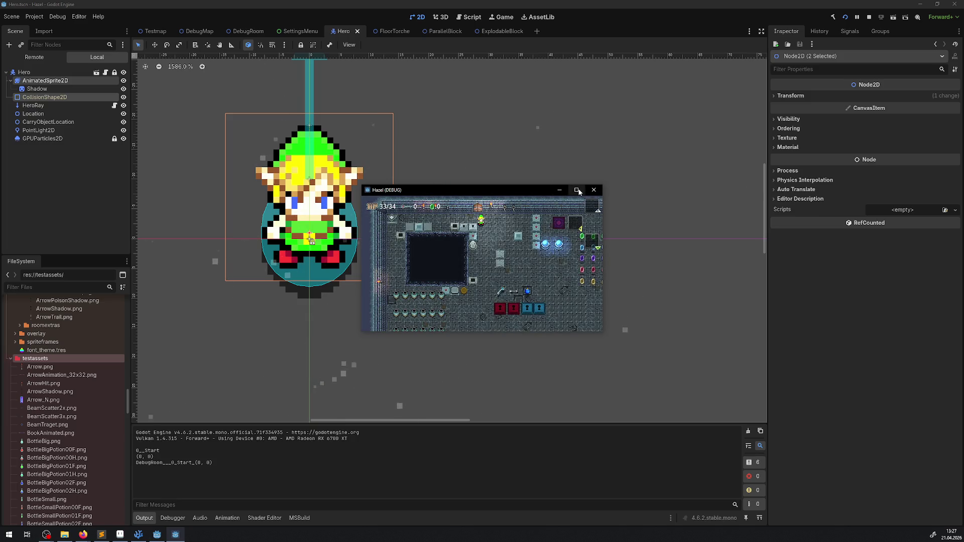
click(577, 190)
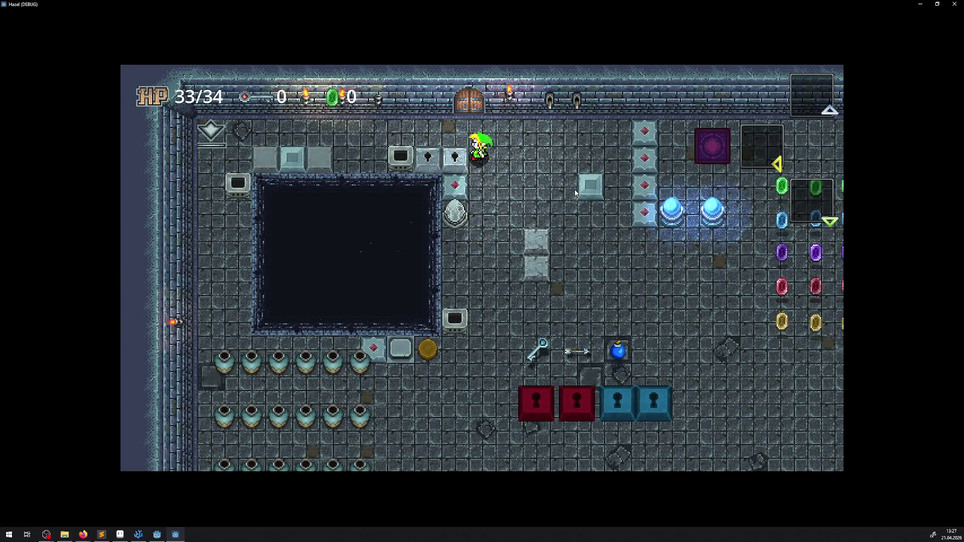
Walk the hero past the crystal and blue orbs, collecting the rupee rows toward the chests
key(Down)
key(Right)
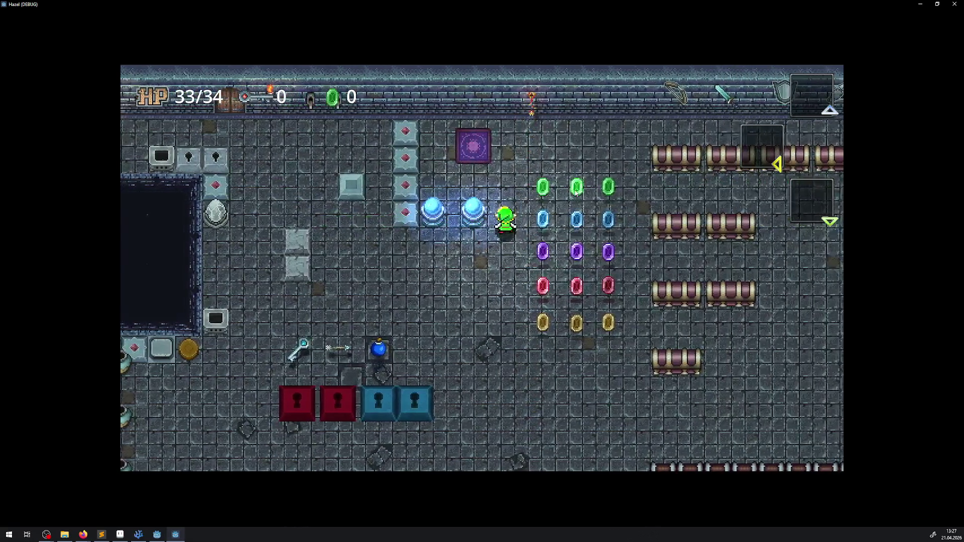
key(Left)
key(Up)
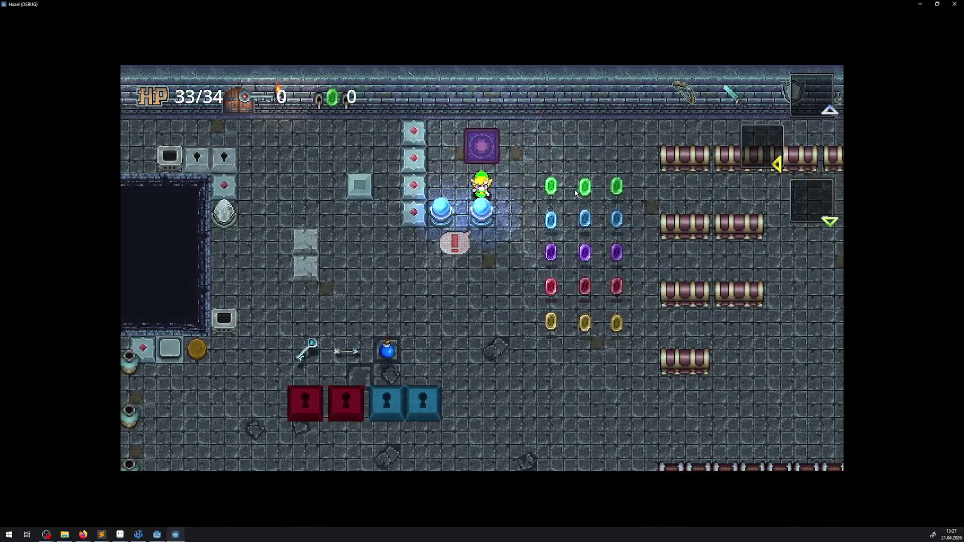
key(Right)
key(Left)
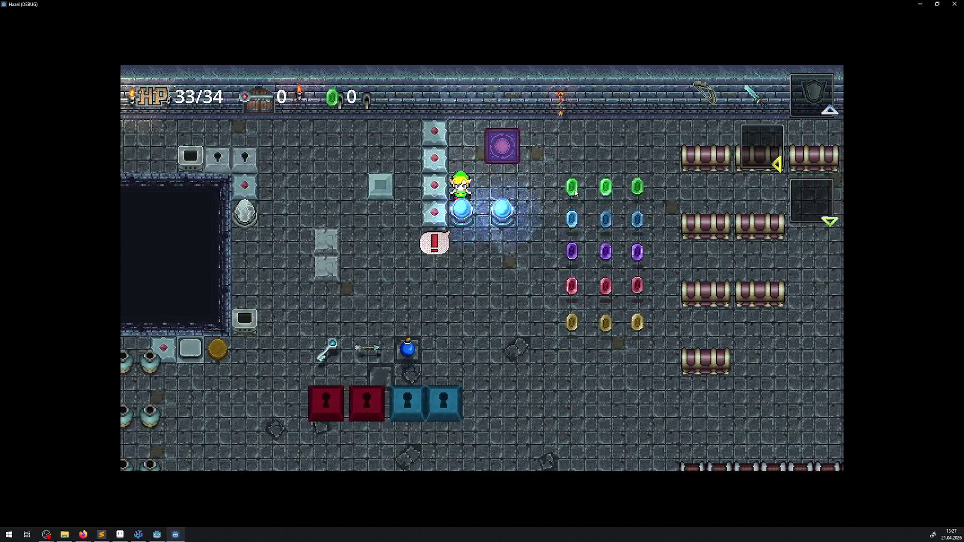
key(Right)
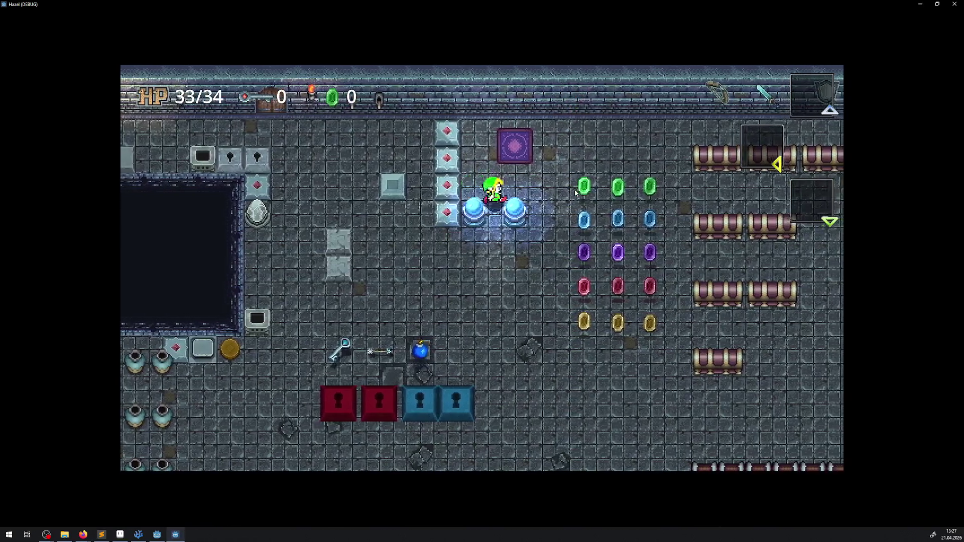
key(Down)
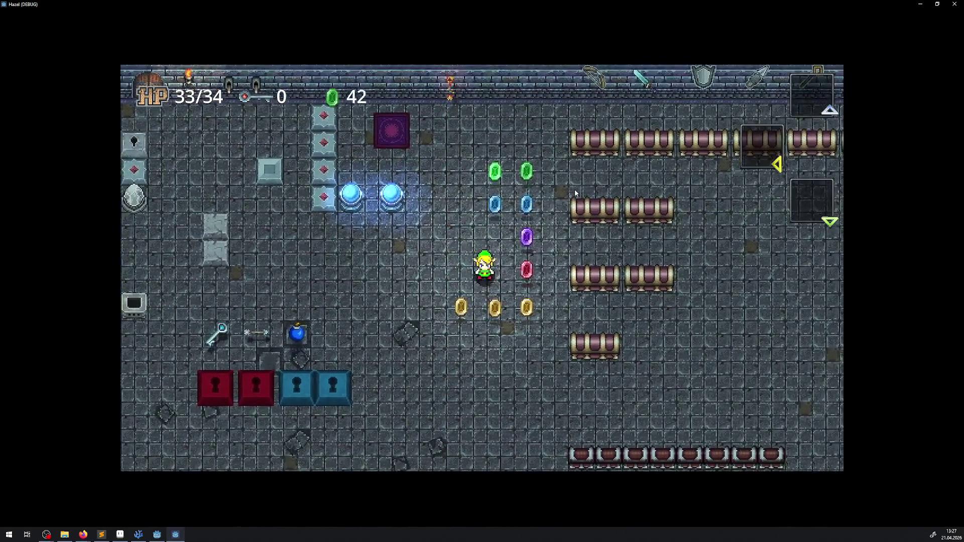
key(Right)
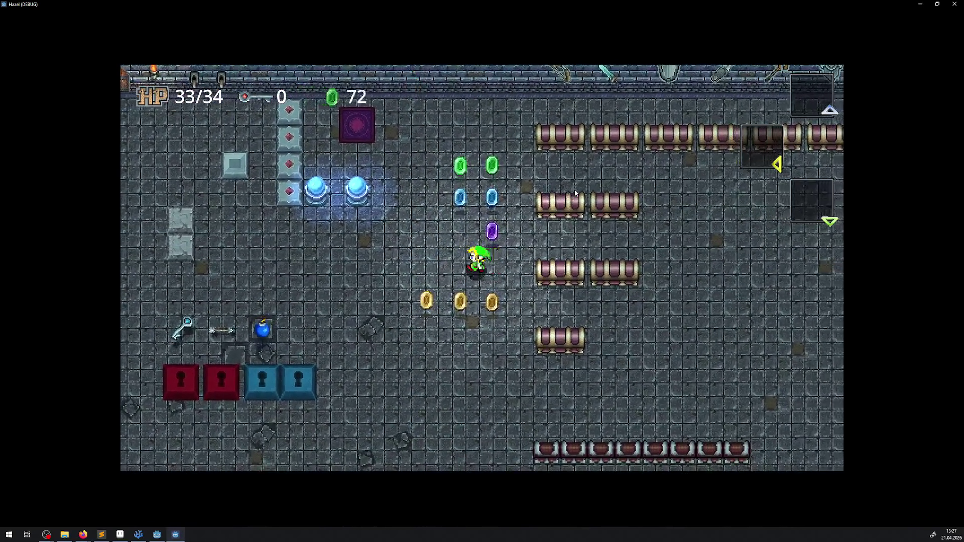
key(Down)
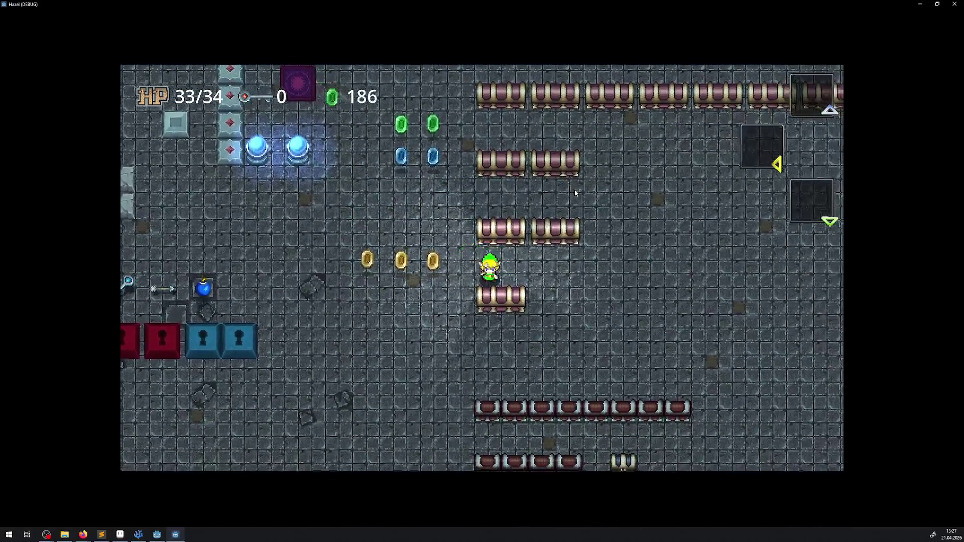
key(Left)
key(Down)
key(Down)
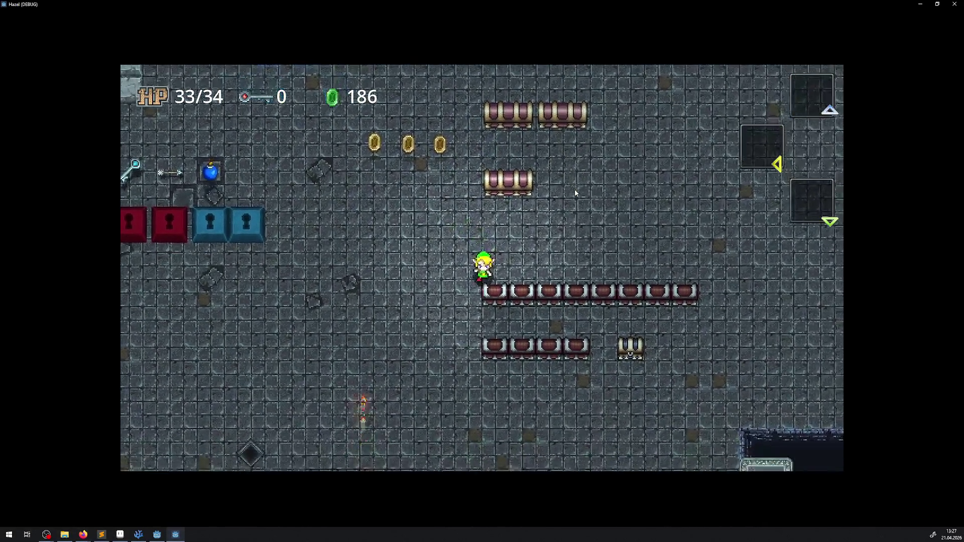
Open the chests beside the hero, picking up a key, and stand between the opened rows
key(Right)
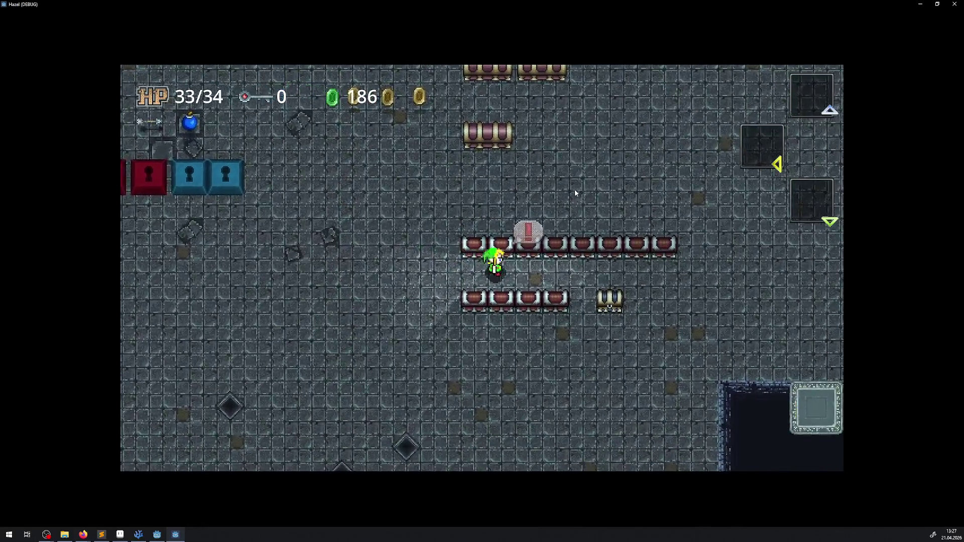
key(Up)
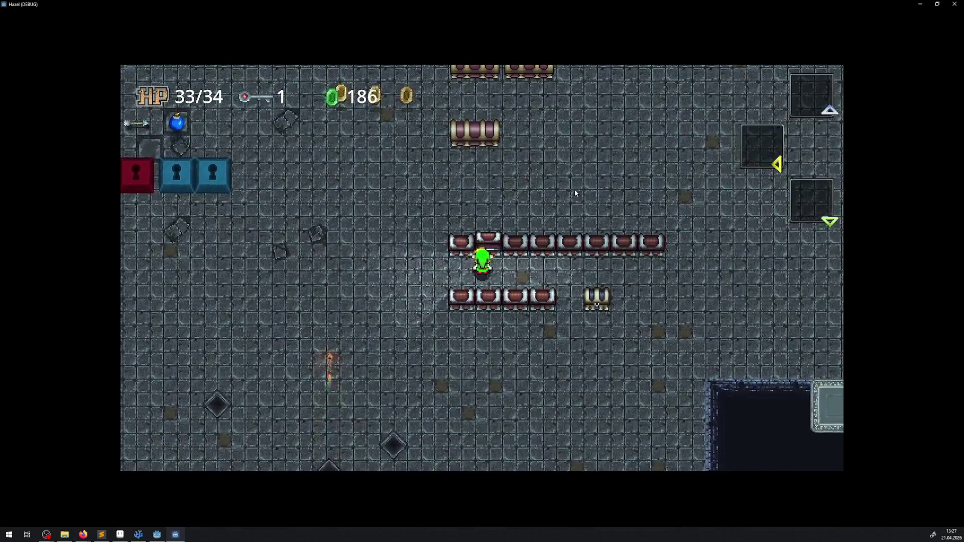
key(Left)
key(Right)
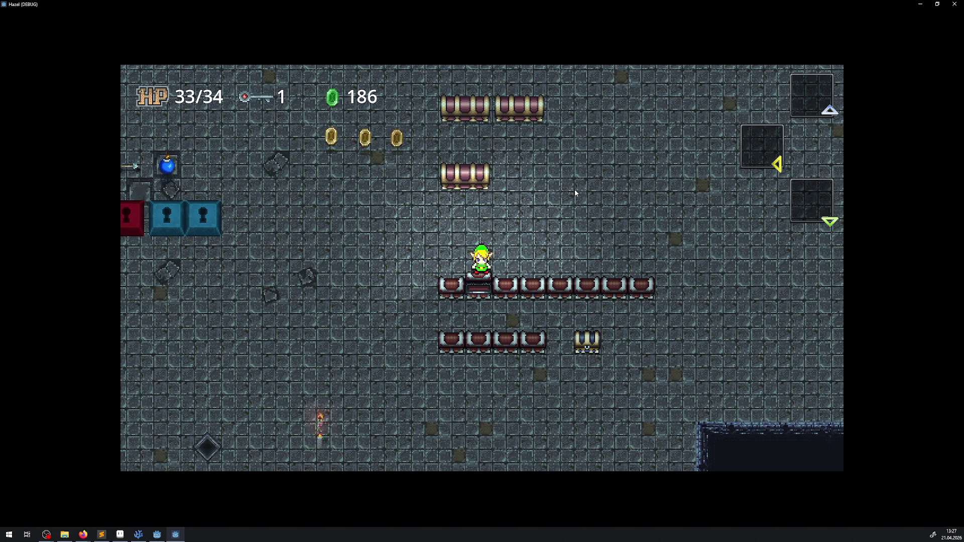
key(Left)
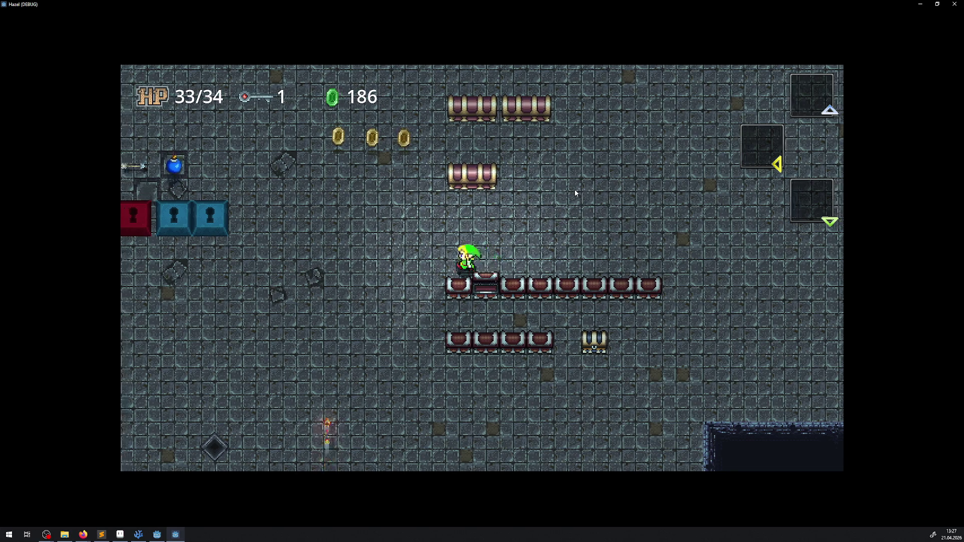
key(Up)
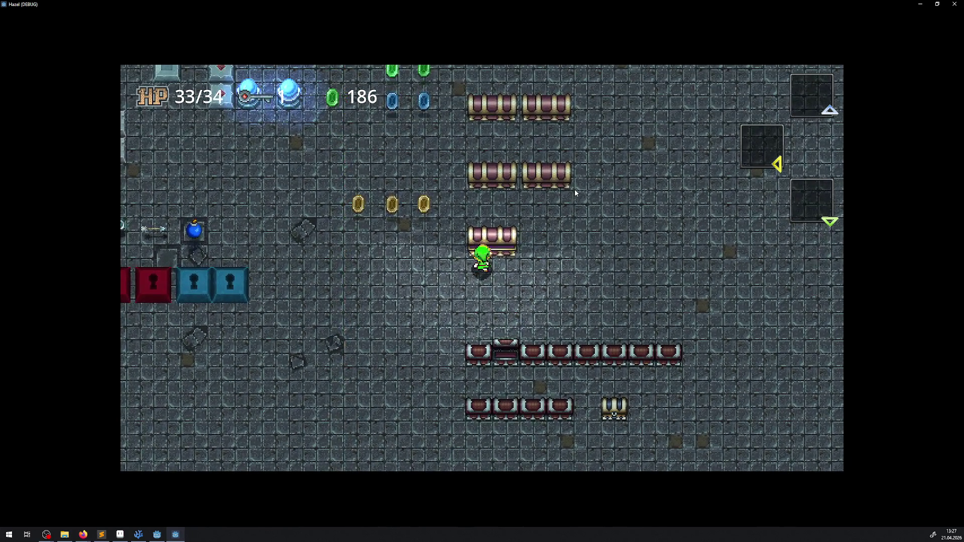
key(Up)
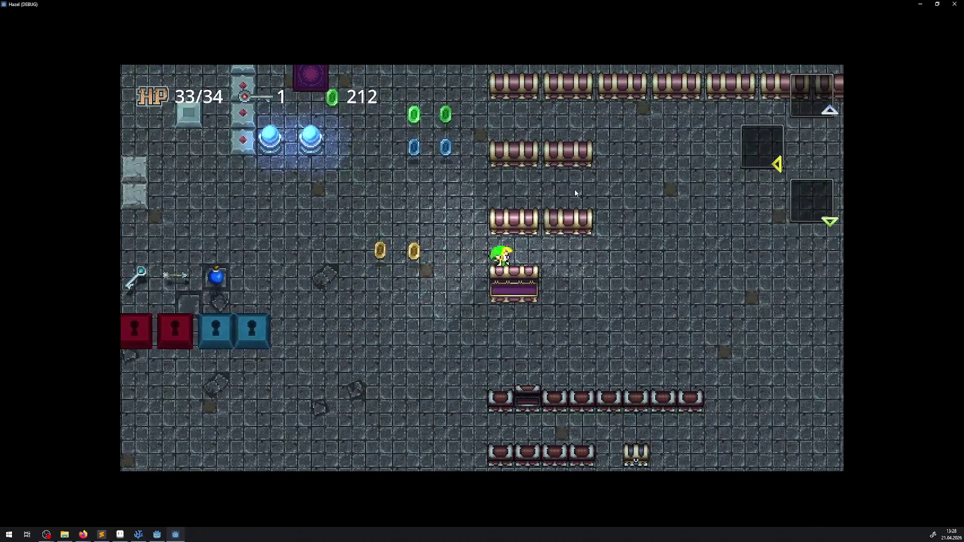
key(Up)
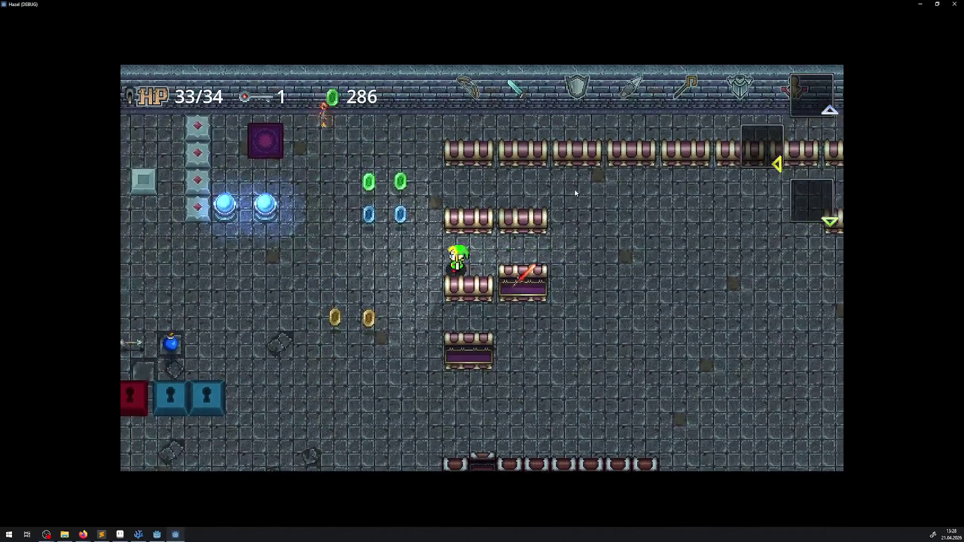
key(Down)
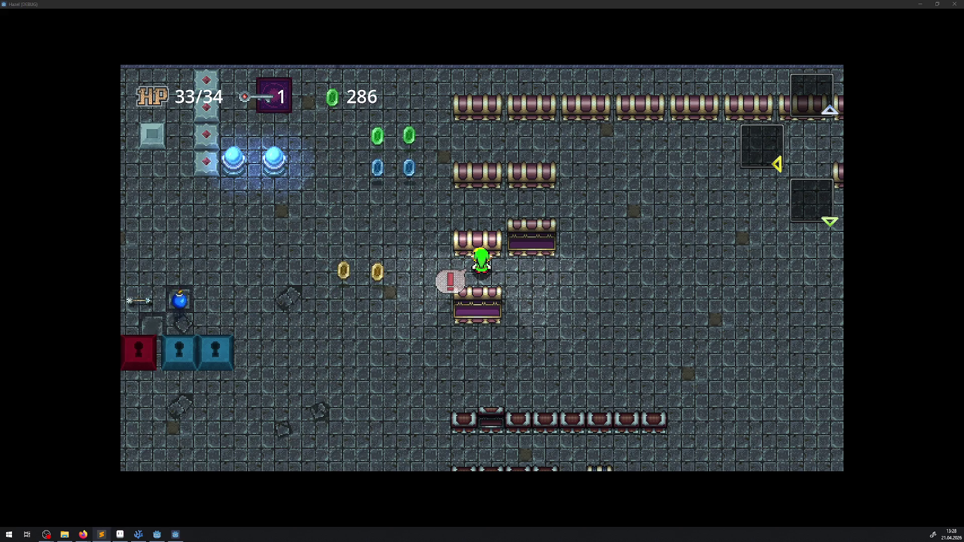
Walk onto the lower opened chest to check overlap, then back to the orbs collecting rupees
key(Down)
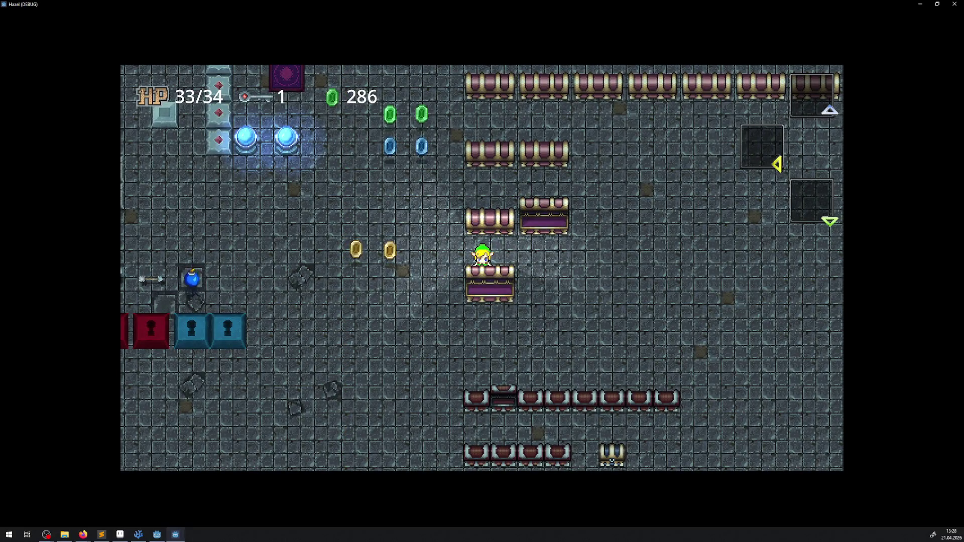
key(alt+Tab)
key(Left)
key(Up)
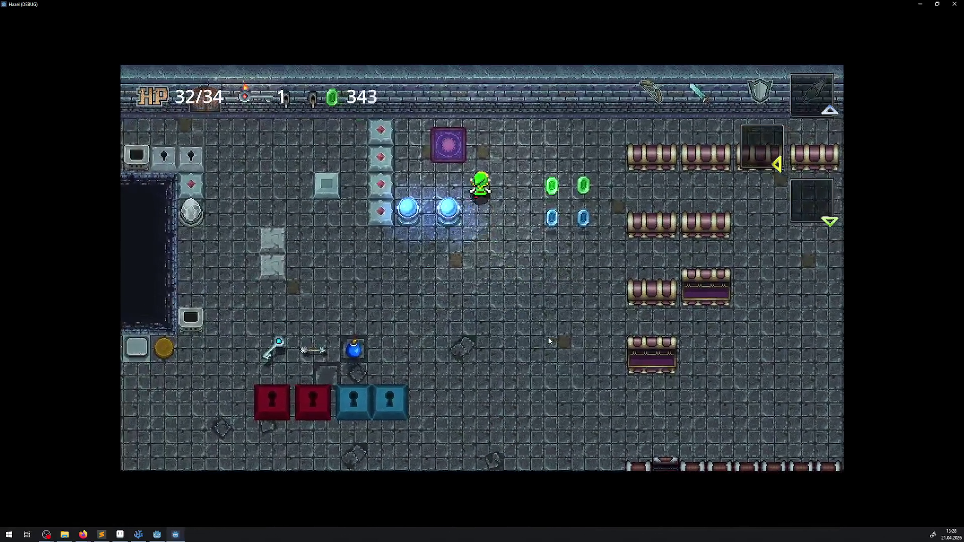
key(Left)
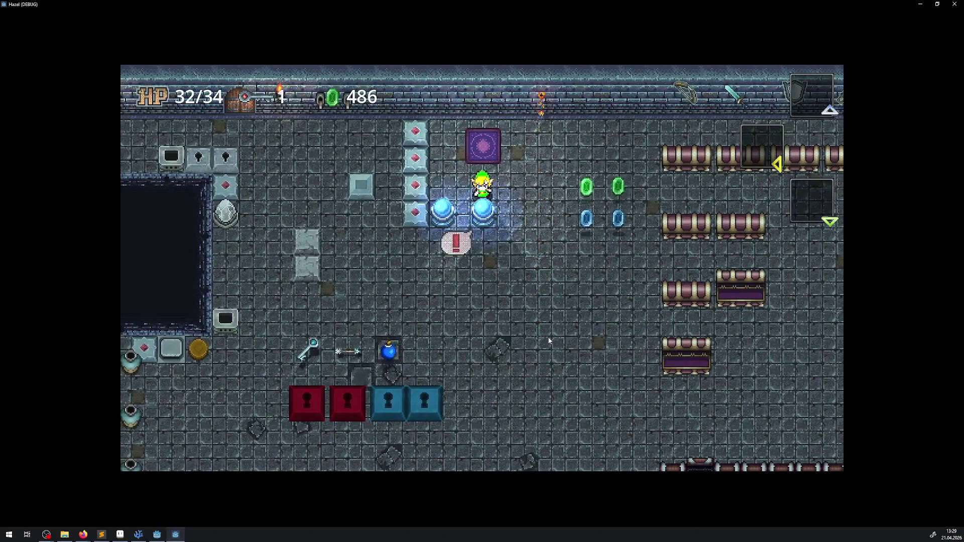
key(Right)
key(Down)
Walk the hero beside the dark pit and close the game window at 486 rupees
key(Down)
key(Left)
key(Up)
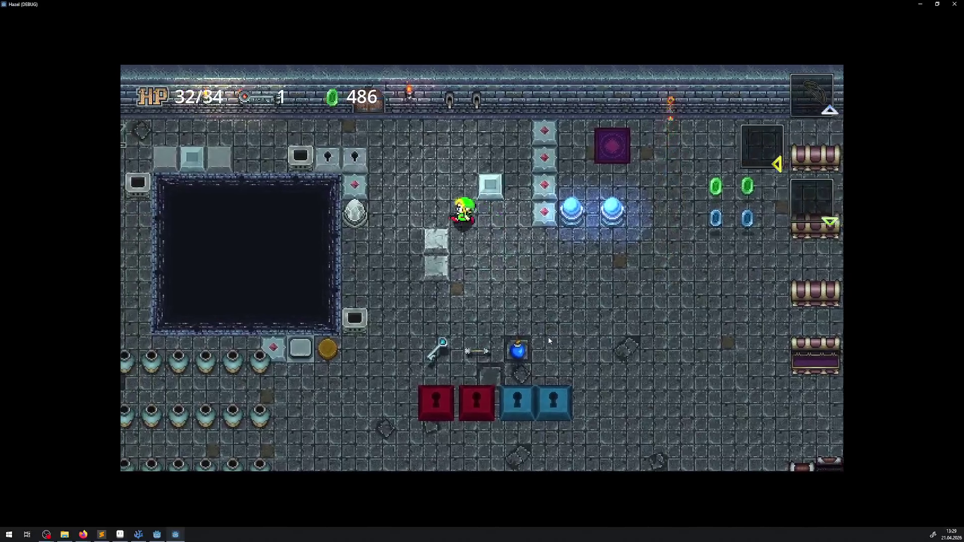
key(Left)
key(Down)
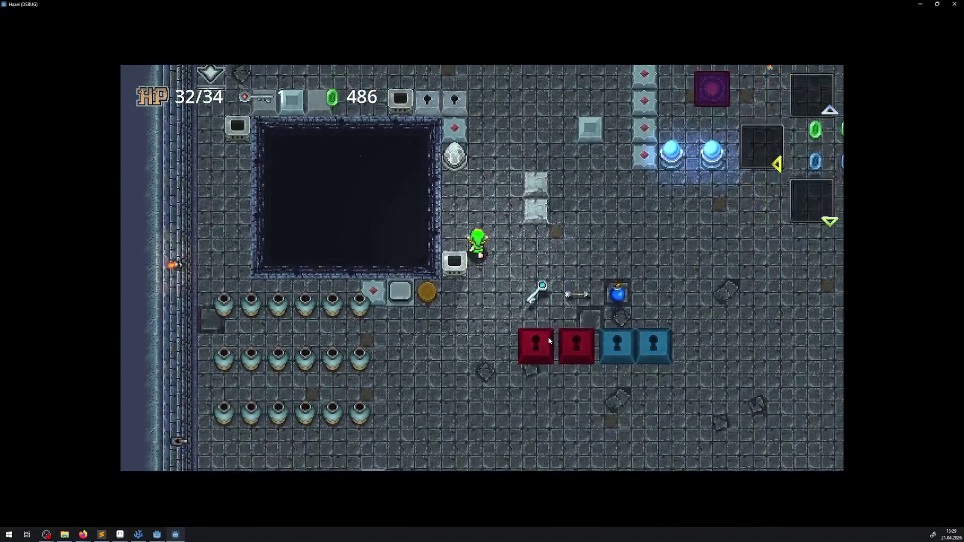
key(Right)
key(Left)
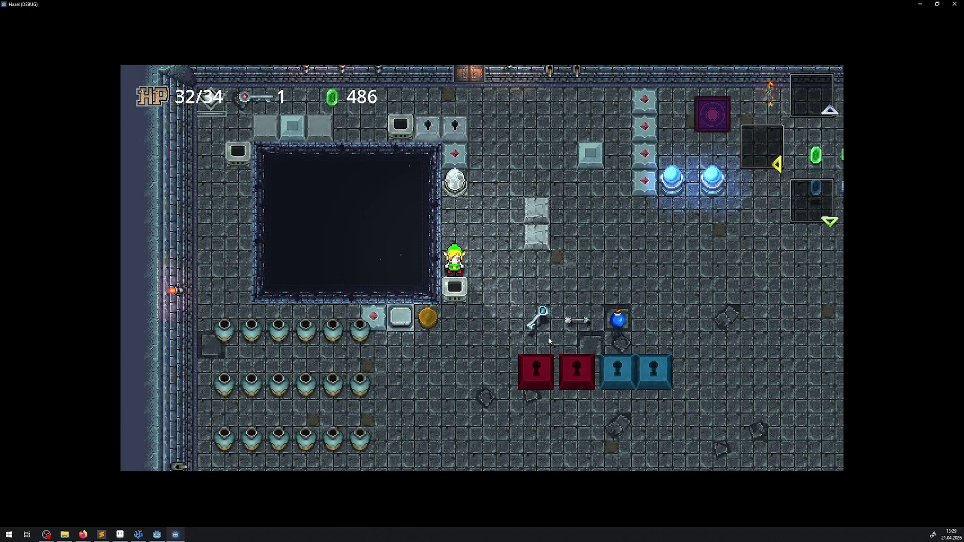
click(954, 4)
Drag the hero's AnimatedSprite2D and CollisionShape2D up 5 px, save the Hero scene, and run the project
drag(298, 227, 298, 196)
key(ctrl+s)
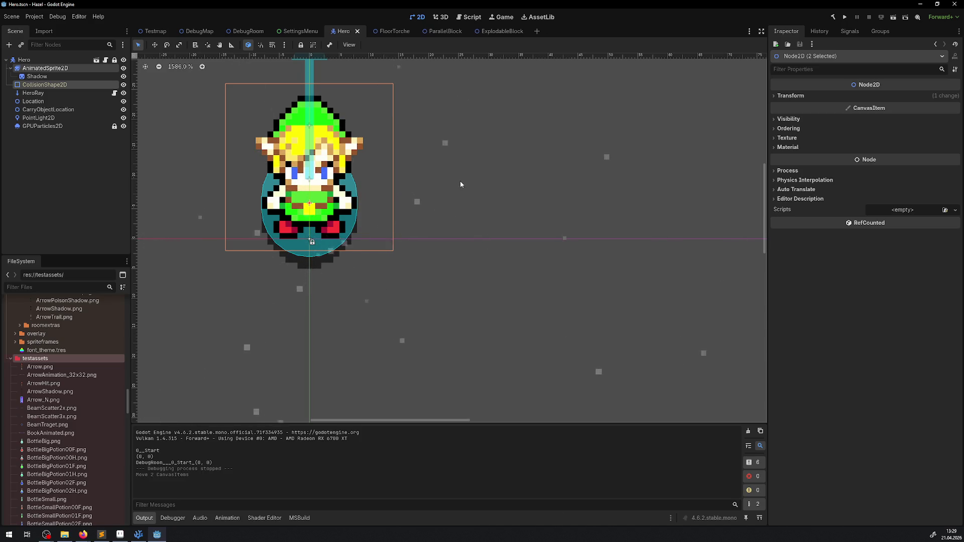
click(845, 17)
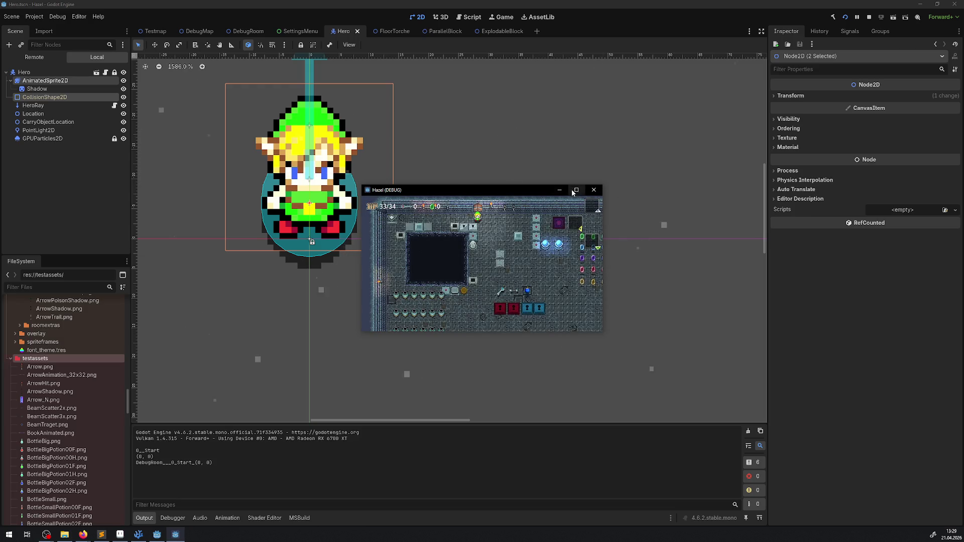
Walk the hero past the blocks to the orbs collecting 12 rupees, then quit with Alt+F4
key(Left)
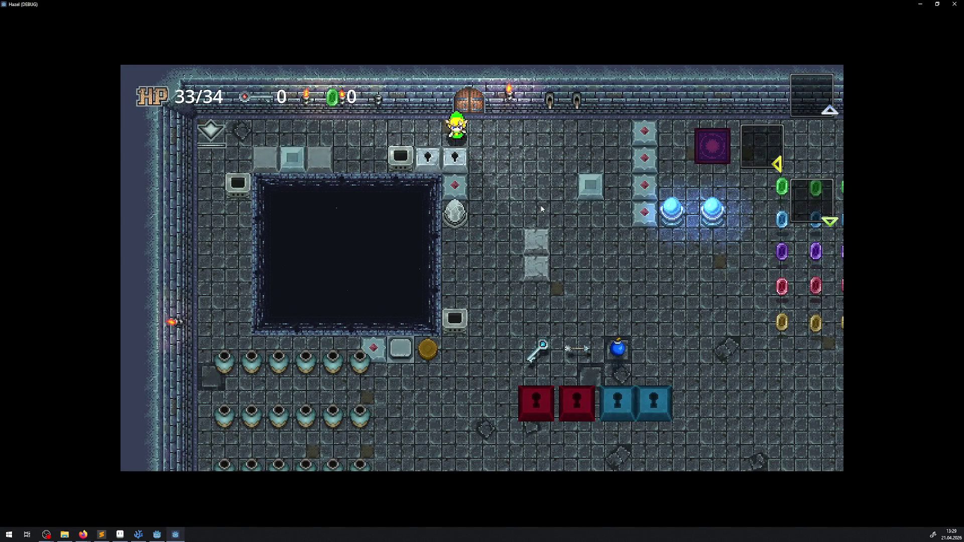
key(Right)
key(Left)
key(Down)
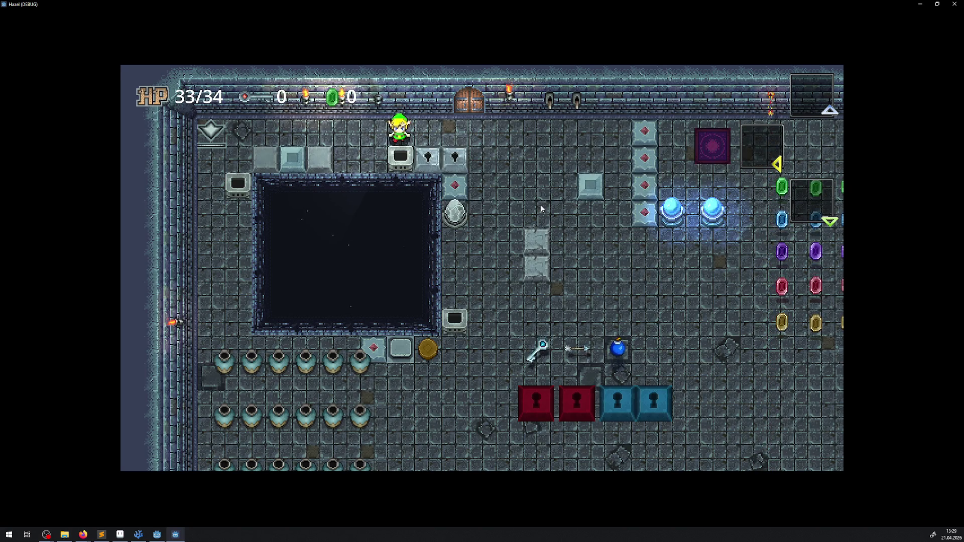
key(Right)
key(Down)
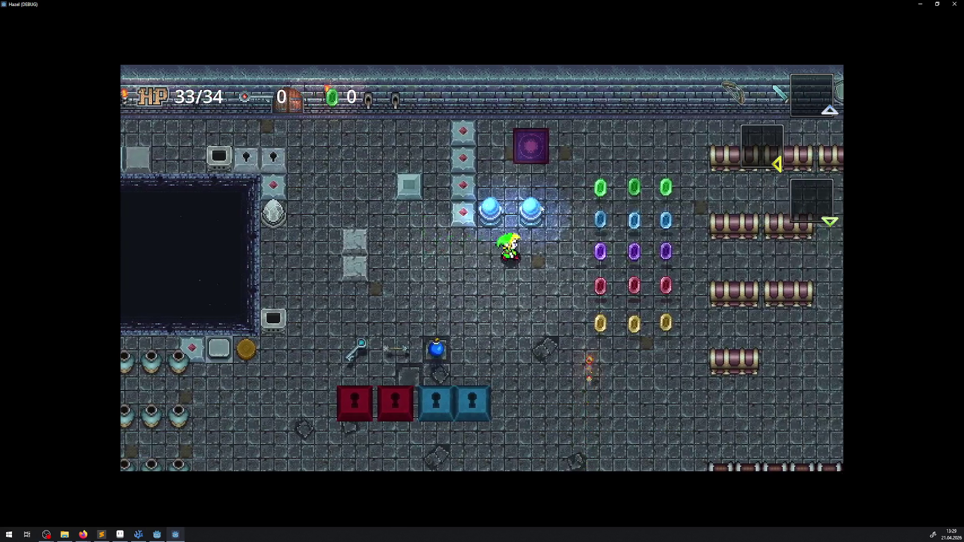
key(Up)
key(Left)
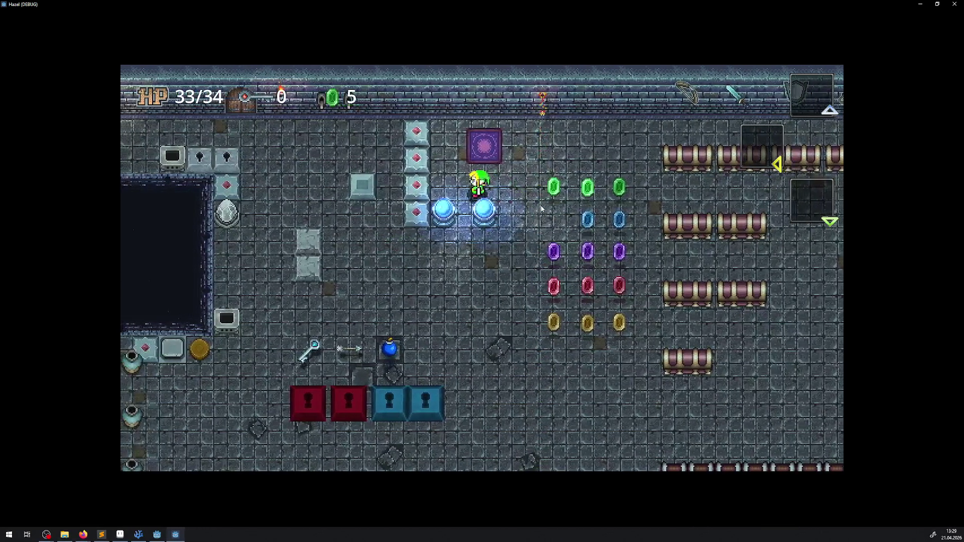
key(Right)
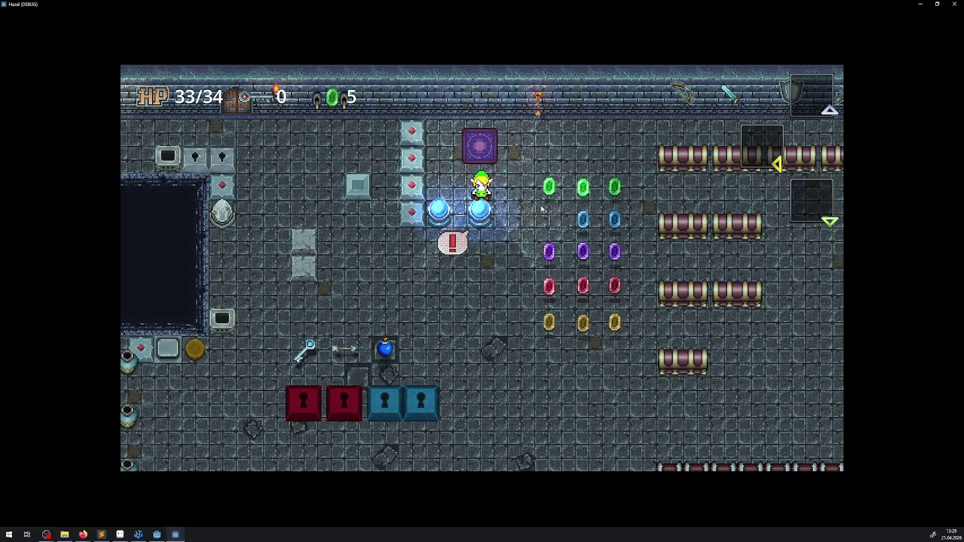
key(Right)
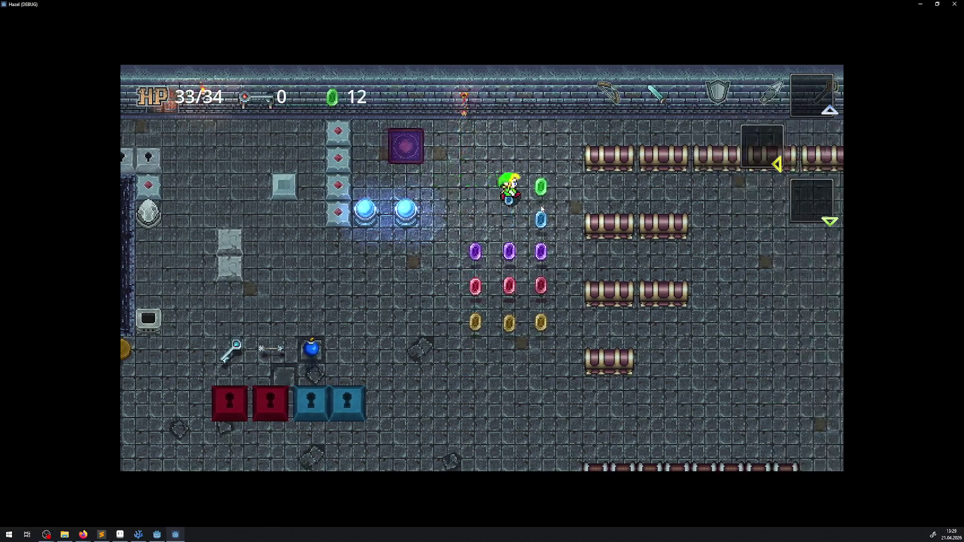
key(alt+F4)
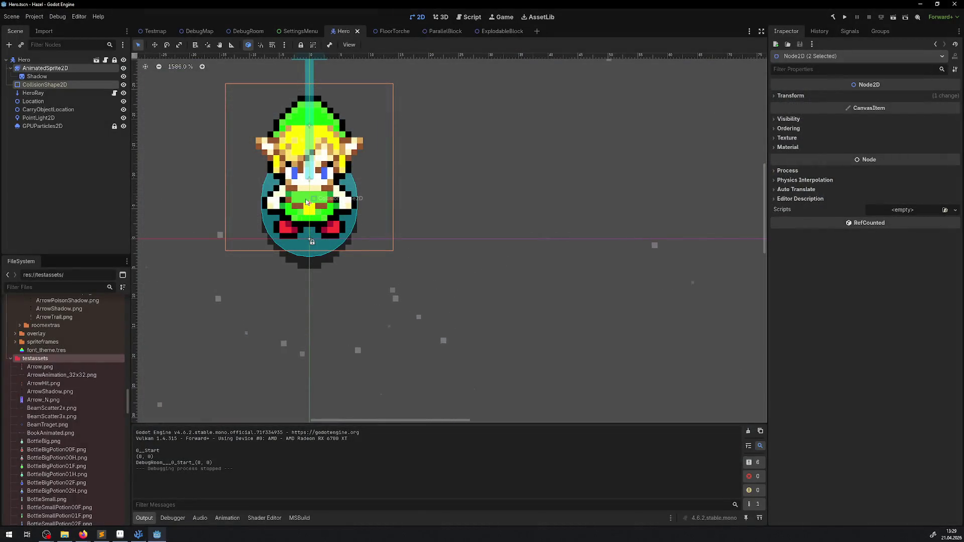
Drag the hero's sprite and collision shape down 3 px and rerun the game with F5
drag(309, 200, 306, 212)
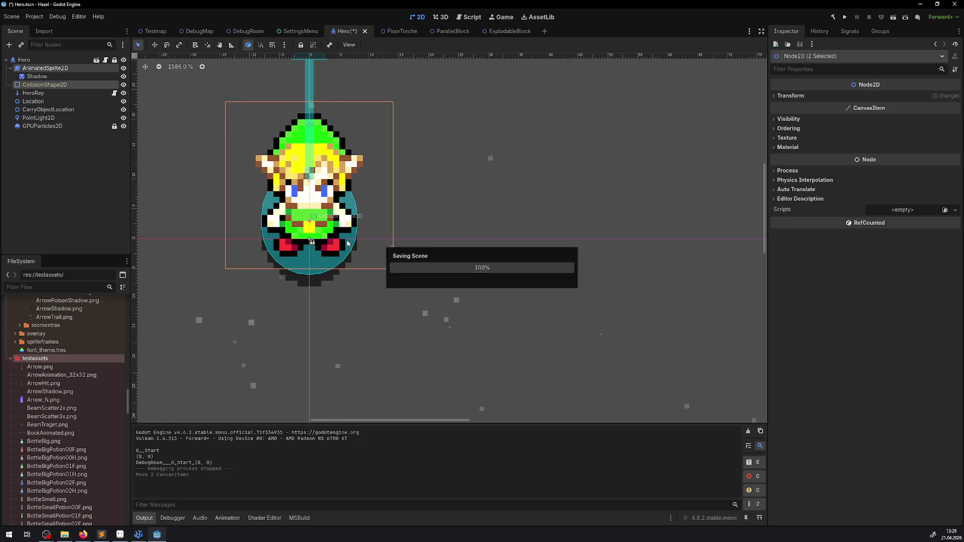
key(F5)
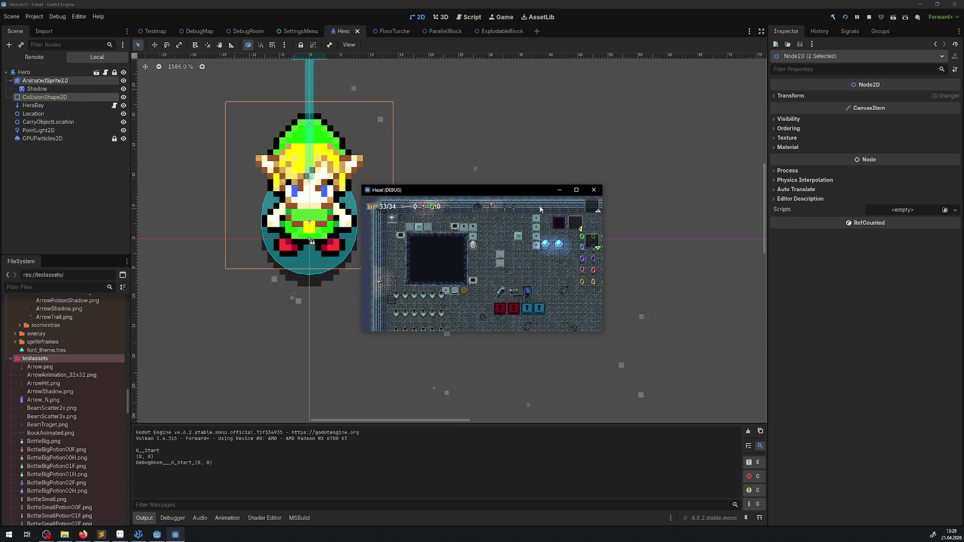
Maximize the game window and walk the hero past the blue orbs collecting gems
click(576, 190)
key(Right)
key(Down)
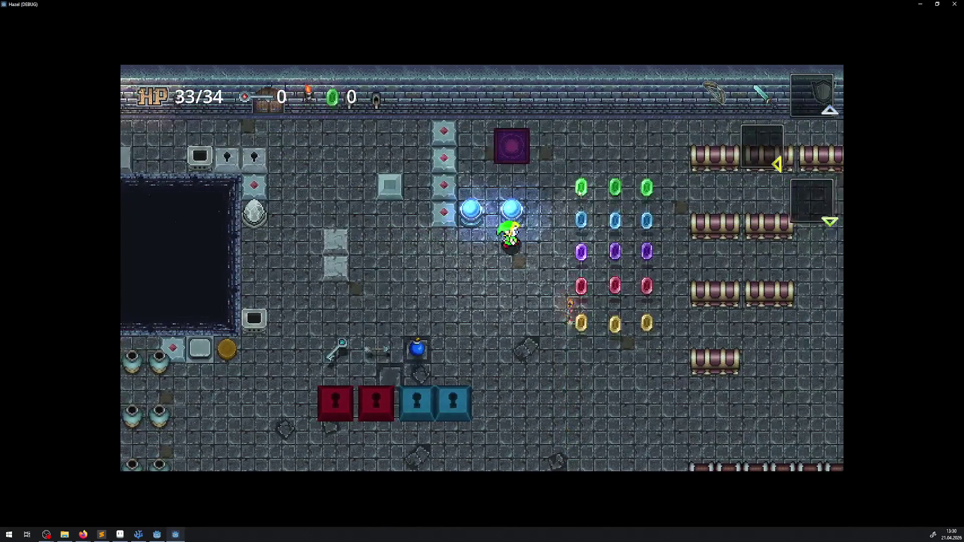
key(Up)
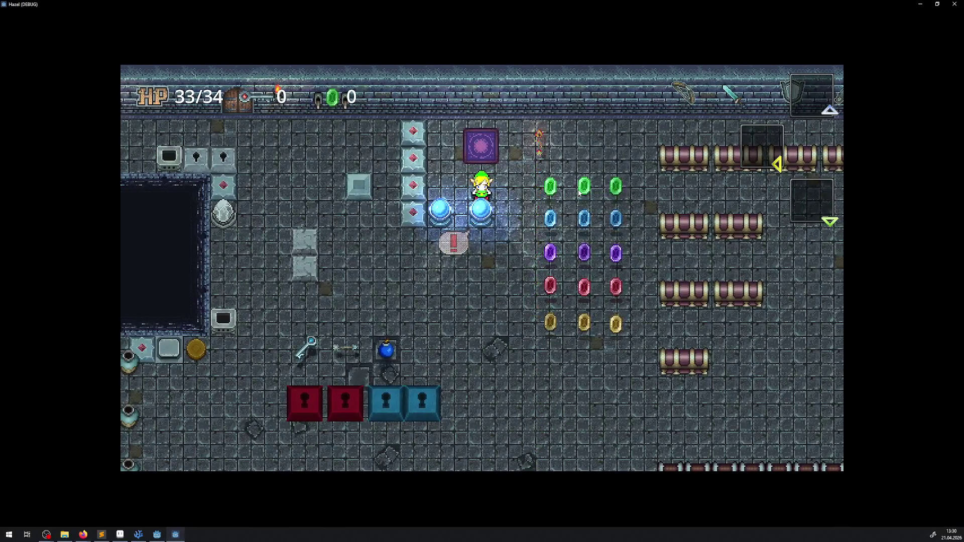
key(Right)
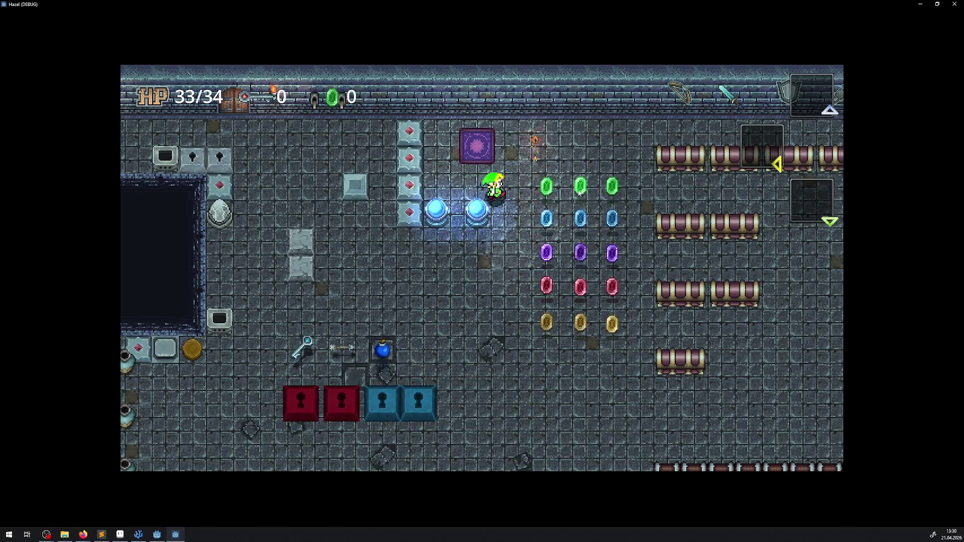
key(Down)
key(Left)
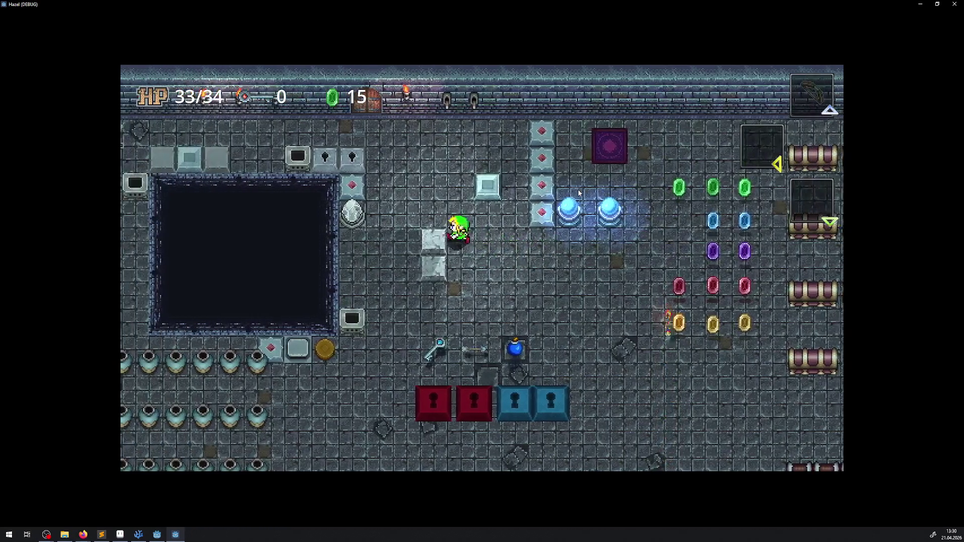
key(Up)
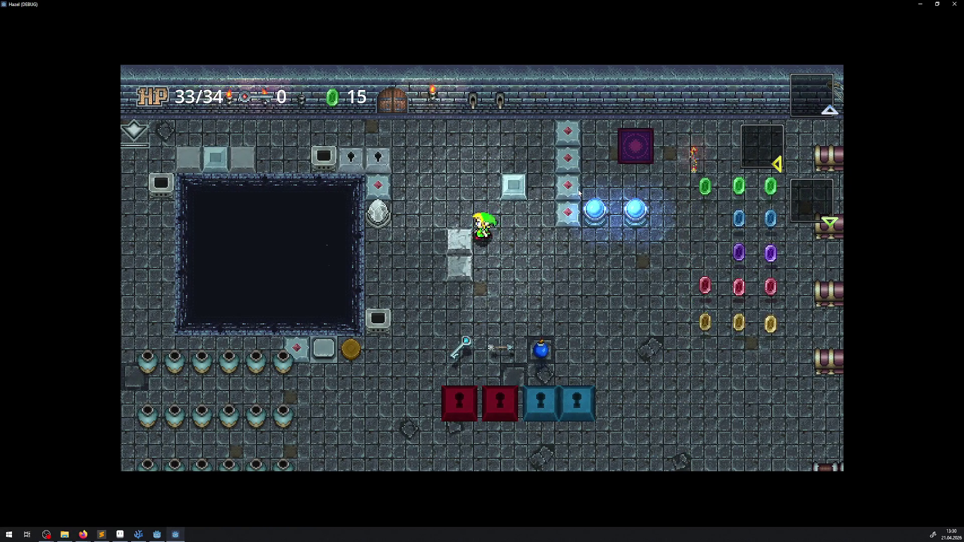
key(Up)
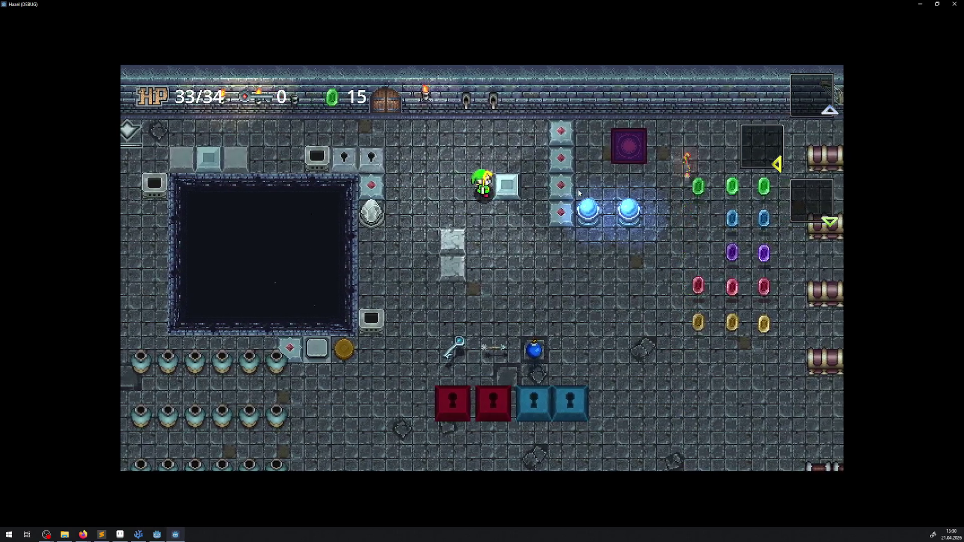
key(Down)
key(Right)
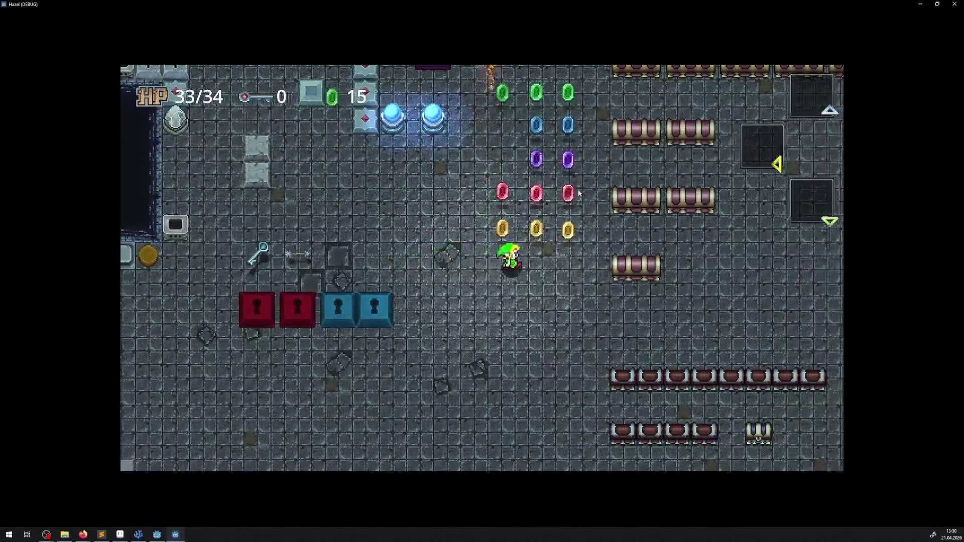
Circle the lone chest to check layering at 15 rupees, then close the game with Alt+F4
key(Right)
key(Up)
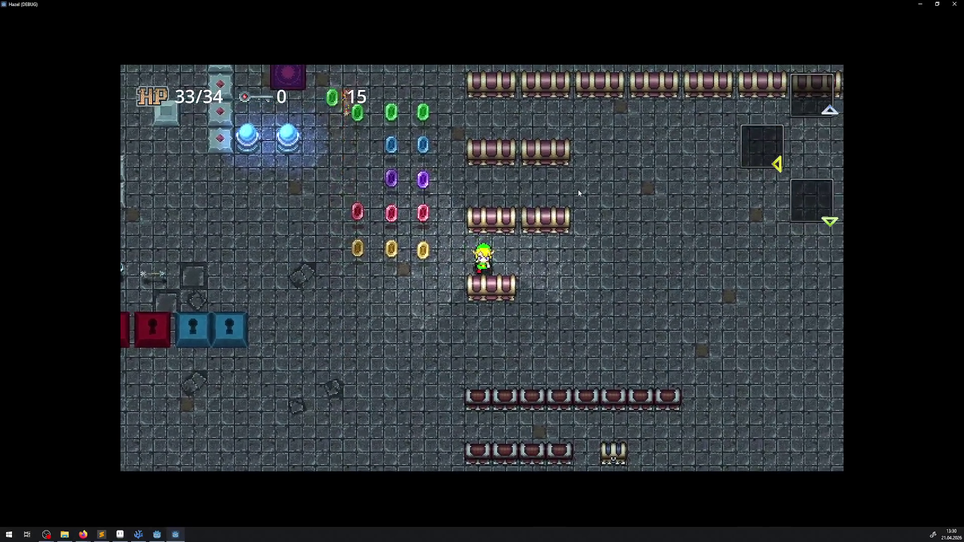
key(Left)
key(Down)
key(Up)
key(Right)
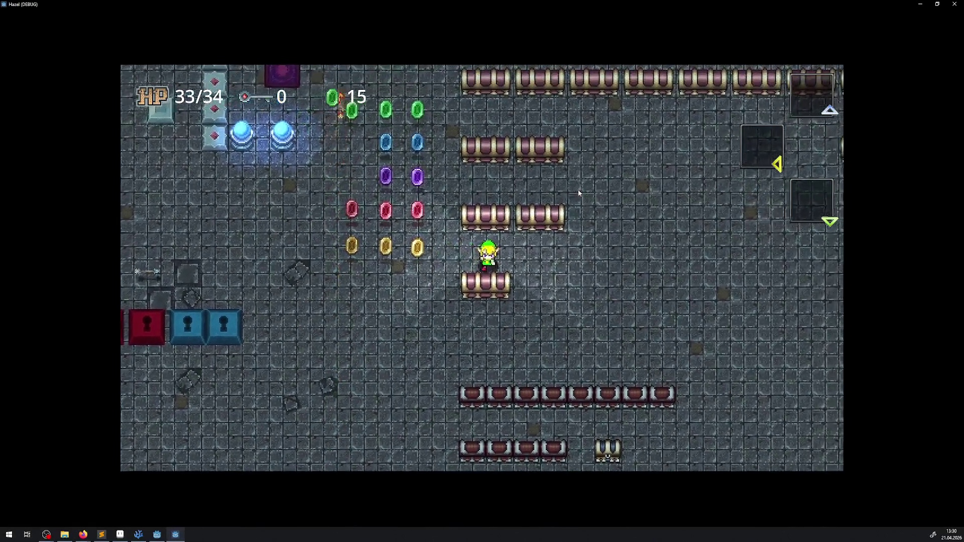
key(Left)
key(Down)
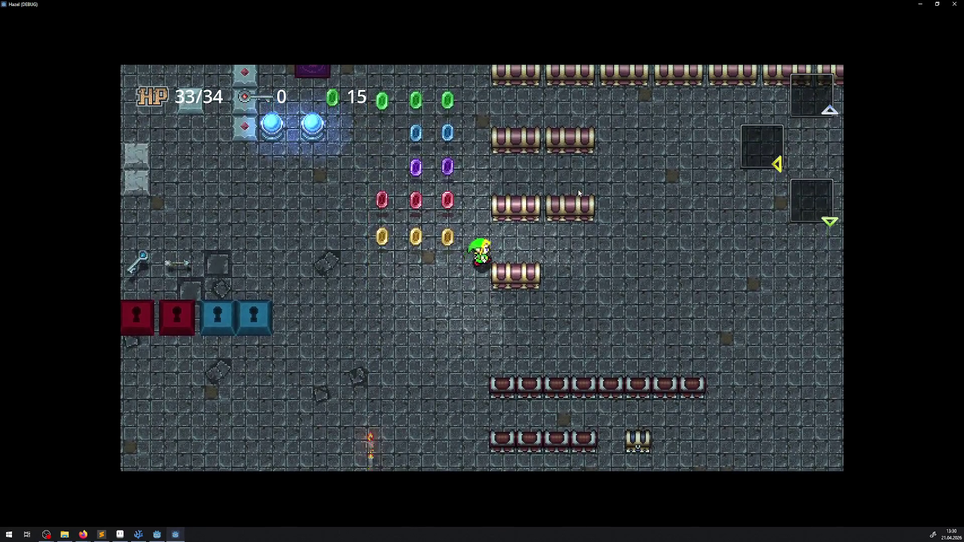
key(Up)
key(Right)
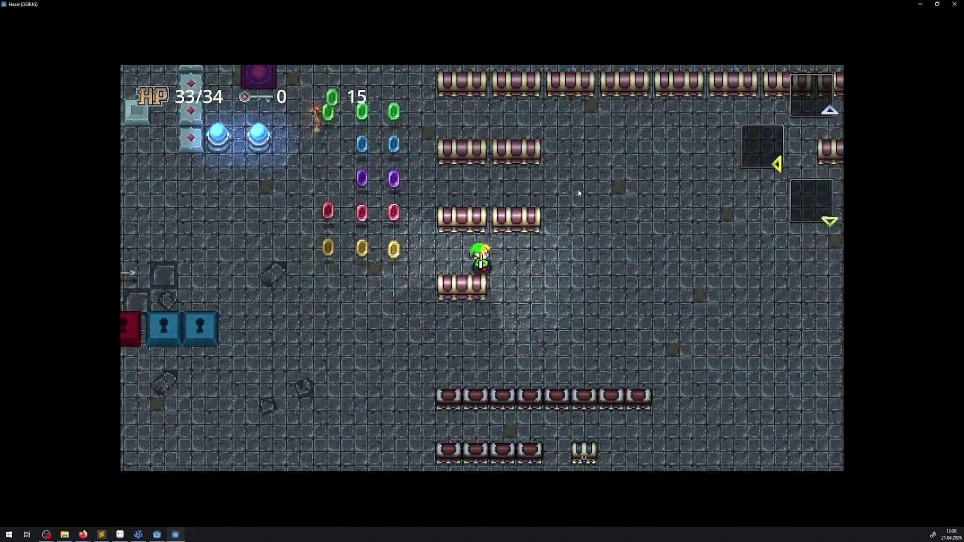
key(Right)
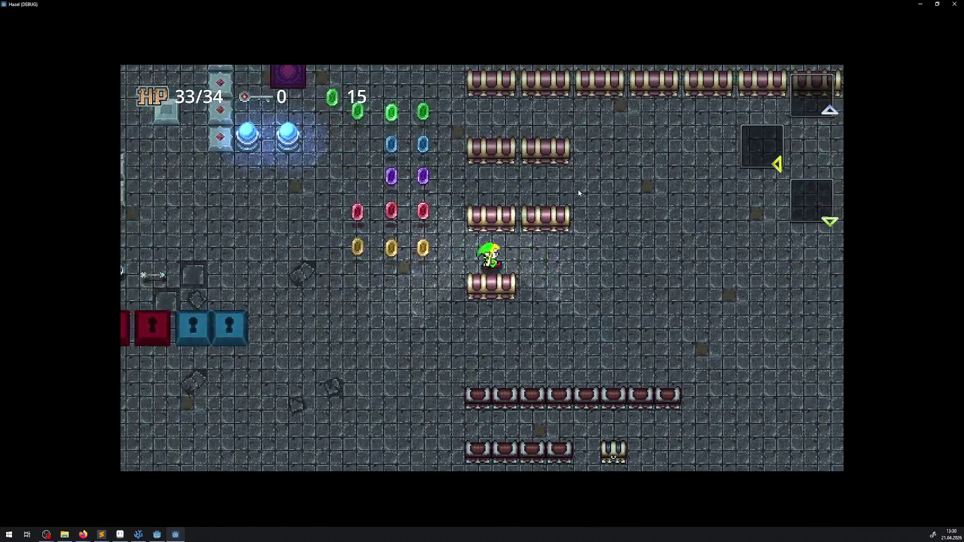
key(Down)
key(Up)
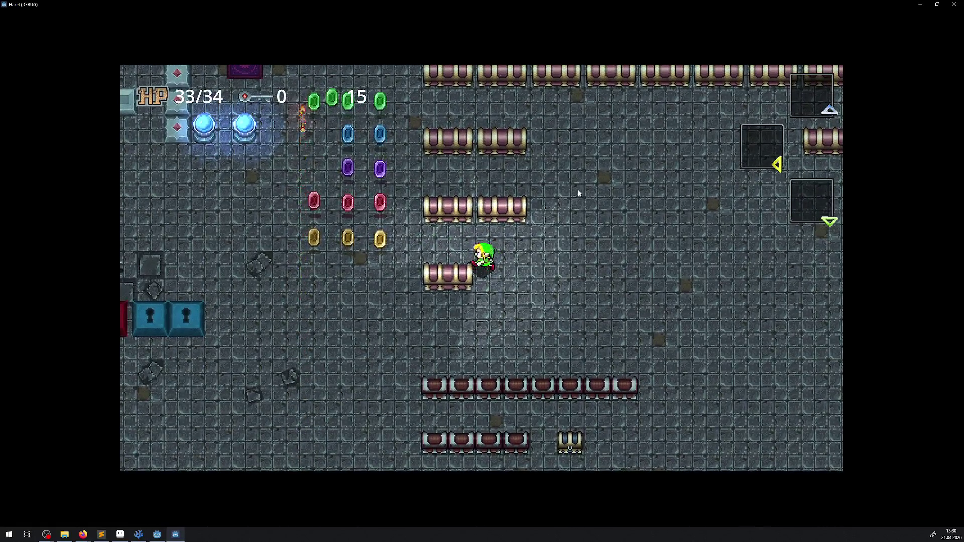
key(alt+F4)
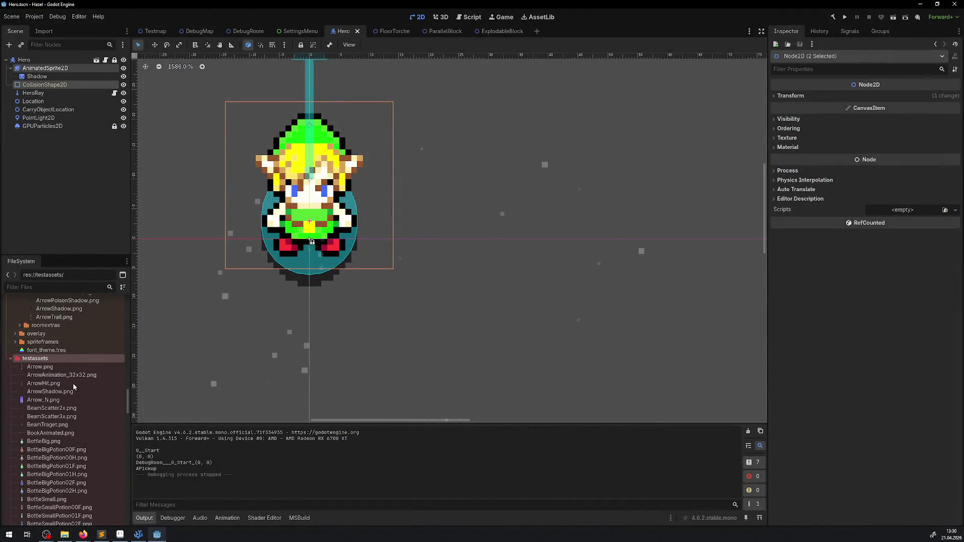
Switch to the DebugRoom scene, pan to the chests, and select LockpickChest to view its properties
scroll(87, 379, up, 10)
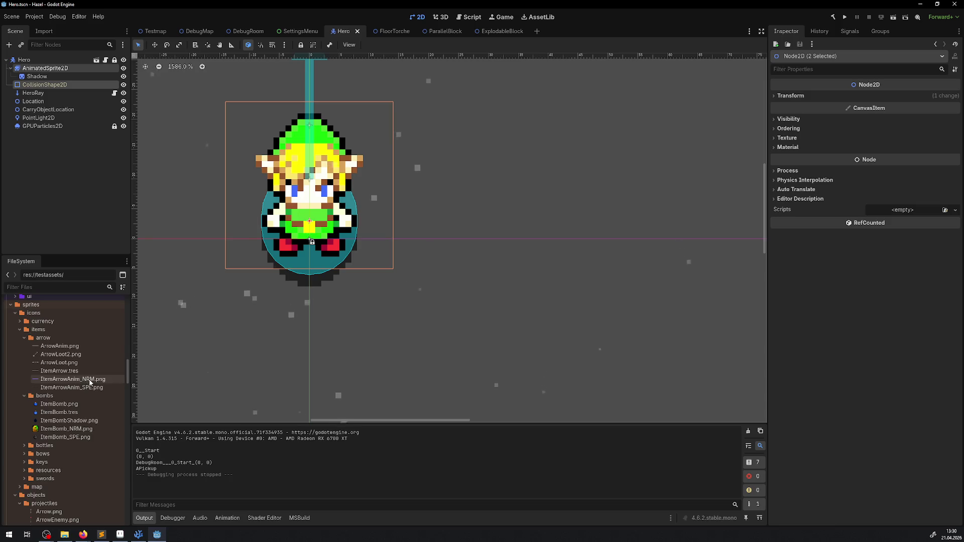
scroll(85, 381, up, 5)
scroll(71, 354, up, 5)
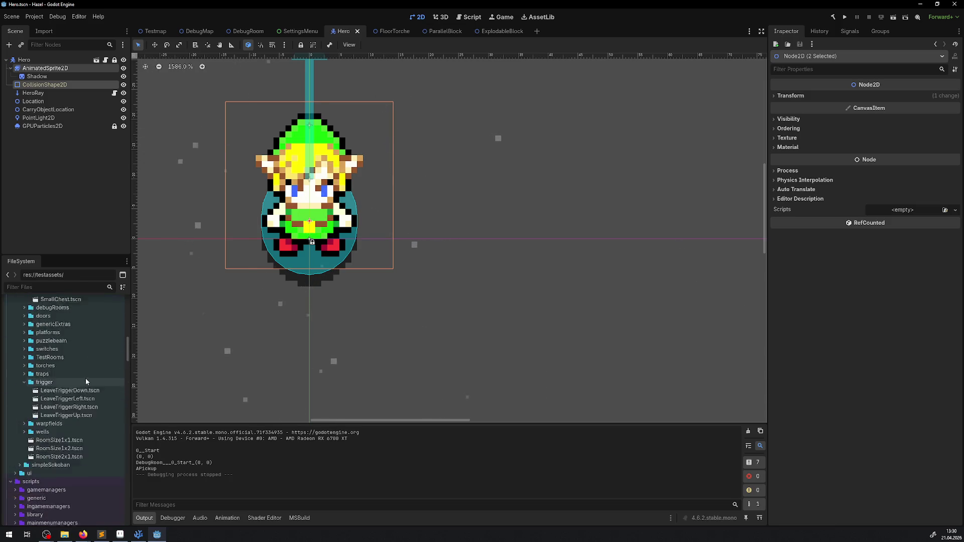
click(244, 31)
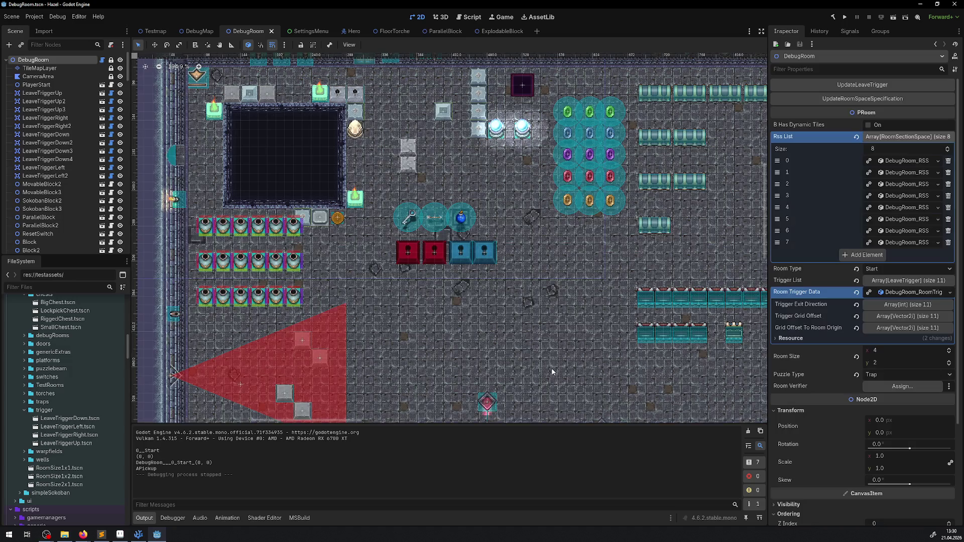
drag(564, 272, 355, 255)
click(412, 299)
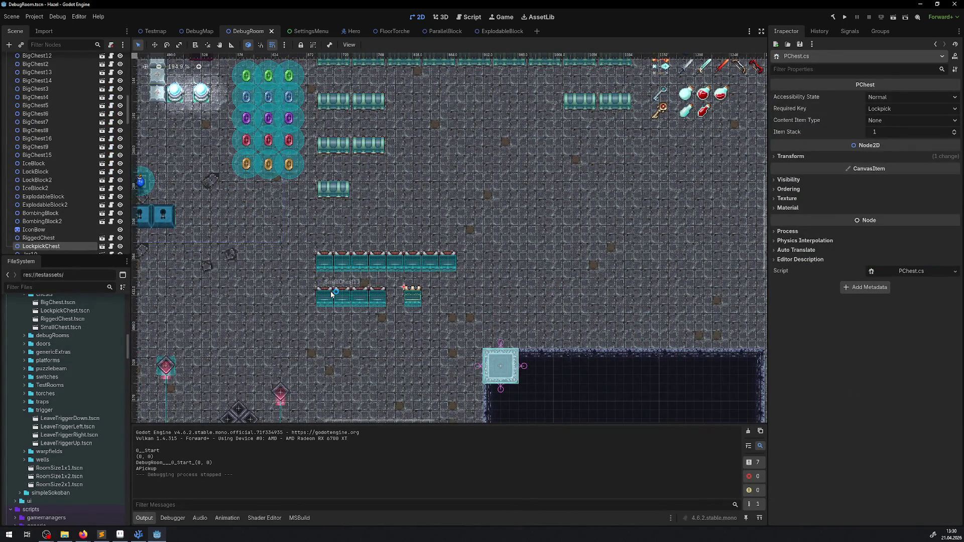
Open ChestBig.cs and comment out the BigChestTop.Show() line with //
key(ctrl+F3)
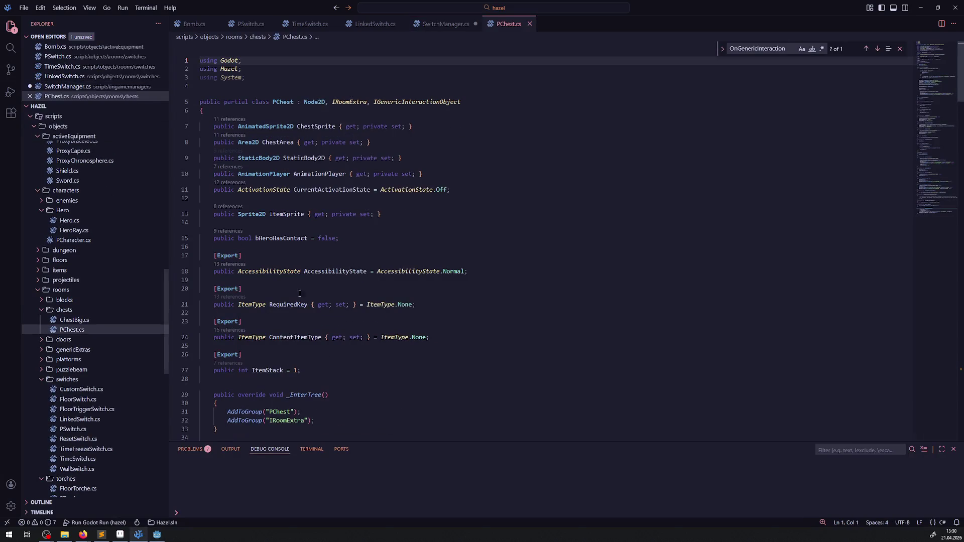
click(73, 320)
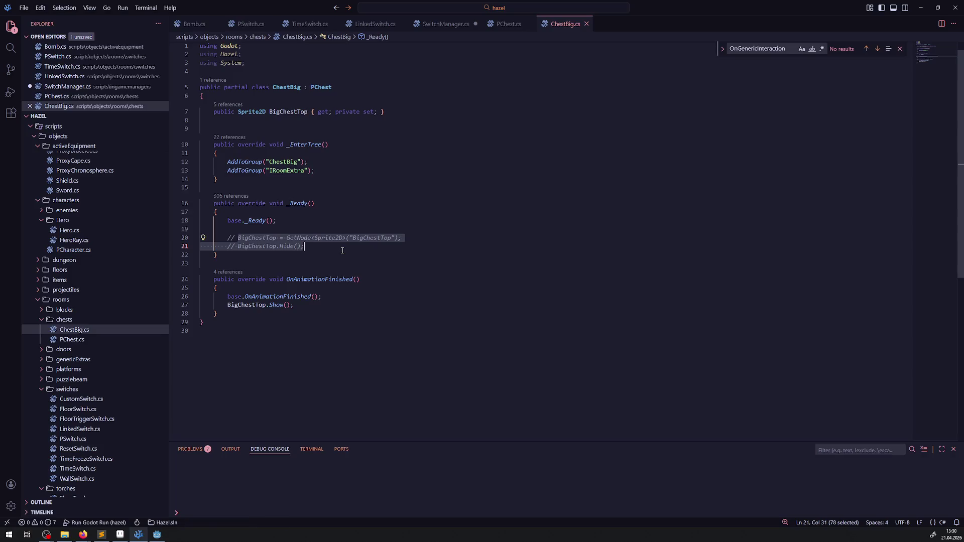
click(217, 305)
text(//)
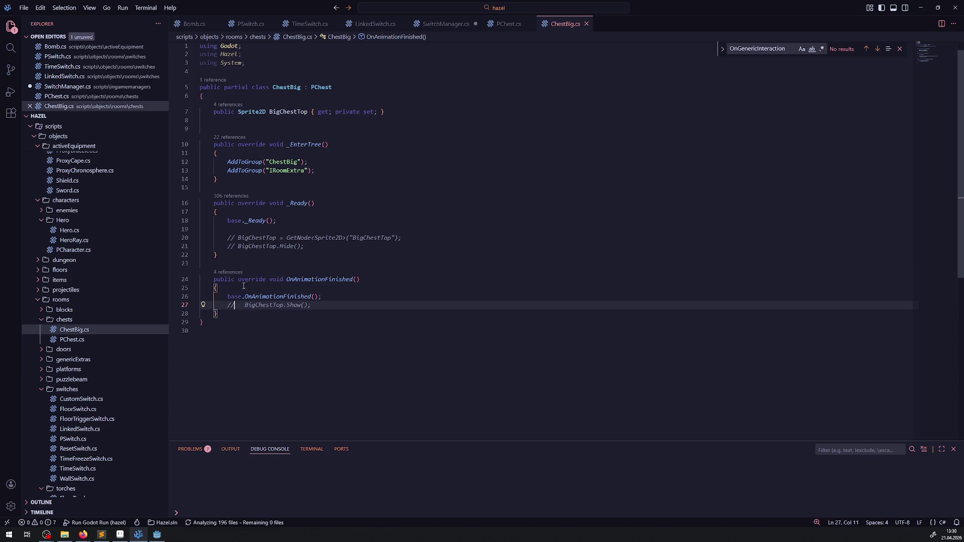
Return to PChest.cs and search the file for 'z'
click(445, 24)
click(505, 25)
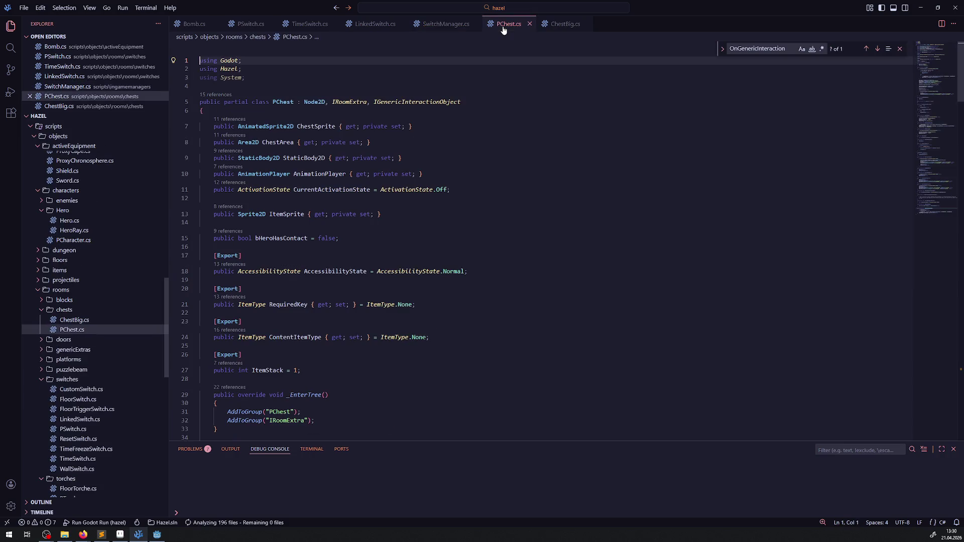
scroll(344, 262, down, 10)
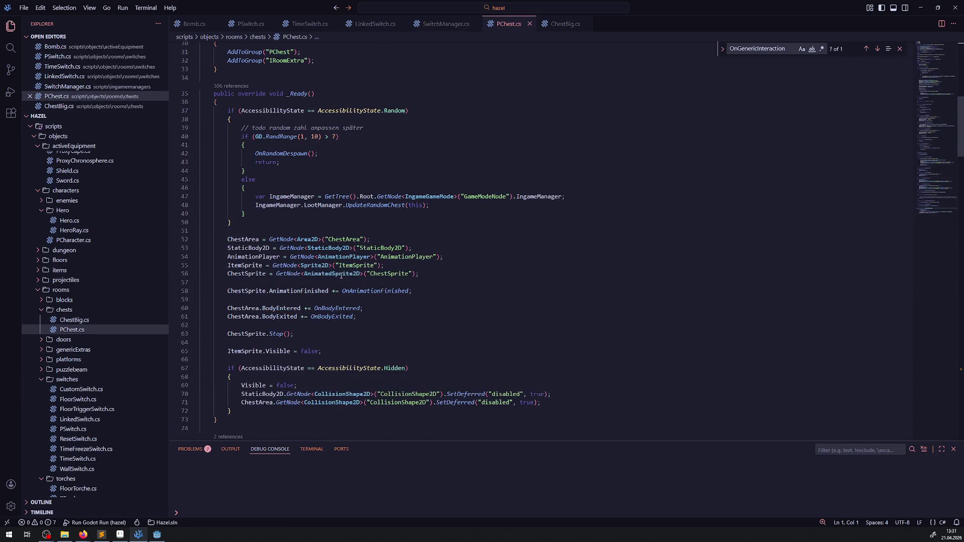
scroll(341, 276, down, 7)
click(395, 247)
key(ctrl+f)
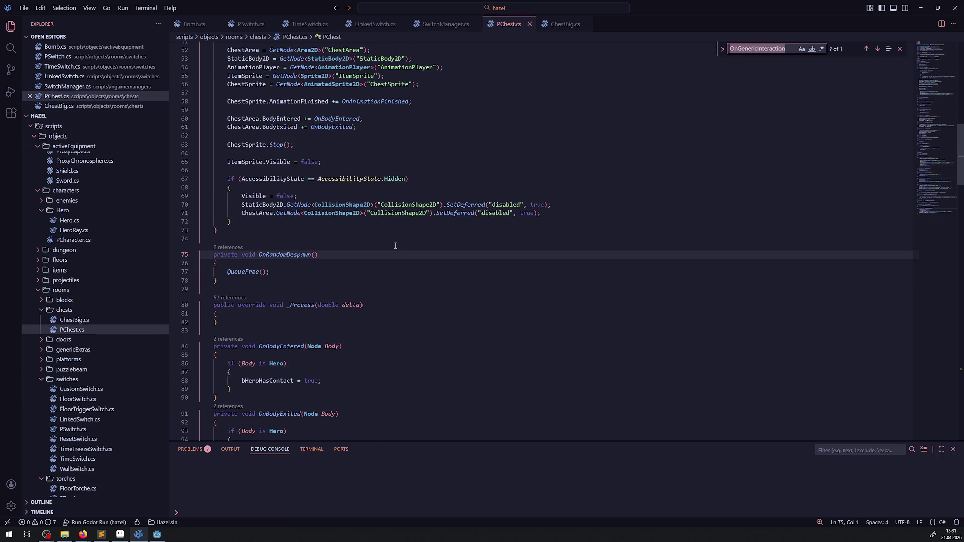
text(z)
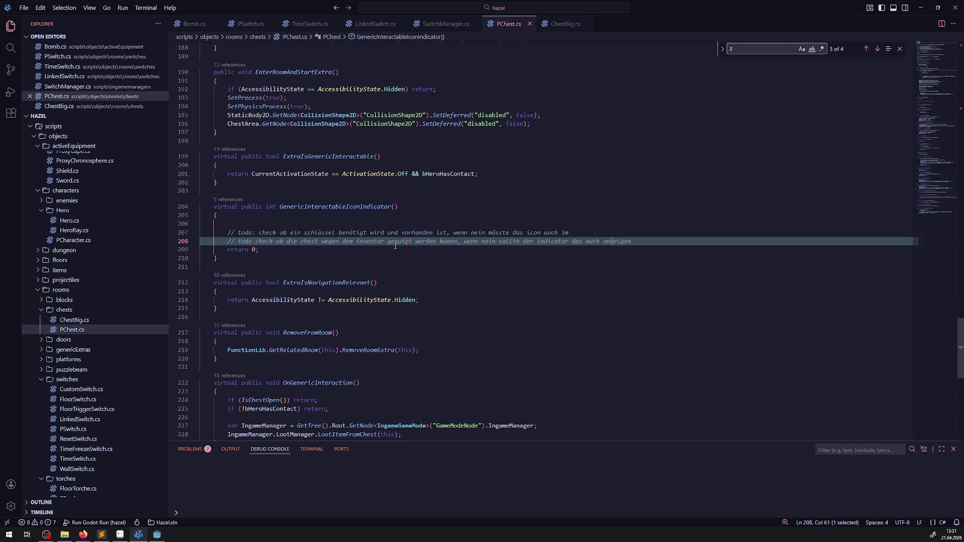
key(Return)
key(Return)
key(Return)
Scroll to OnChangeChestState and select its OnChestOpen call
scroll(257, 256, down, 5)
scroll(353, 258, up, 8)
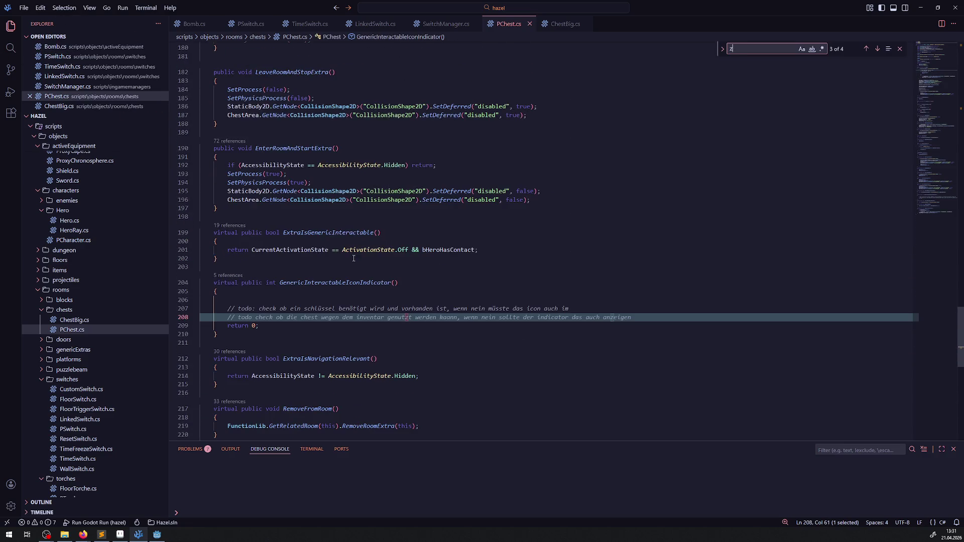
scroll(327, 267, up, 10)
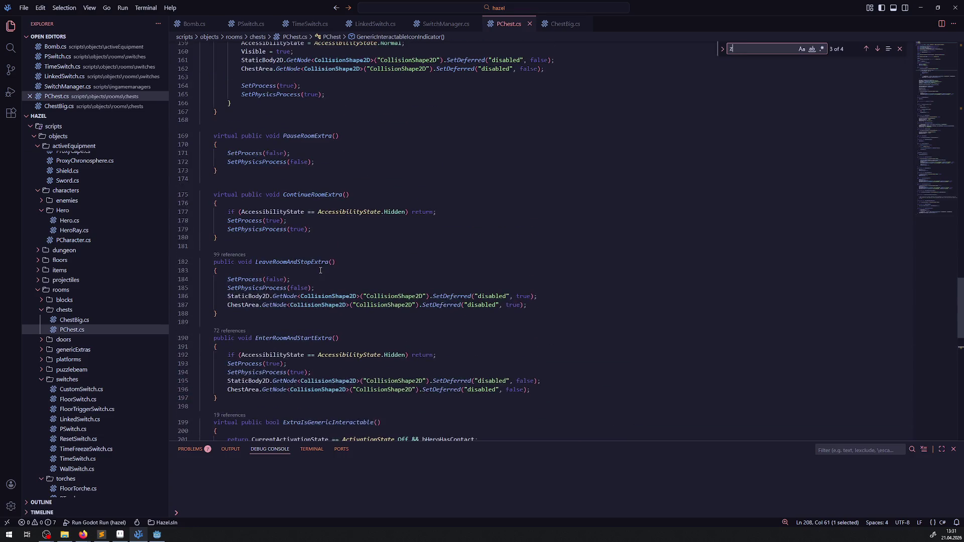
scroll(354, 331, up, 3)
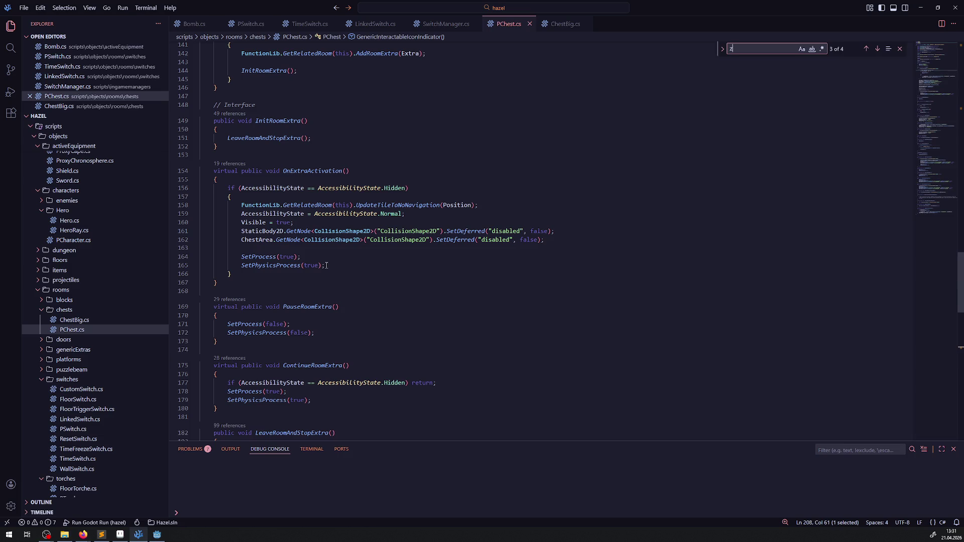
scroll(299, 247, up, 6)
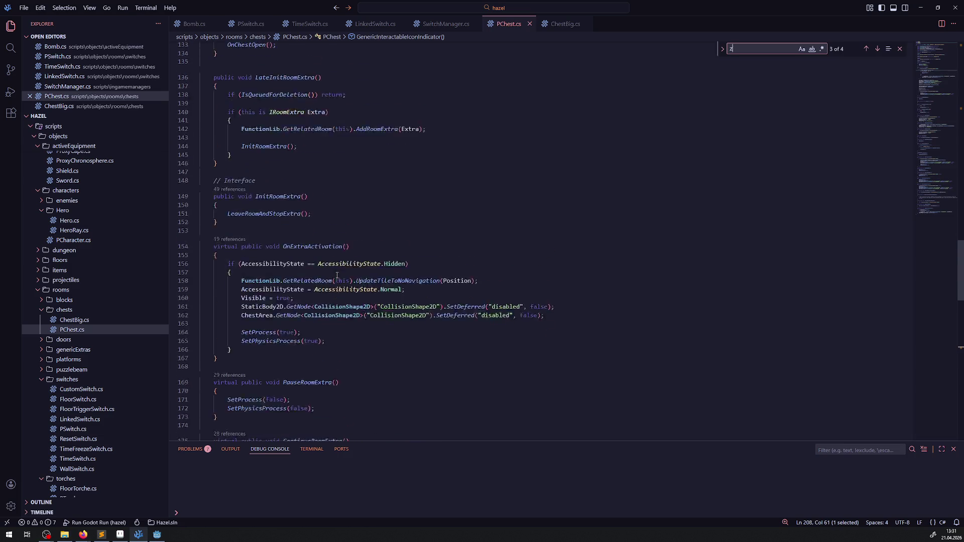
scroll(347, 268, down, 10)
scroll(347, 267, down, 9)
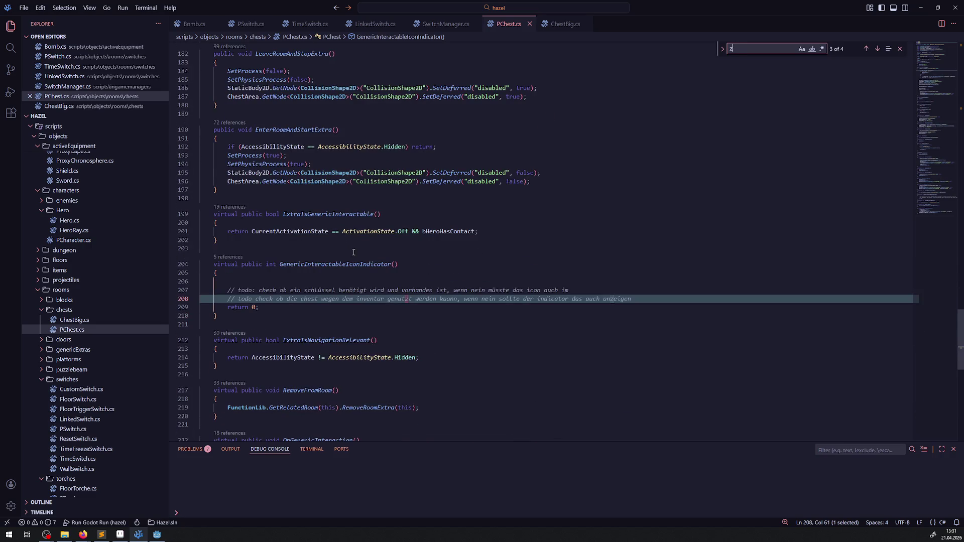
scroll(355, 245, up, 4)
scroll(355, 247, down, 9)
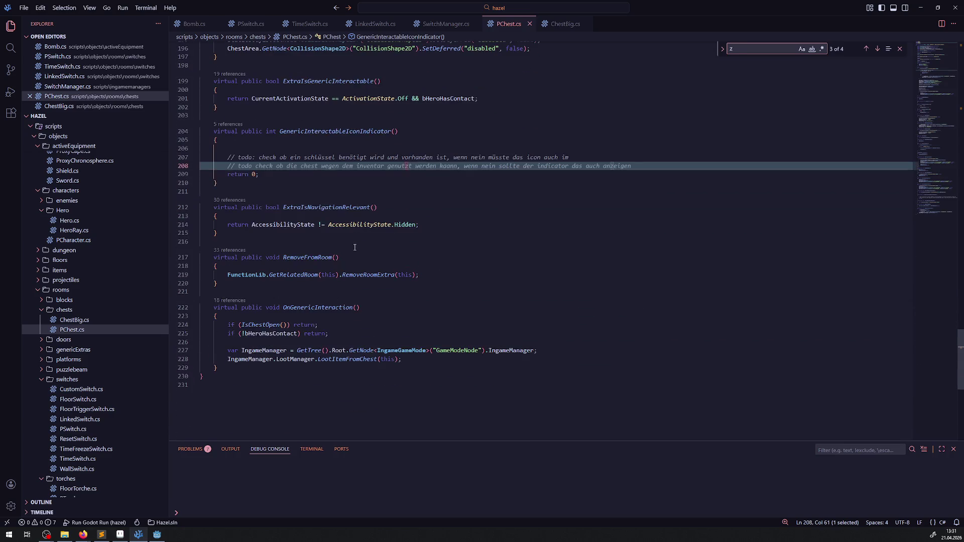
scroll(326, 308, up, 15)
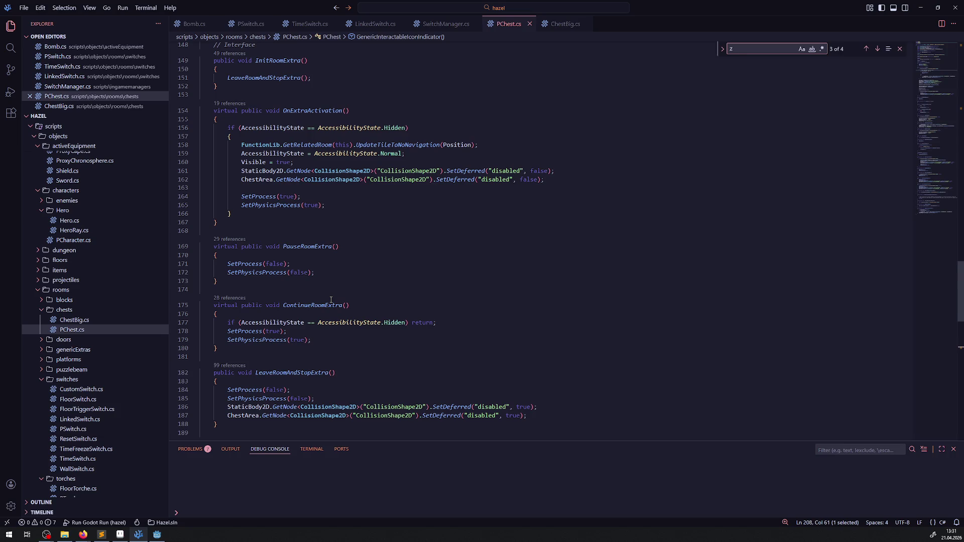
scroll(331, 299, up, 10)
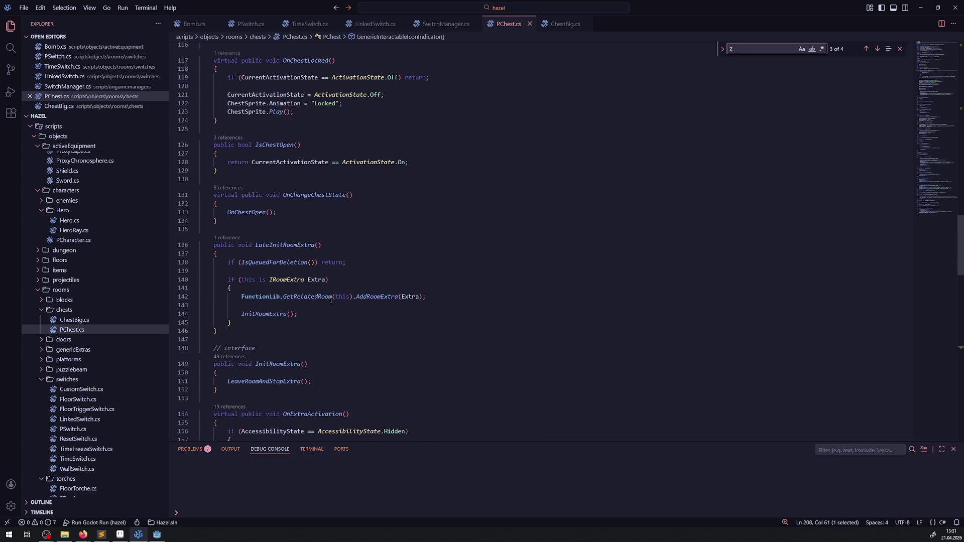
double_click(246, 212)
scroll(334, 267, up, 8)
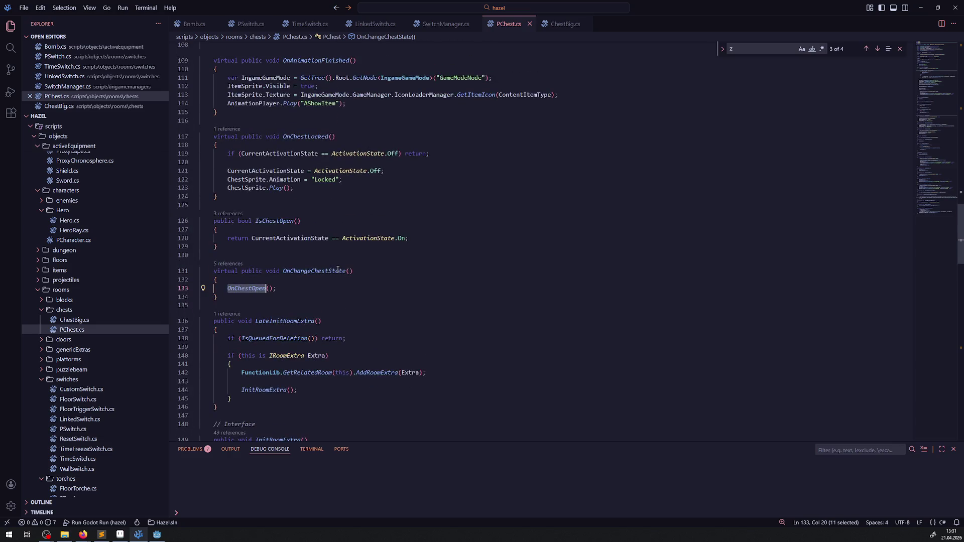
Add a ZIndex increment after the AMoveOccluder animation call in OnChestOpen and save
click(377, 201)
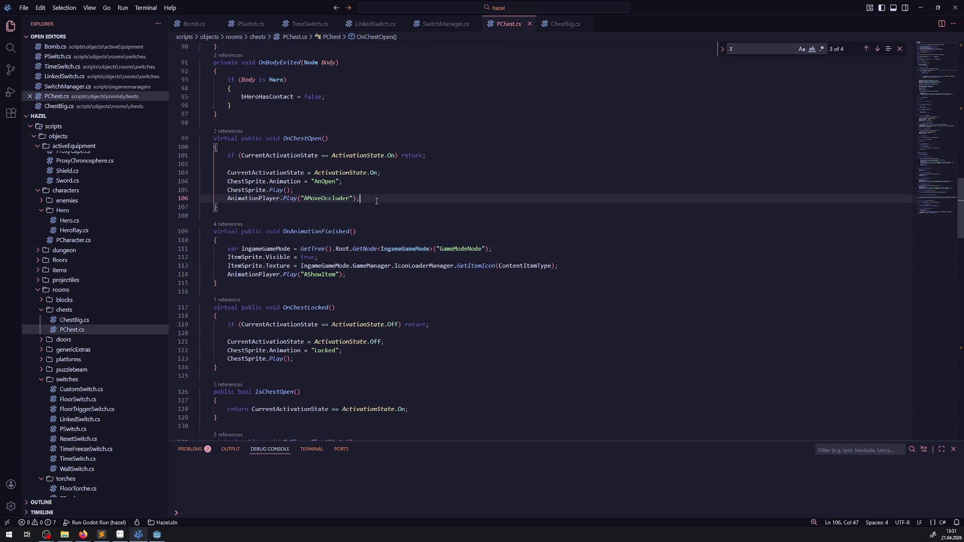
key(Return)
text(z)
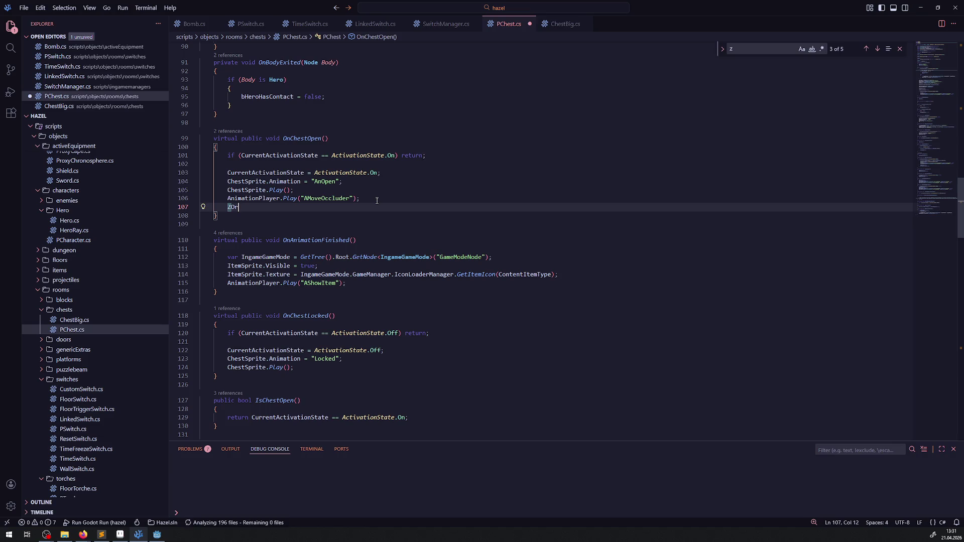
key(ctrl+space)
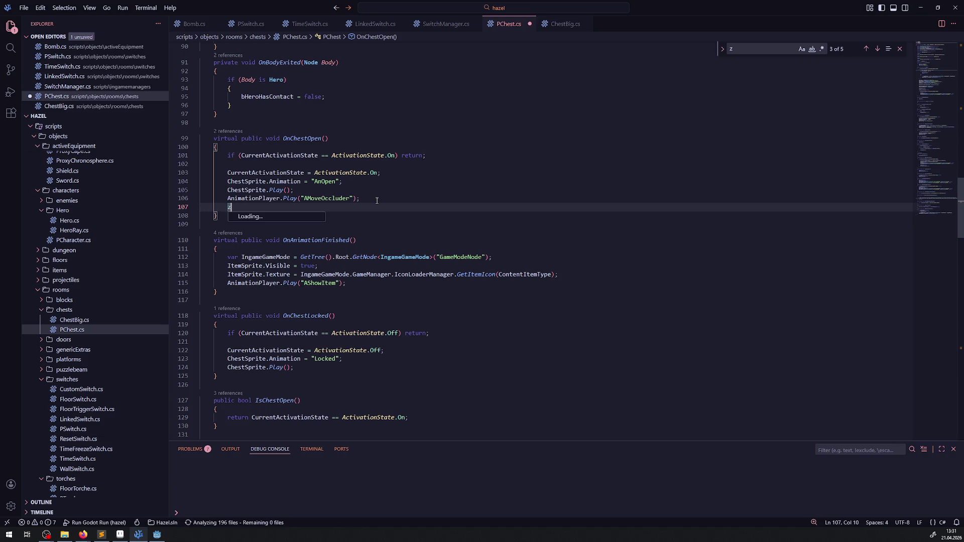
text(.z)
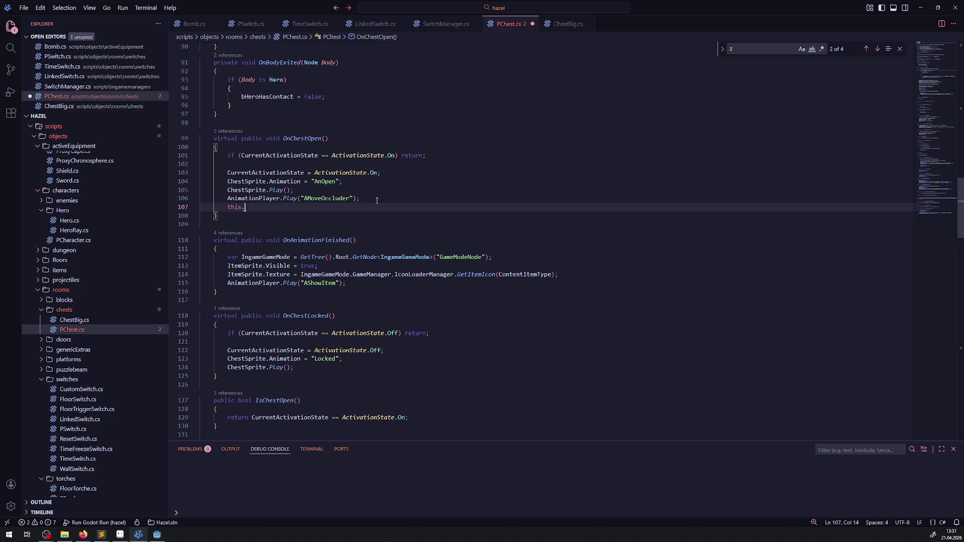
key(Tab)
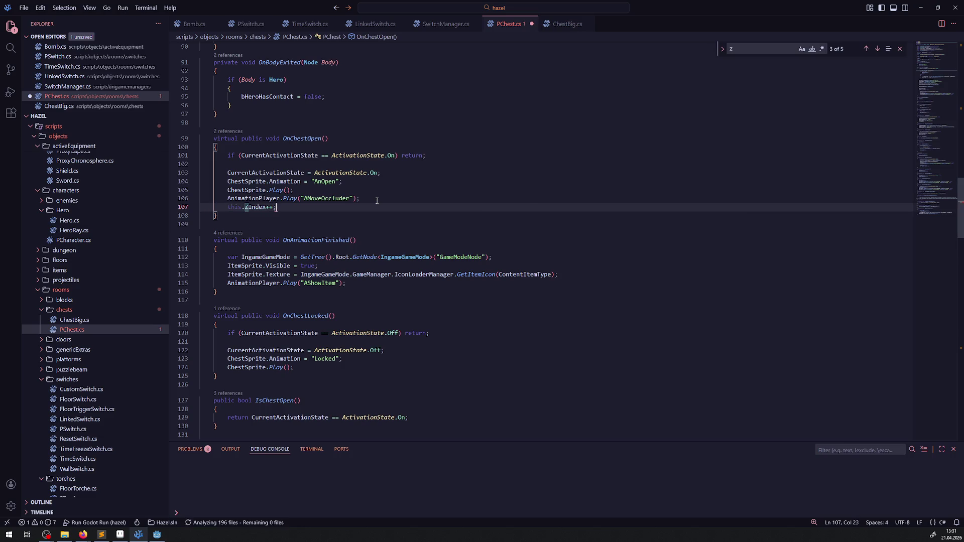
key(ctrl+s)
Remove the redundant 'this.' qualifier, save PChest.cs, and return to Godot
click(244, 207)
key(BackSpace)
key(BackSpace)
key(BackSpace)
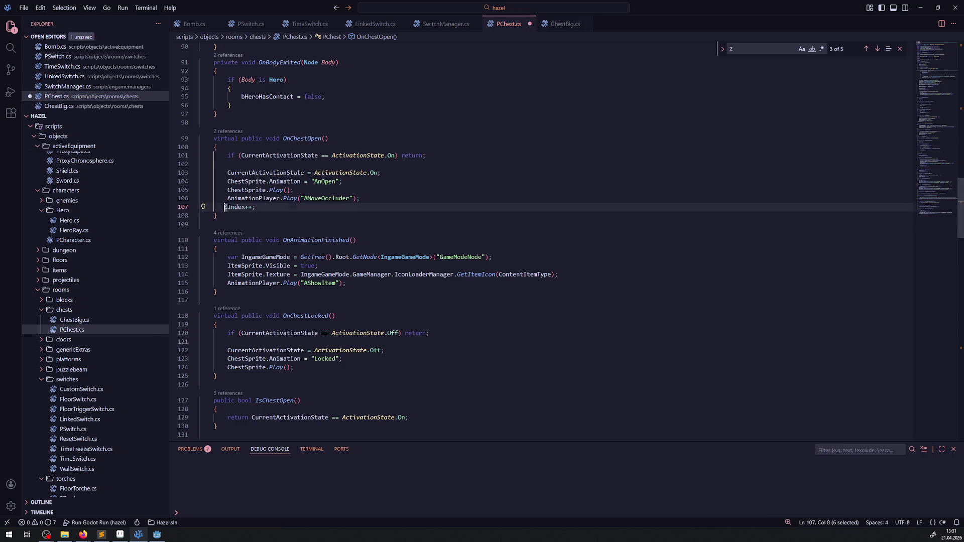
click(269, 218)
key(ctrl+s)
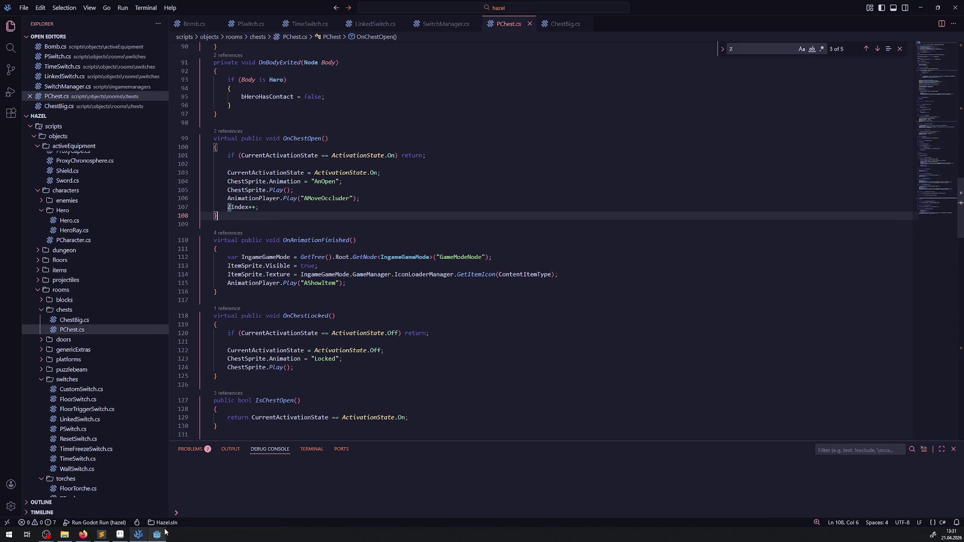
click(157, 535)
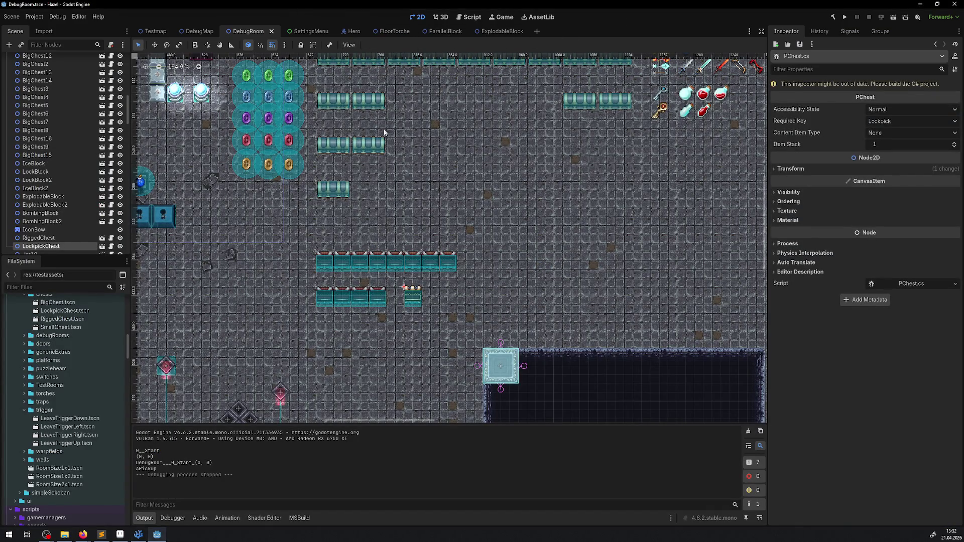
Open the SmallChest scene from DebugRoom, inspect ChestSprite and ItemSprite, then build and run the game
click(328, 264)
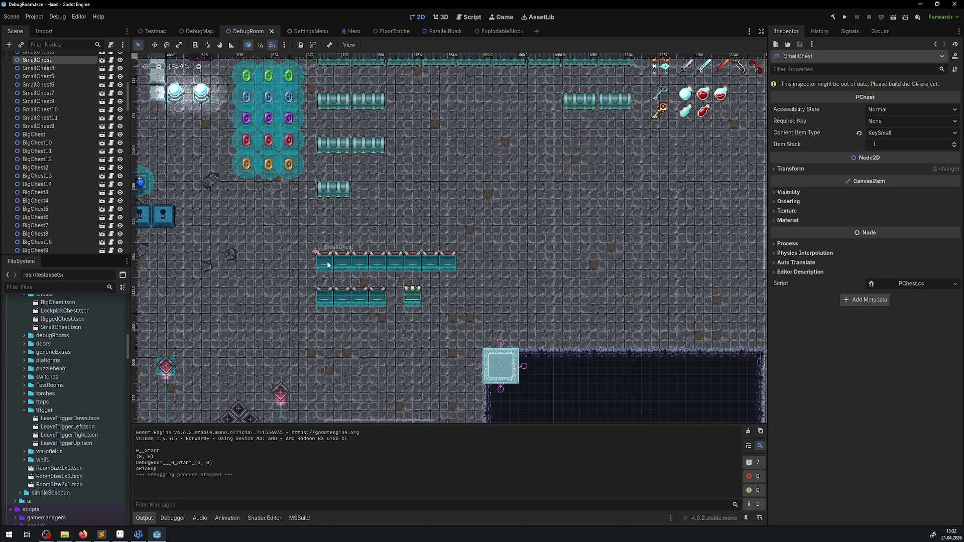
click(102, 60)
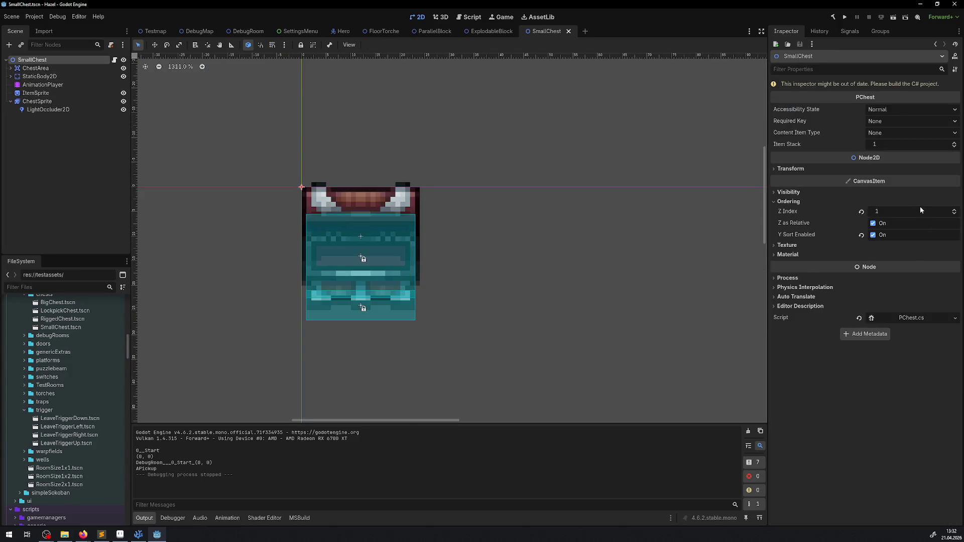
click(37, 101)
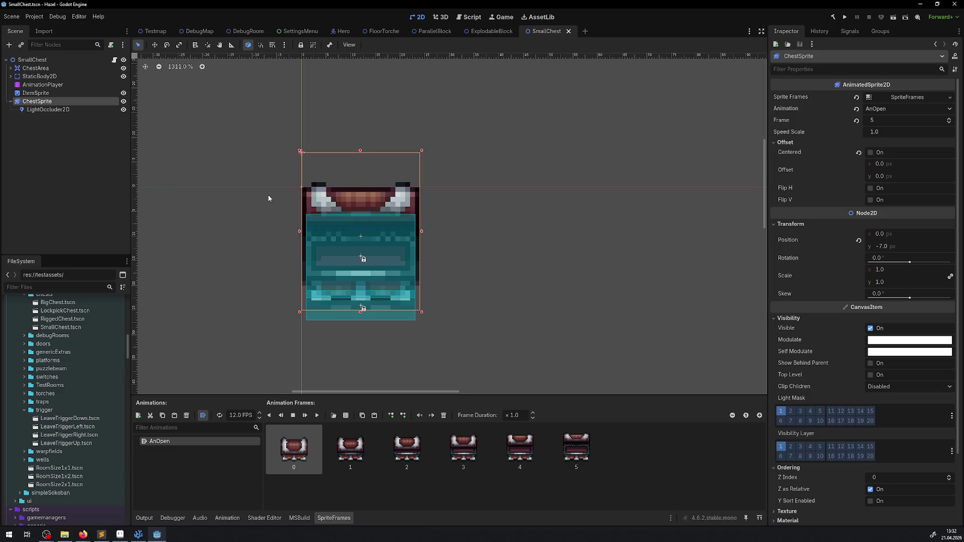
click(36, 94)
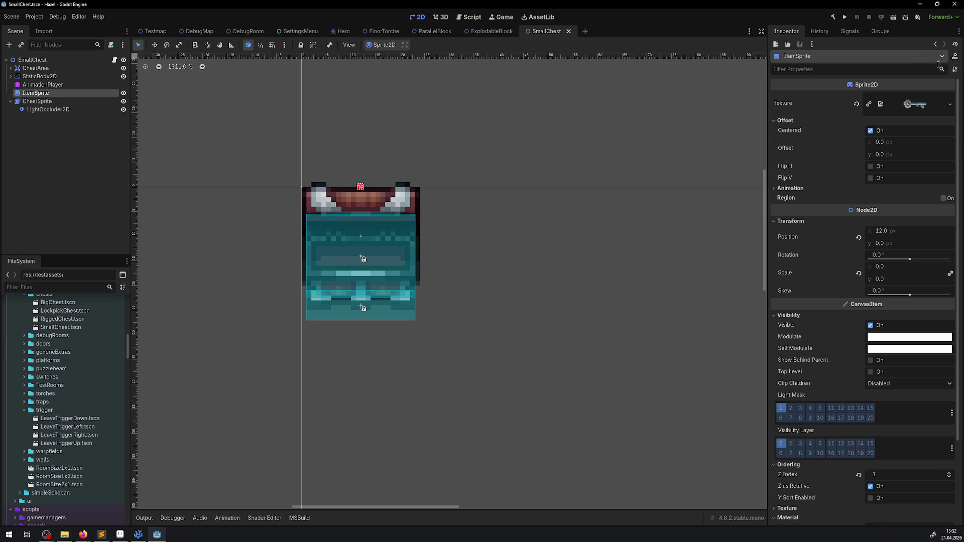
click(834, 19)
click(846, 18)
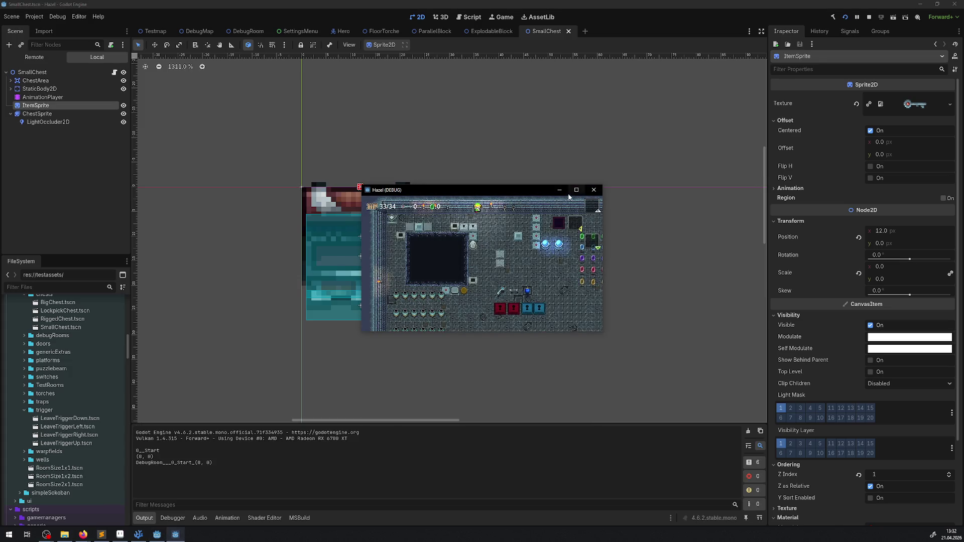
Collect rupees, open the first chest, and walk the hero above and below it to check draw order
key(Down)
key(Right)
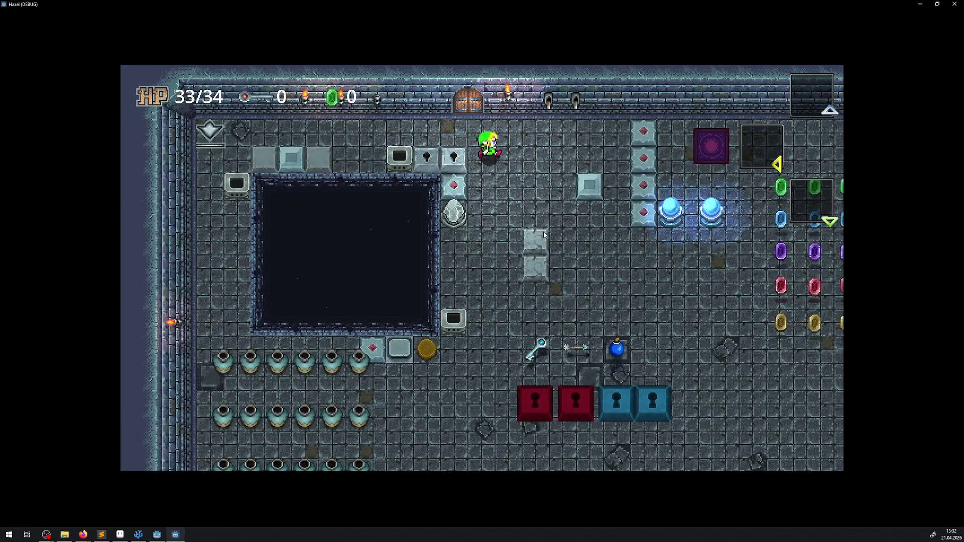
key(Right)
key(Down)
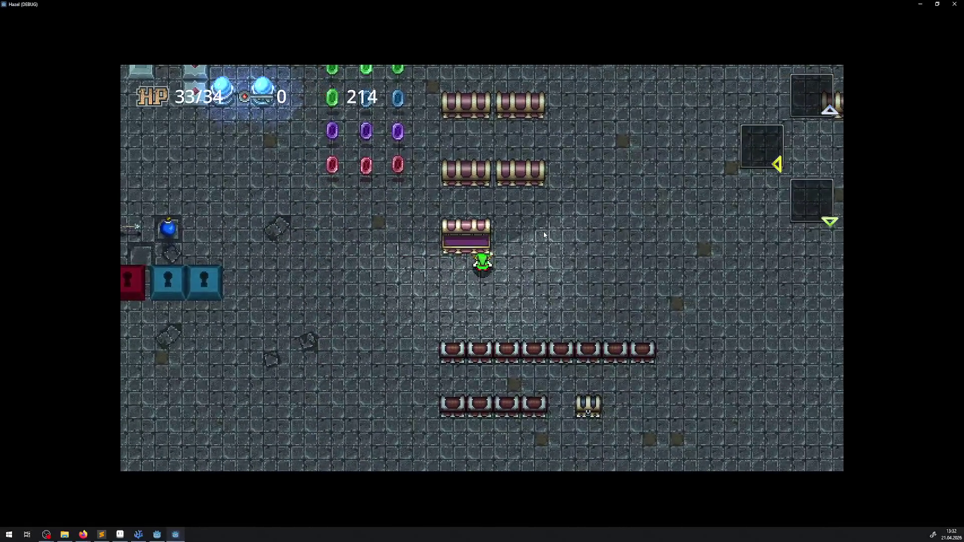
key(space)
key(Right)
key(Up)
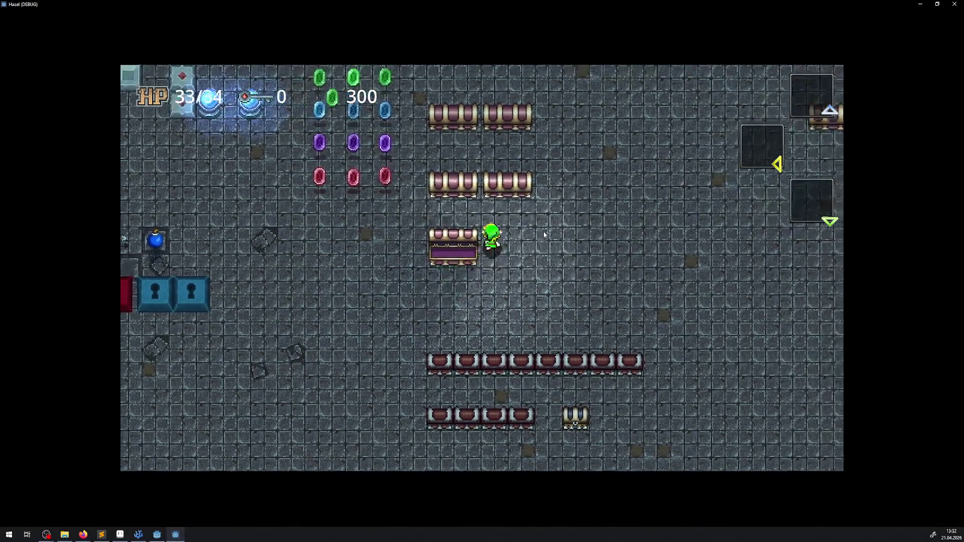
key(Left)
key(Left)
key(Down)
key(Right)
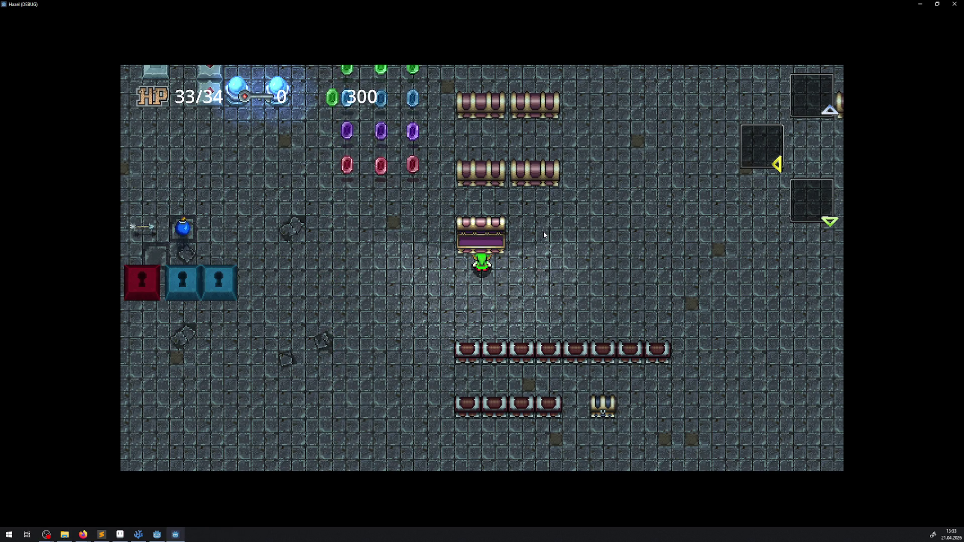
Open a second chest and walk the hero past and beside it to test overlap
key(s)
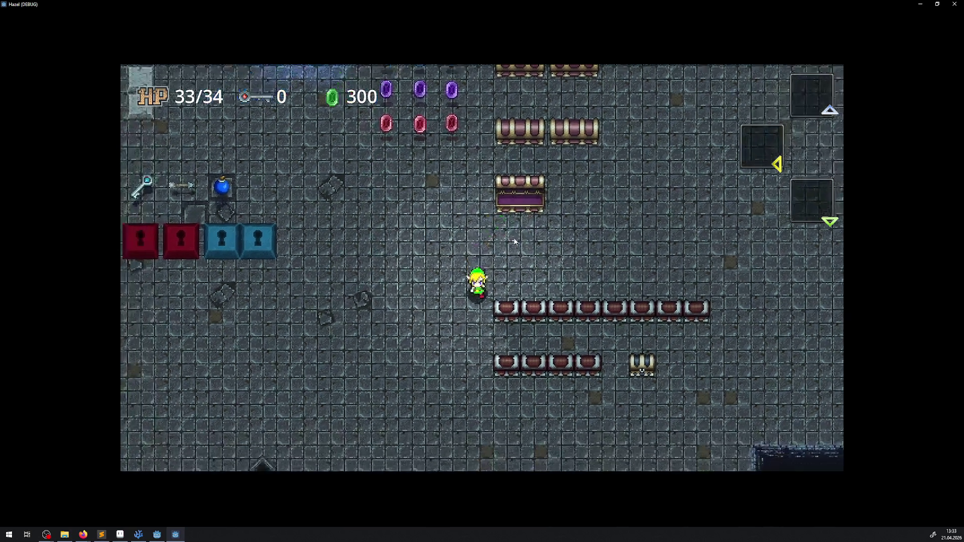
key(e)
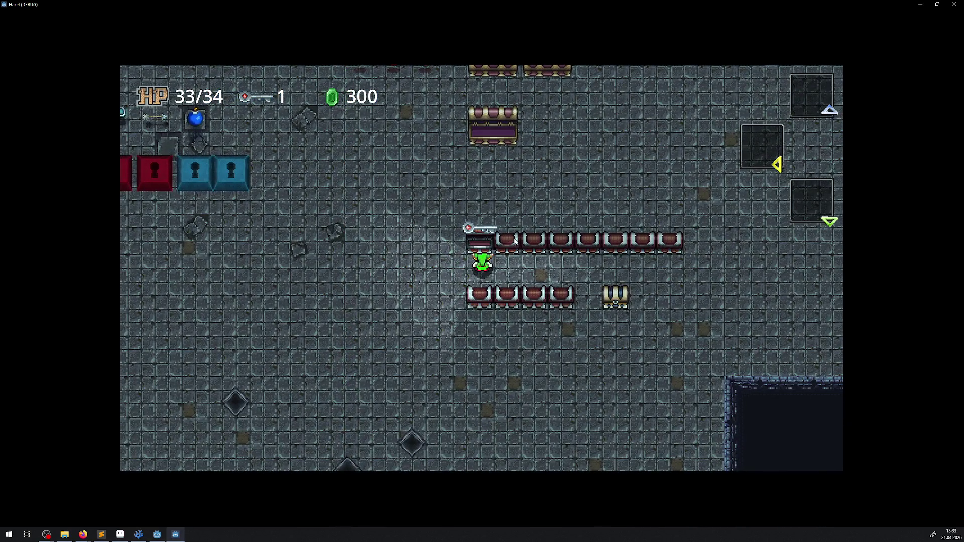
key(w)
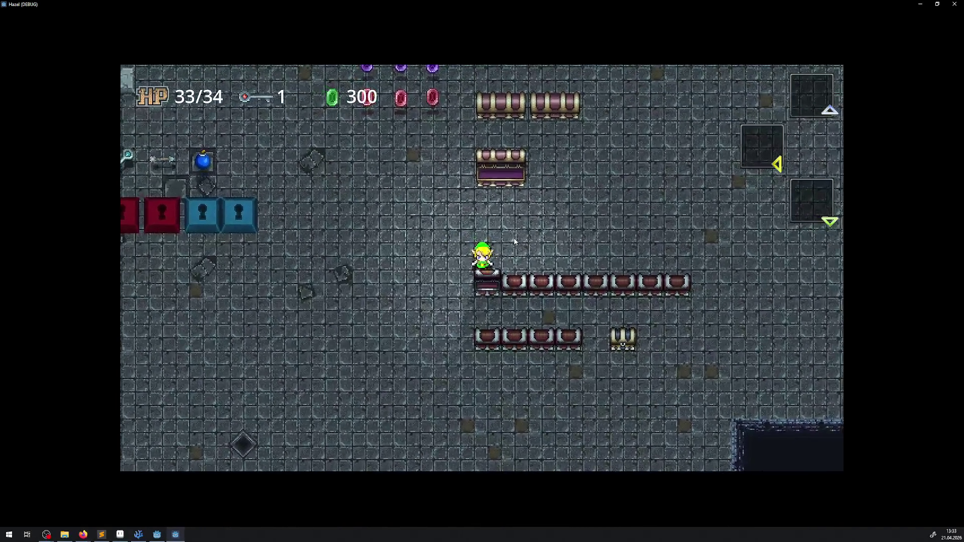
key(a)
key(d)
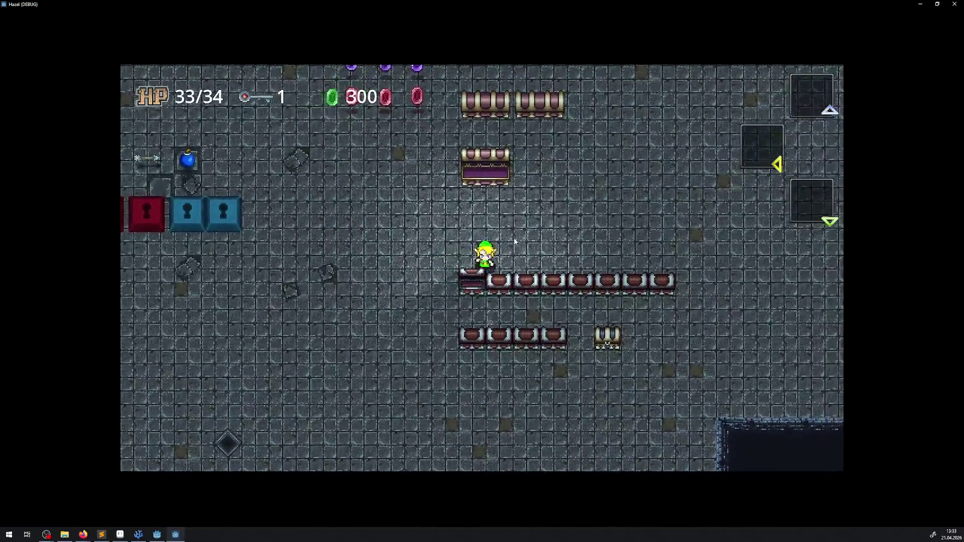
key(w)
key(s)
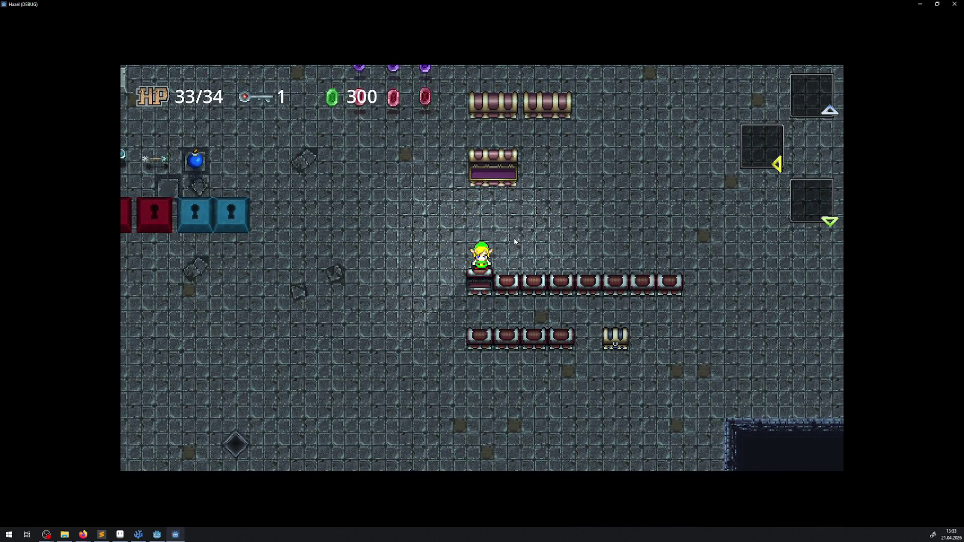
key(a)
key(w)
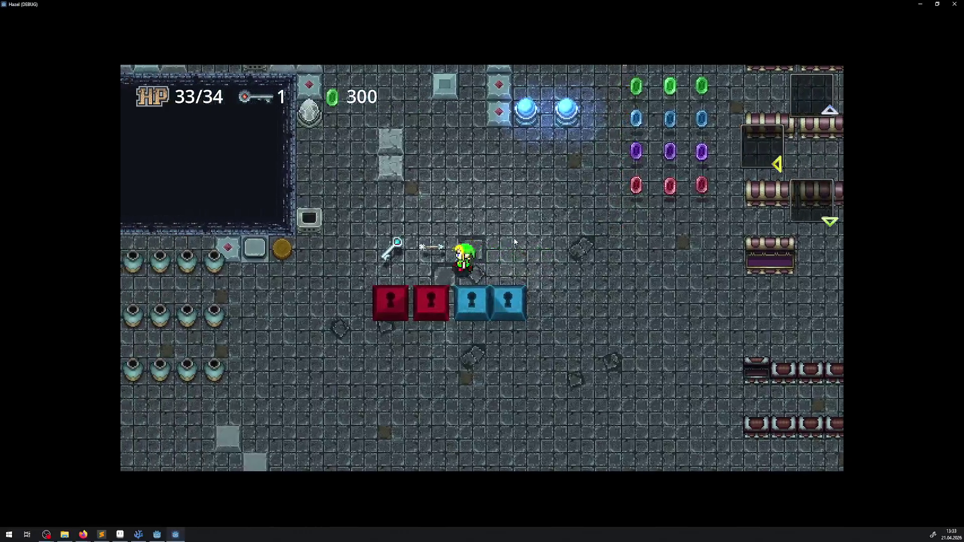
Equip bombs from the inventory and set off bombs beside the opened chest
key(Tab)
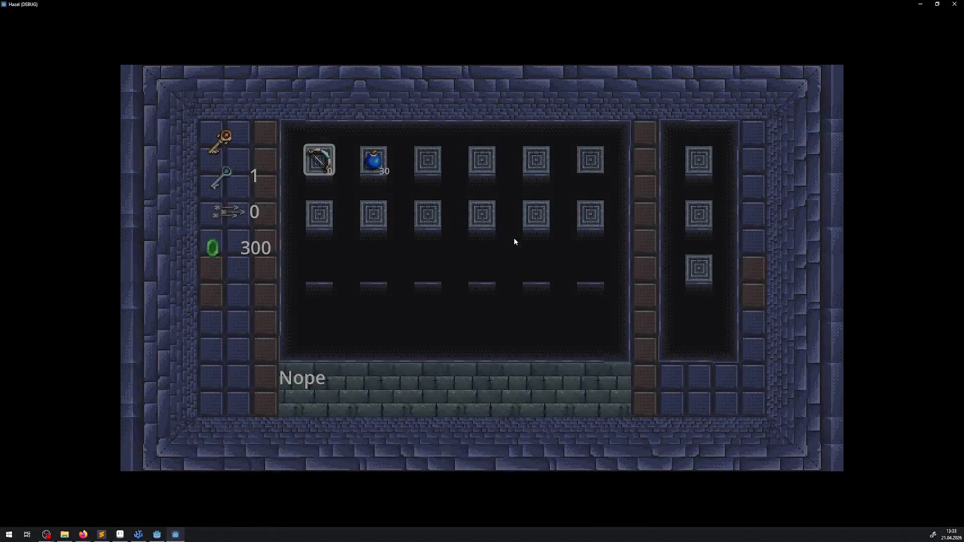
key(d)
key(Tab)
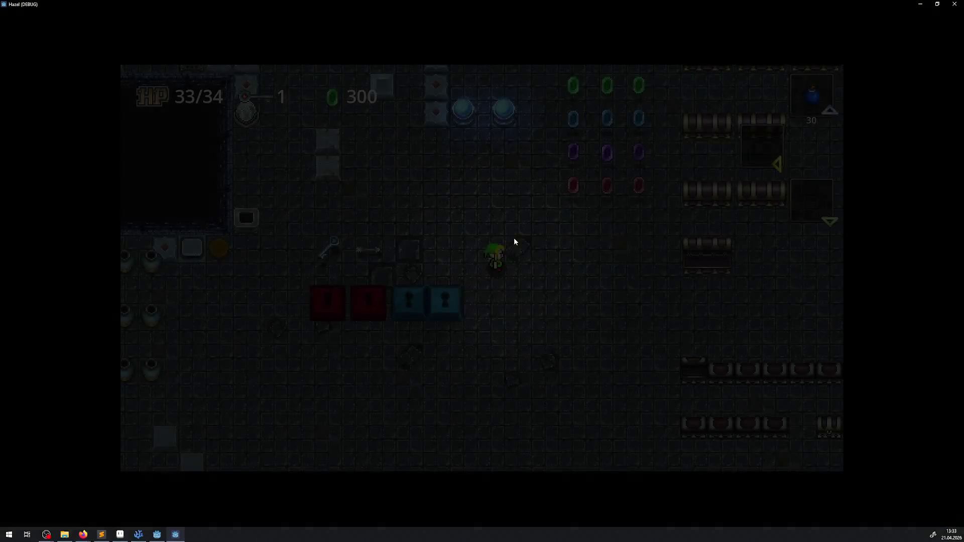
key(d)
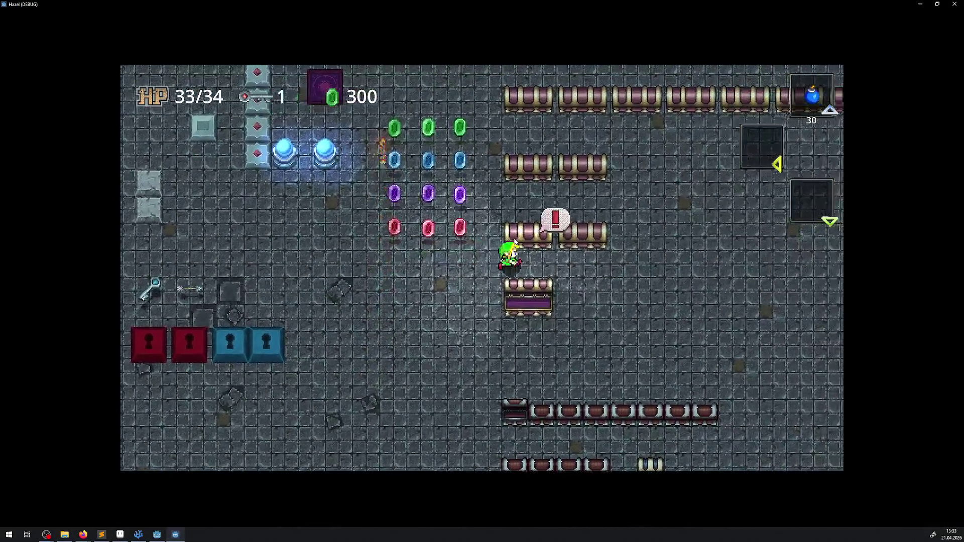
key(space)
key(w)
key(space)
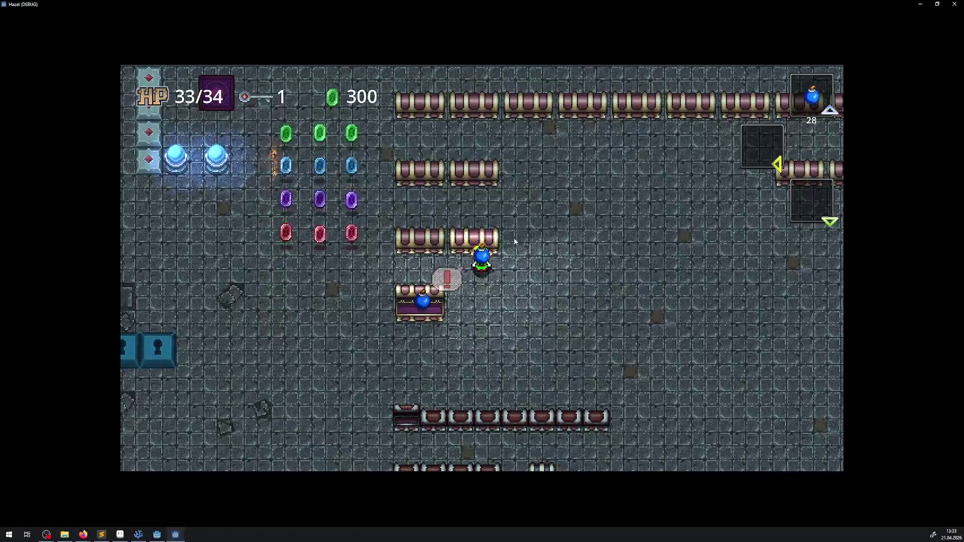
key(space)
key(w)
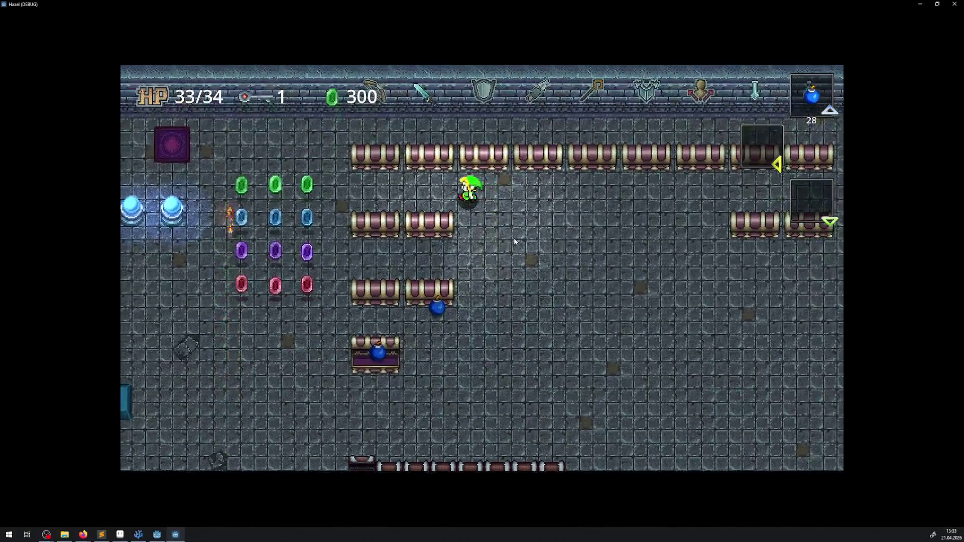
key(space)
key(space)
key(w)
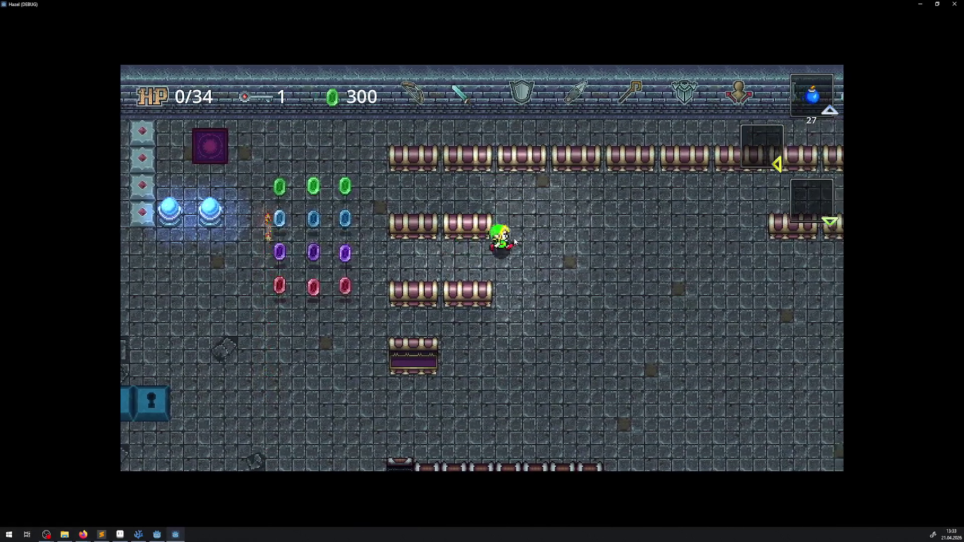
key(a)
Walk the hero below the next chest and open it to reveal its bomb item
key(d)
key(s)
key(a)
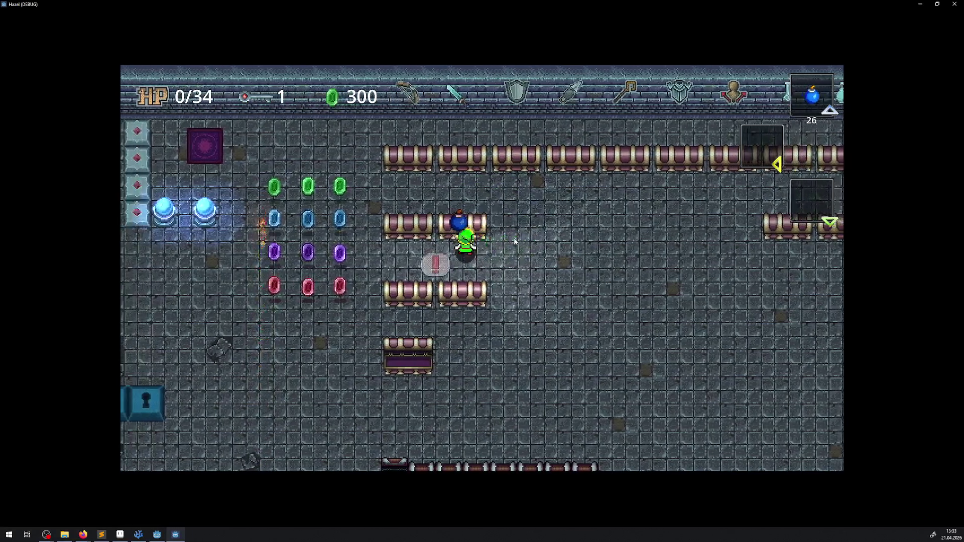
key(w)
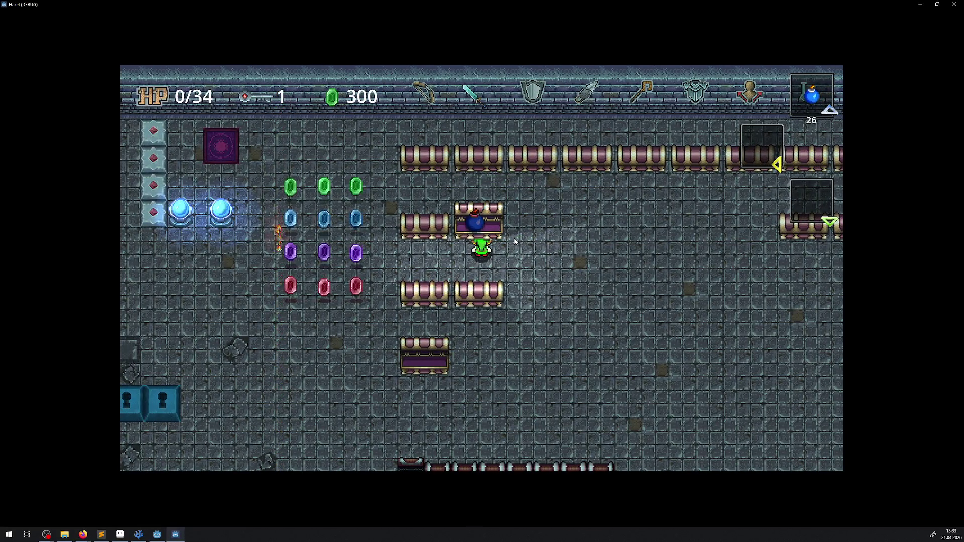
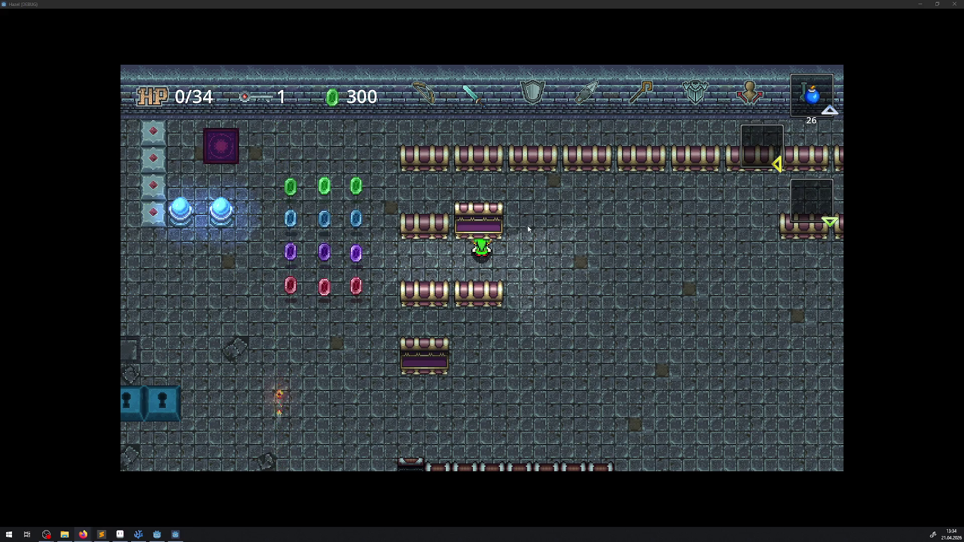
Walk the hero down to the chest by the barrier row, open it facing up, then step aside and back
key(Down)
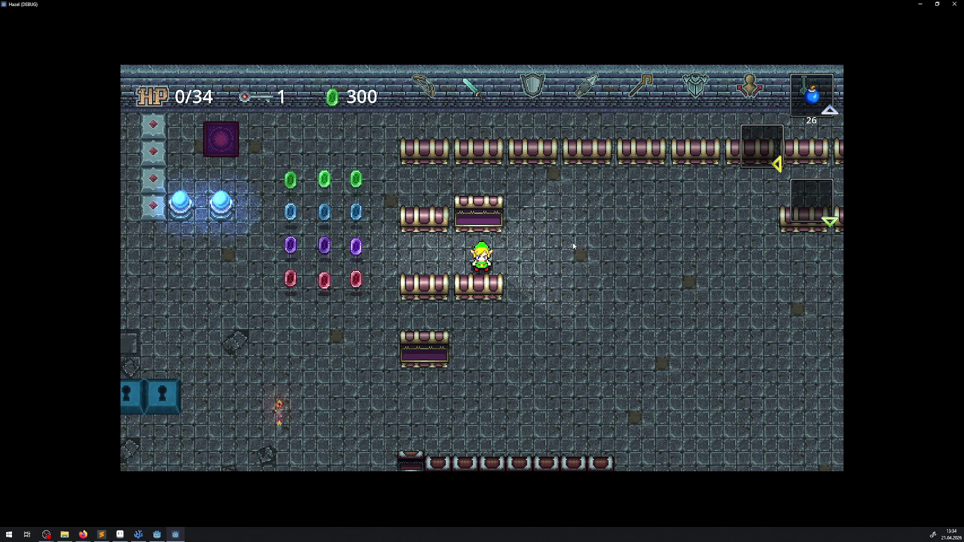
key(Down)
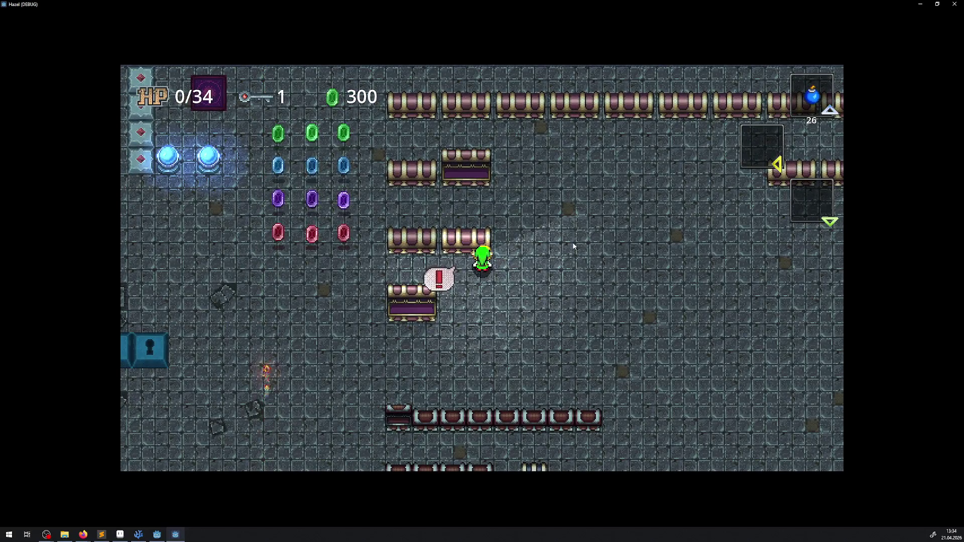
key(Left)
key(Up)
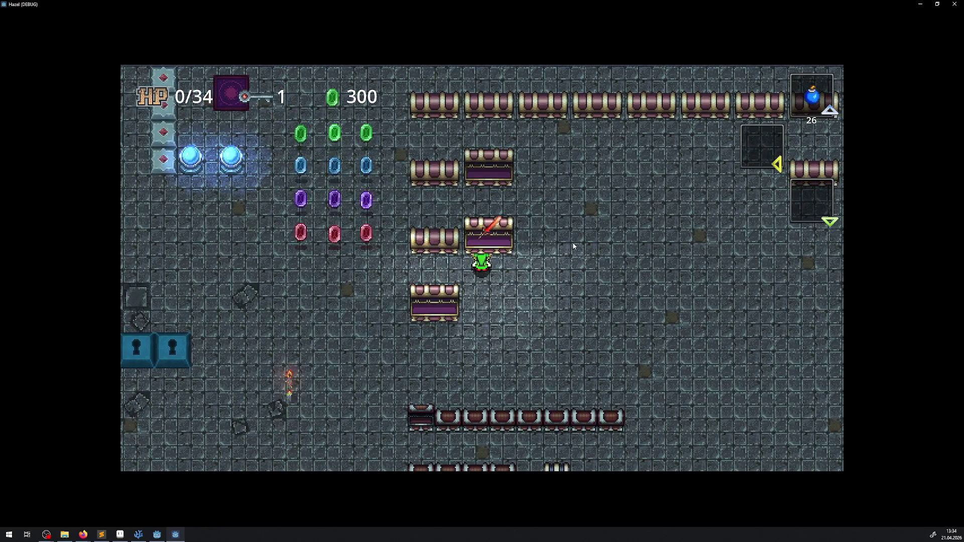
key(Right)
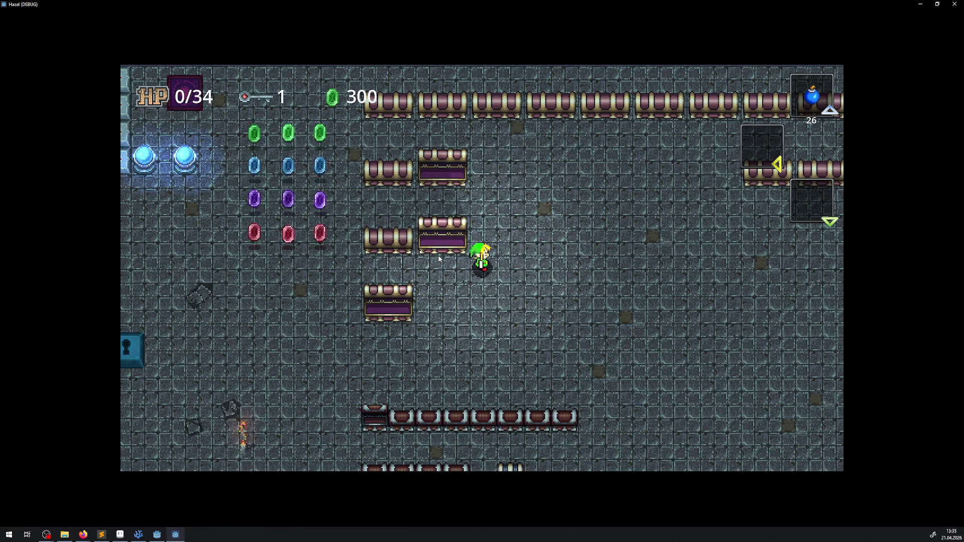
key(Left)
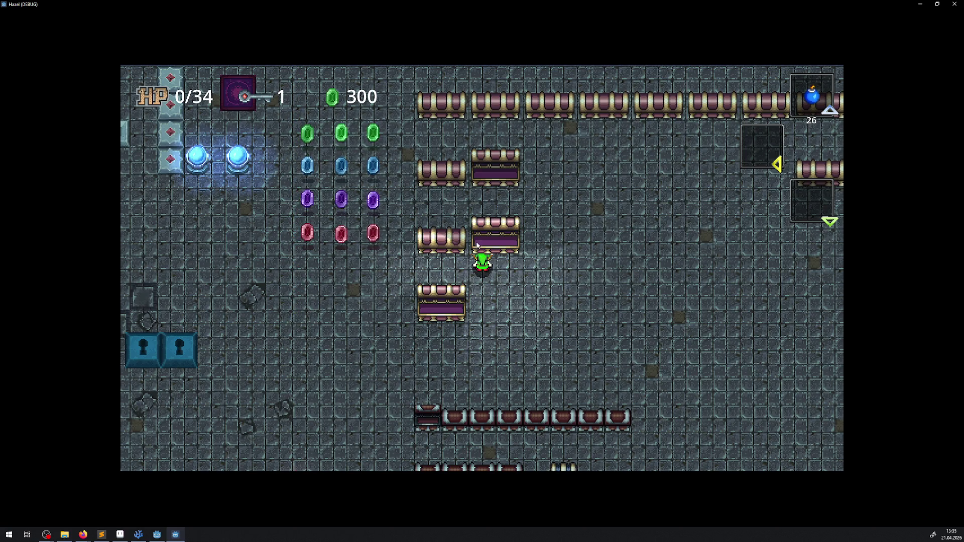
Close the game, comment out 'ZIndex++;' on line 107 of PChest.cs, and rerun the project
click(954, 3)
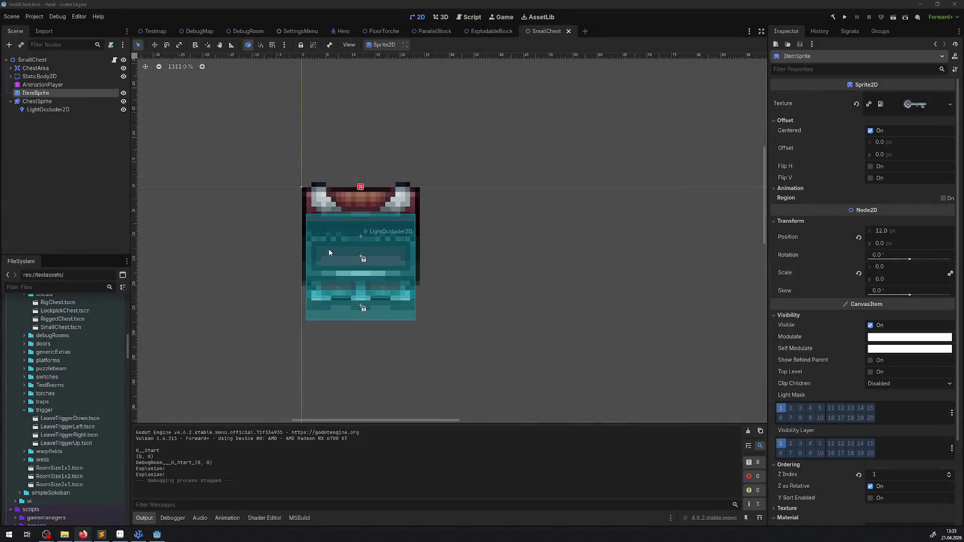
click(141, 536)
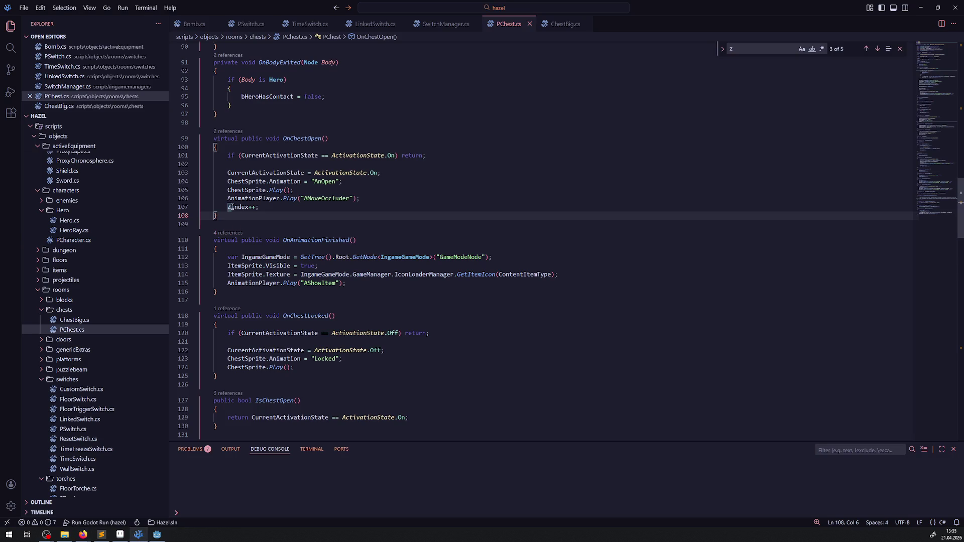
key(Up)
key(ctrl+slash)
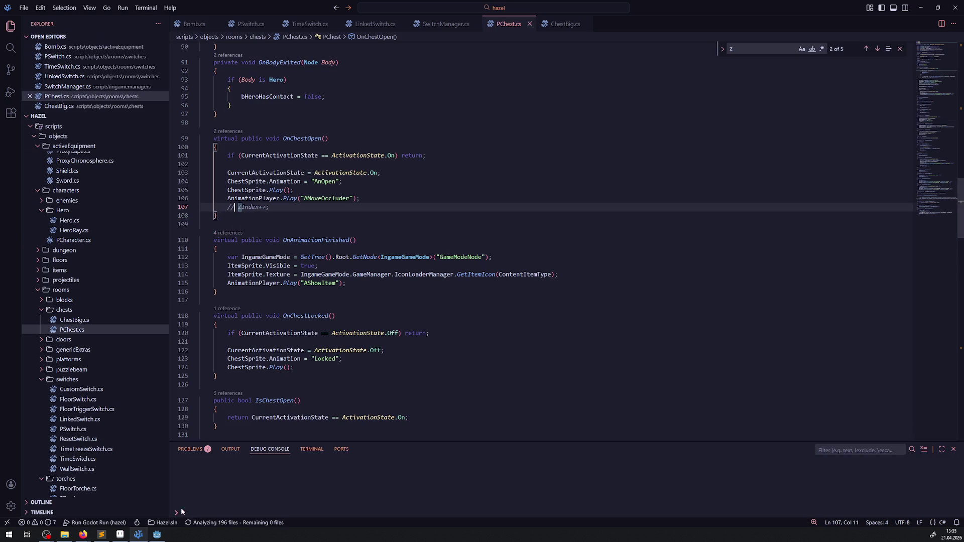
click(157, 534)
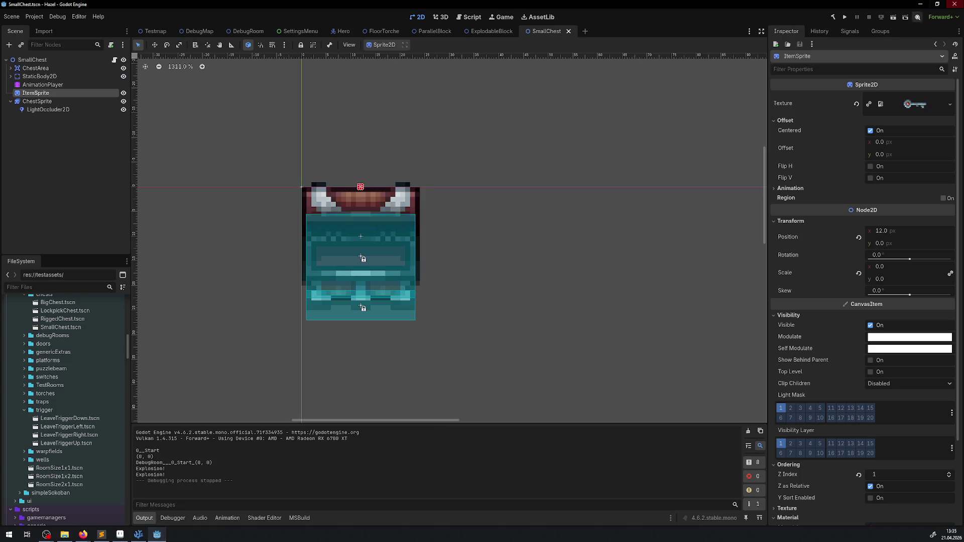
click(847, 18)
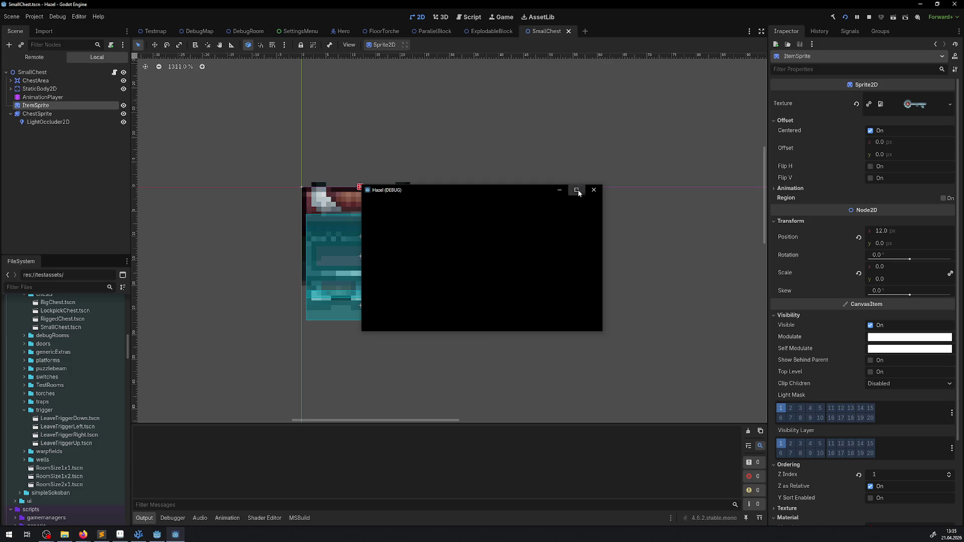
Walk down and right collecting rupees, then open the chest to check its drawing order
key(s)
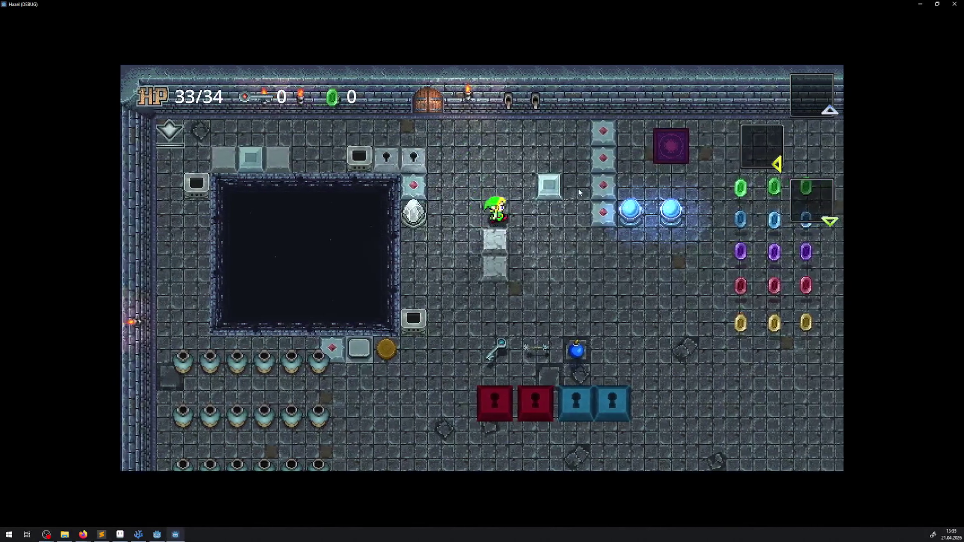
key(d)
key(d)
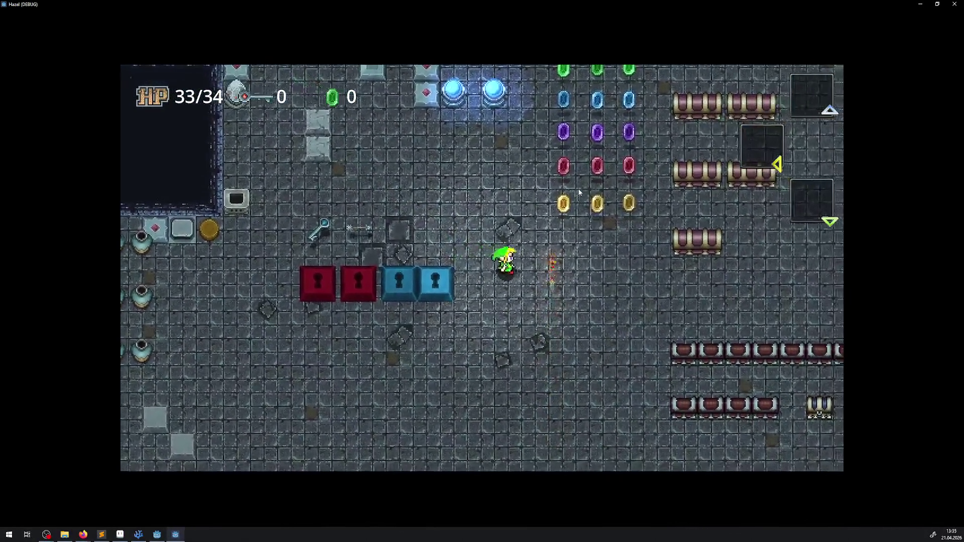
key(w)
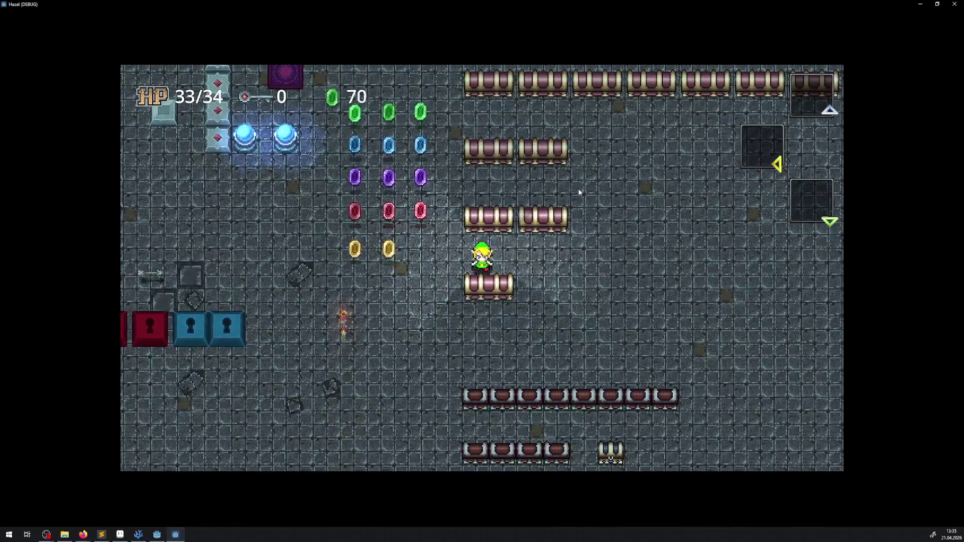
key(a)
key(s)
key(w)
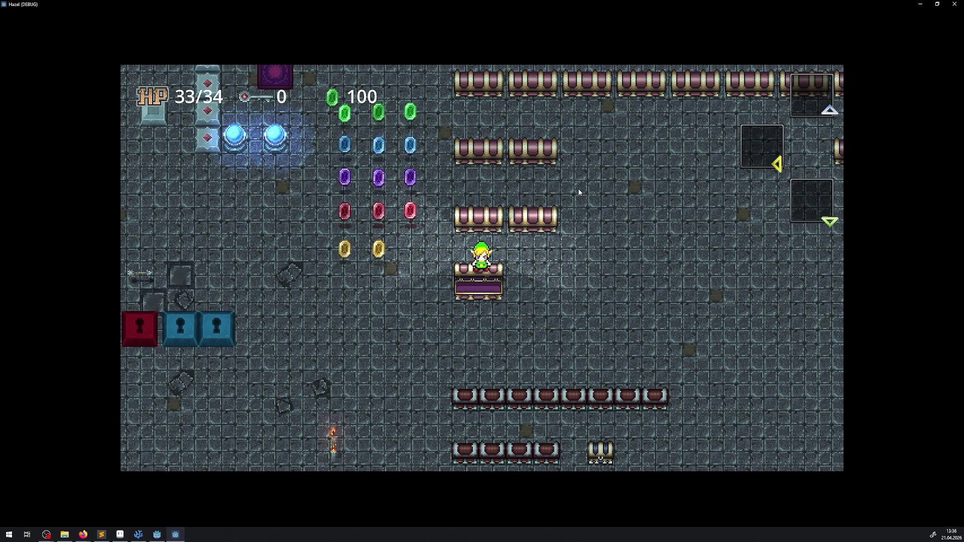
Step off the opened chest, collect more gems toward the switches, and close the game window
key(Left)
key(Up)
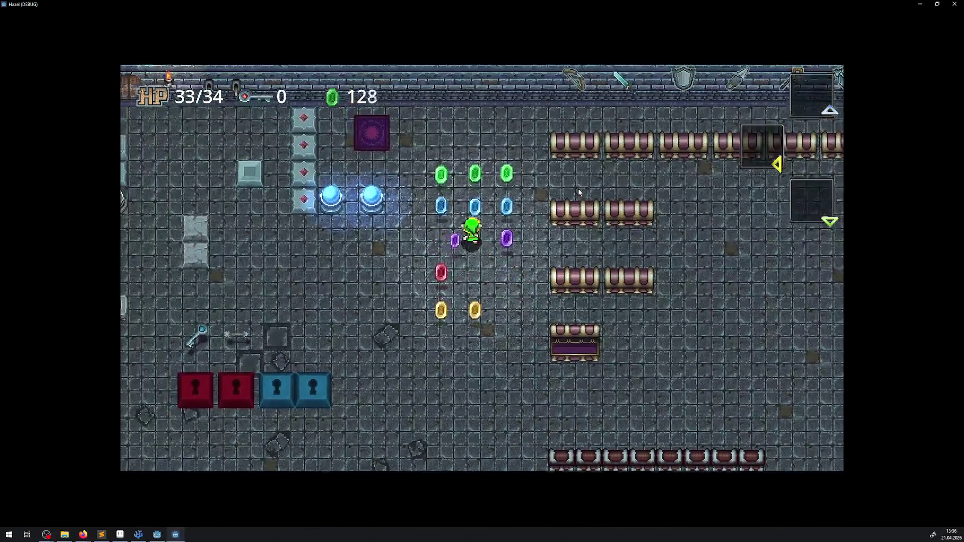
key(Left)
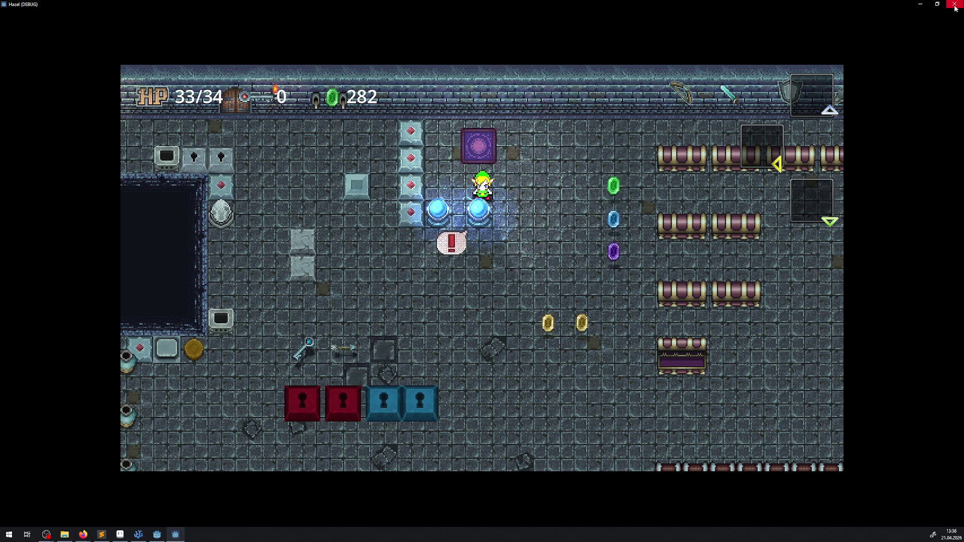
click(954, 4)
Select ChestSprite to show the small chest's AnOpen frames, then switch over to Aseprite
click(391, 213)
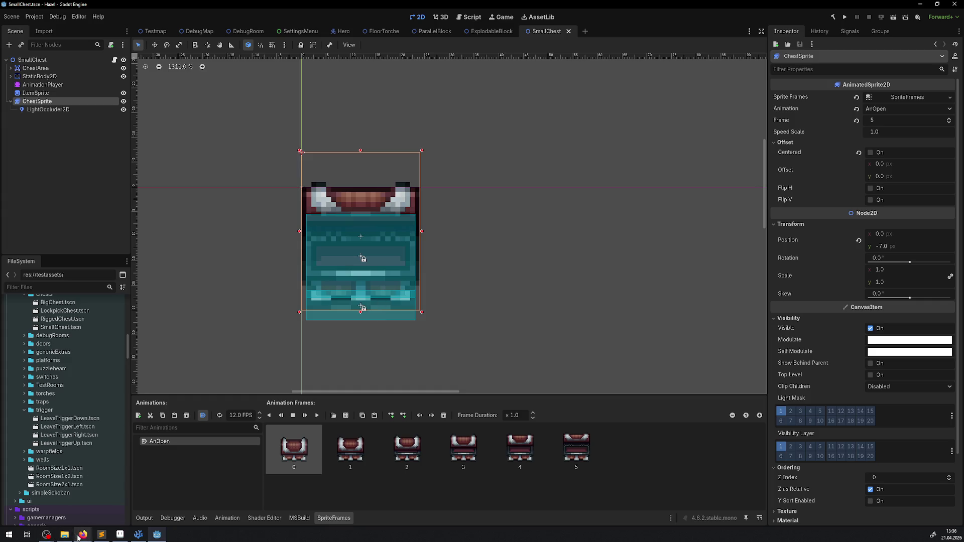
click(109, 538)
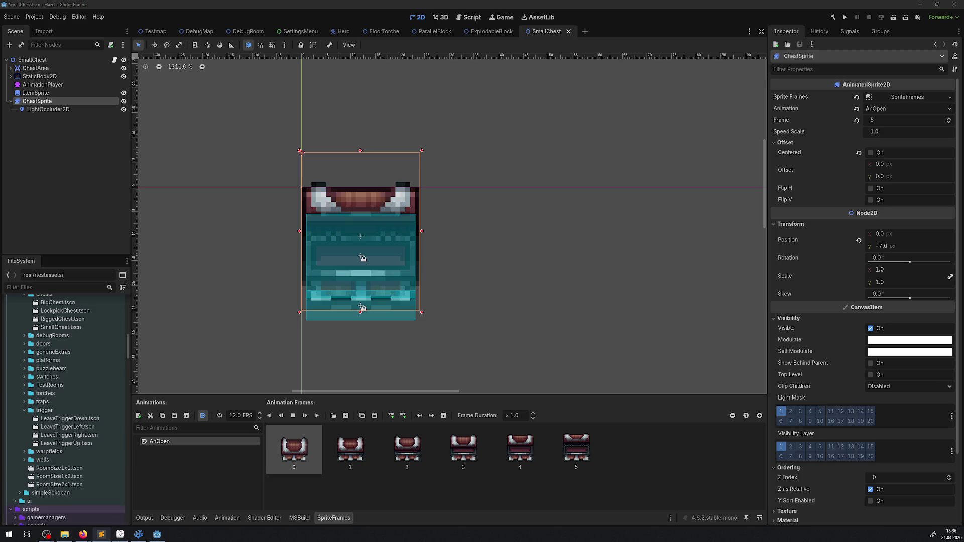
click(119, 536)
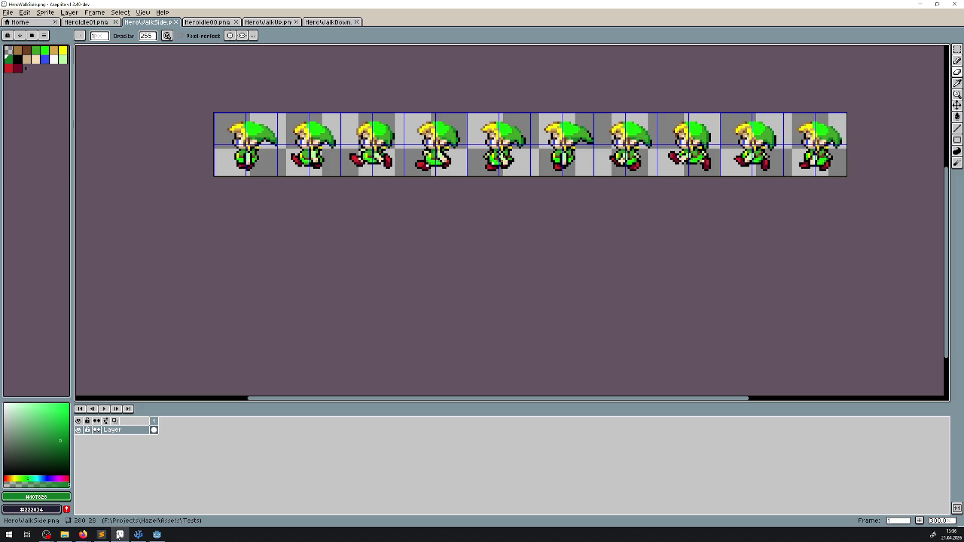
Close the open hero sprite files and open BigChest_Animation.png from the Chest assets folder
click(178, 23)
click(115, 22)
click(116, 22)
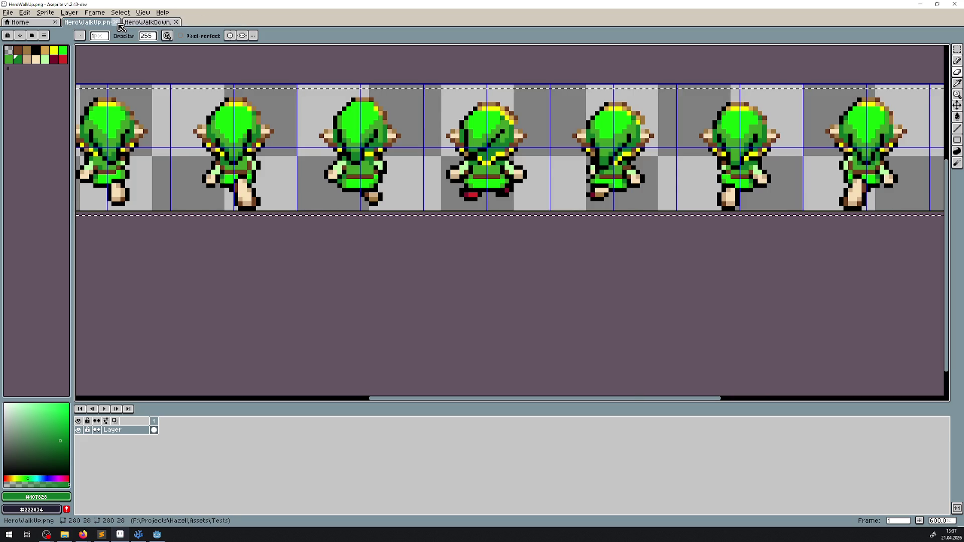
click(116, 22)
click(116, 22)
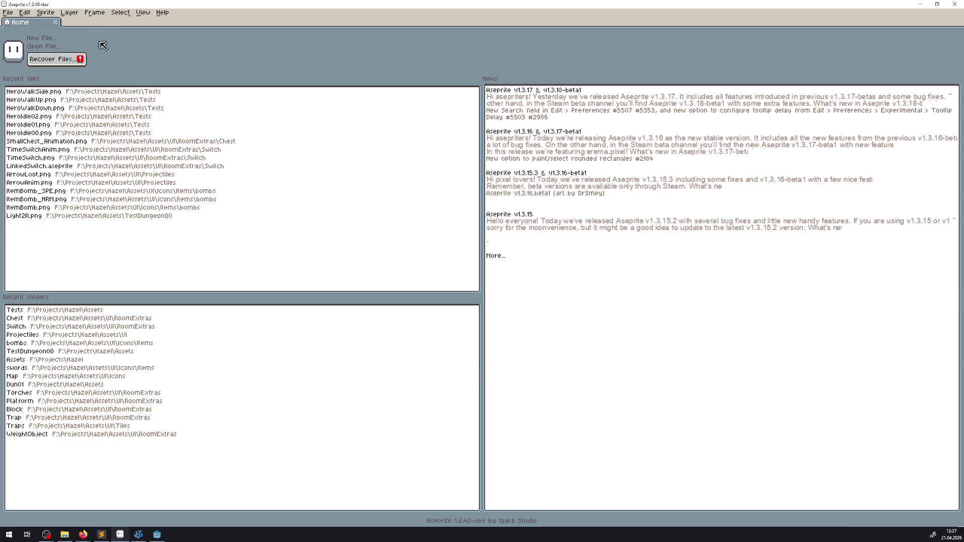
click(40, 318)
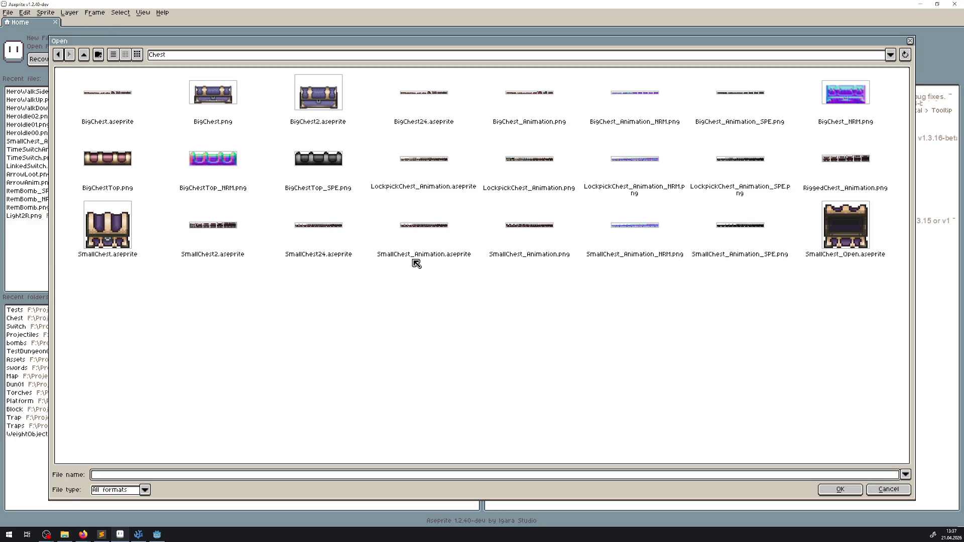
double_click(527, 94)
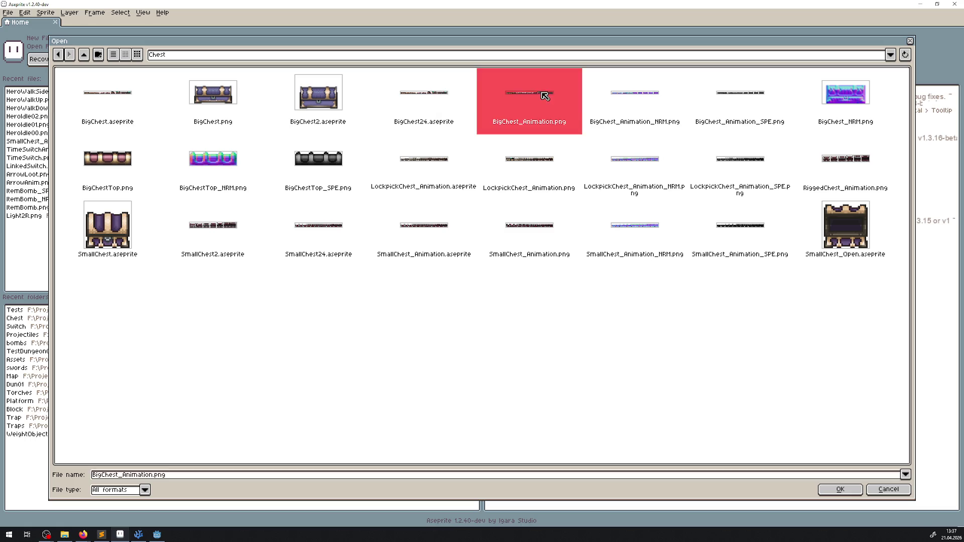
Select the whole strip of big chest frames with a rectangular selection
scroll(566, 224, up, 3)
drag(402, 168, 248, 208)
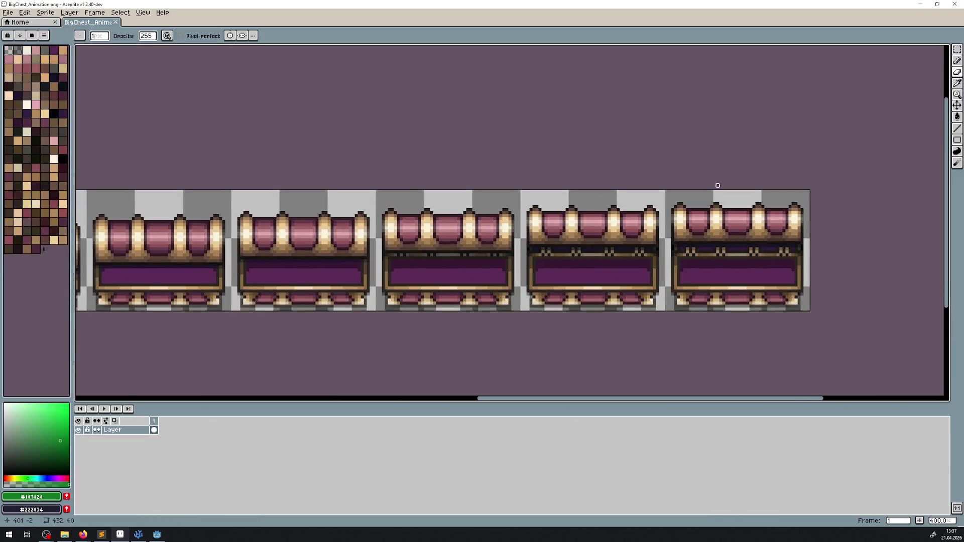
scroll(633, 176, up, 5)
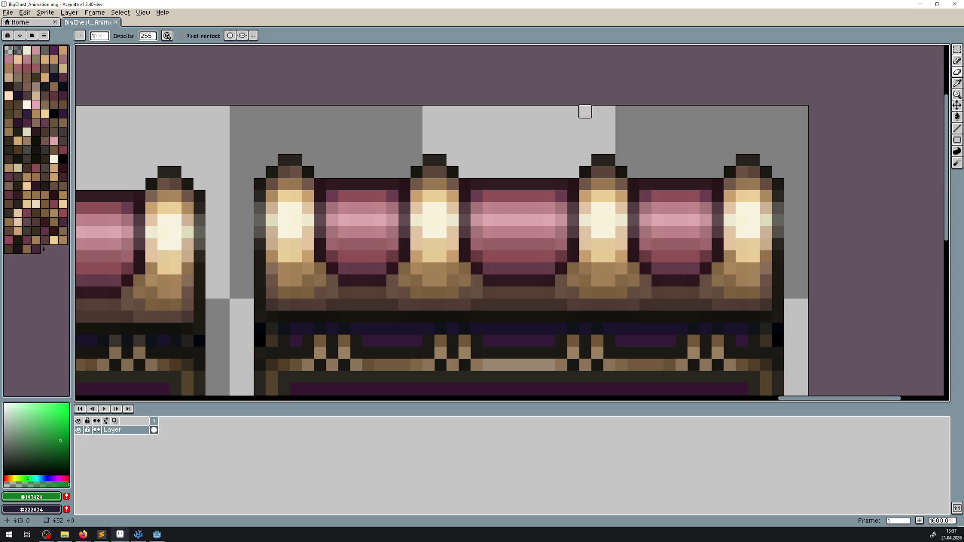
scroll(525, 159, down, 5)
scroll(671, 202, left, 5)
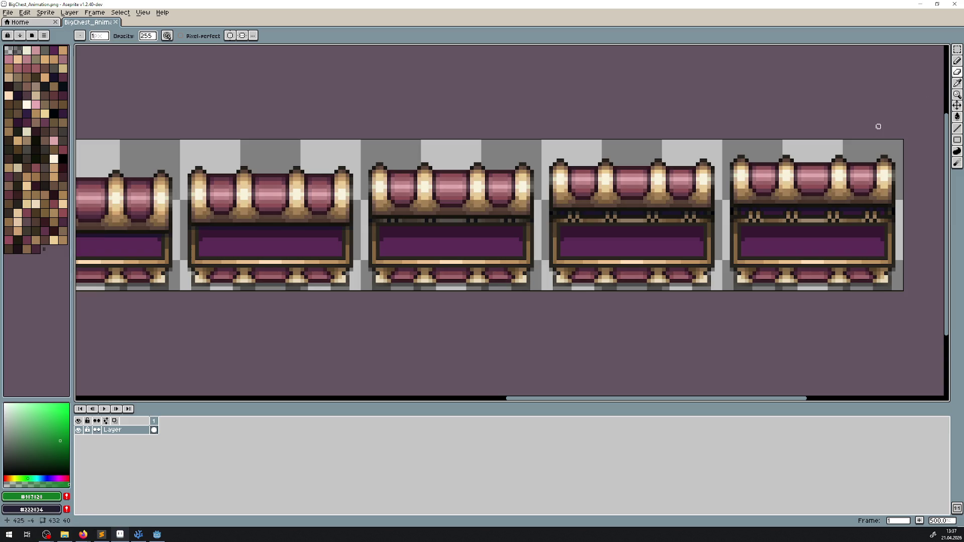
click(957, 49)
scroll(358, 231, down, 3)
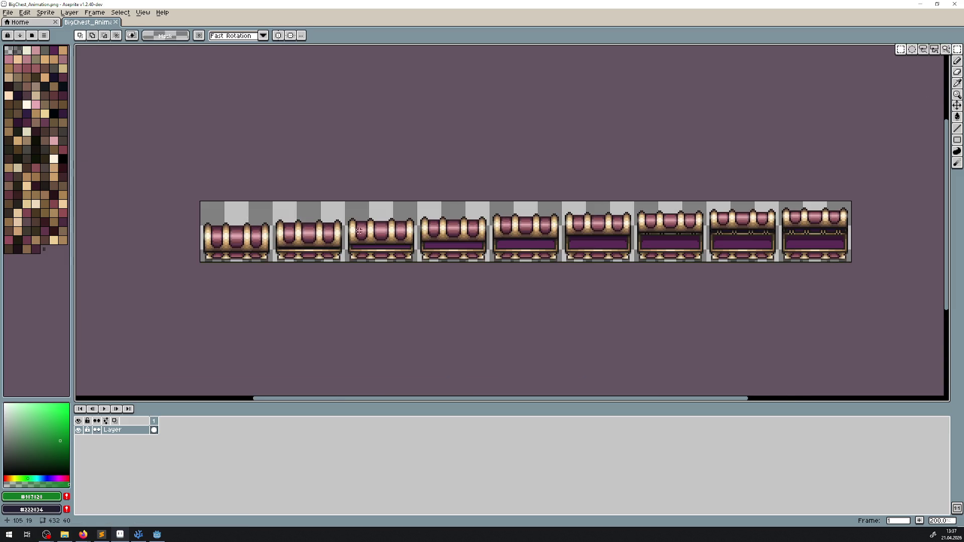
mouse_move(200, 261)
mouse_down()
mouse_move(814, 189)
mouse_move(853, 206)
mouse_up()
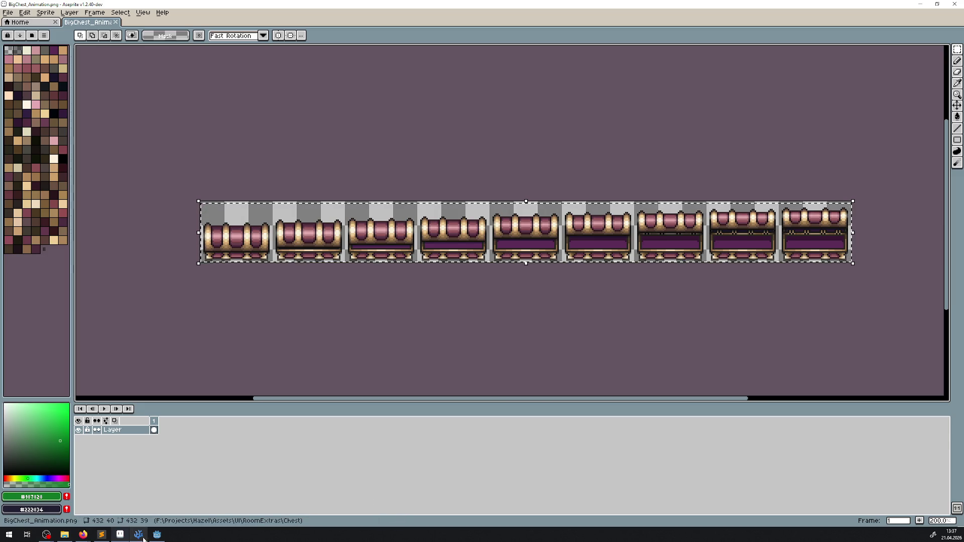
Drag the selected chest drawings upward and zoom out to 400% to see the whole row
mouse_move(153, 536)
scroll(233, 251, up, 5)
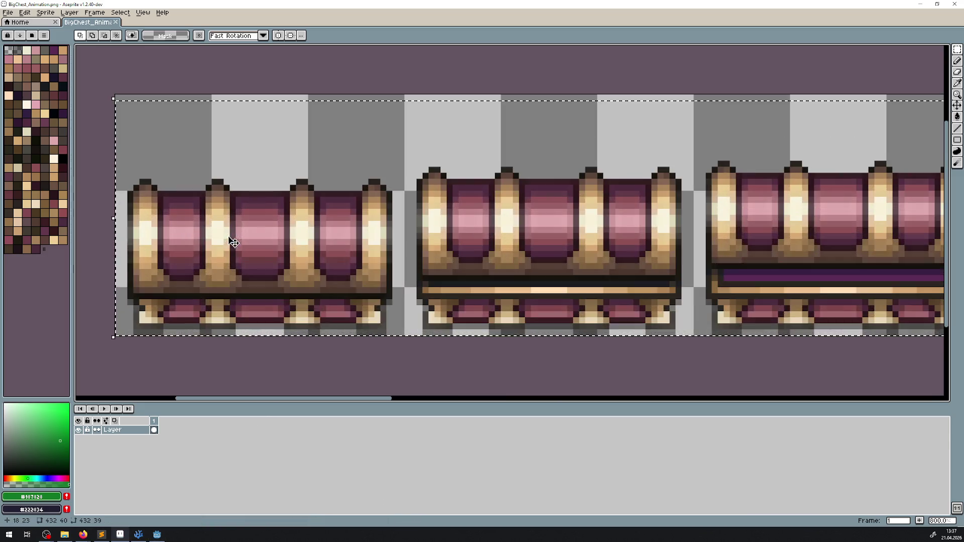
scroll(232, 254, up, 1)
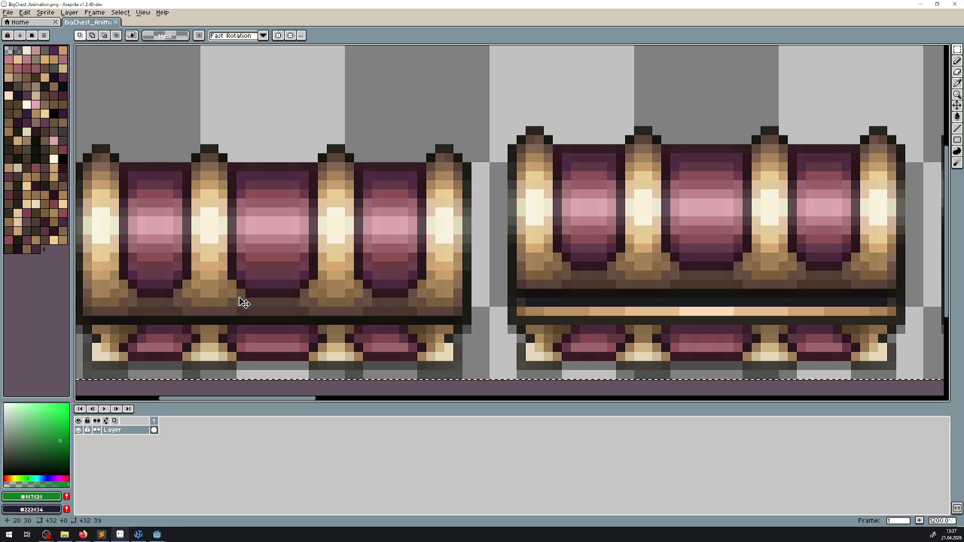
drag(244, 302, 244, 275)
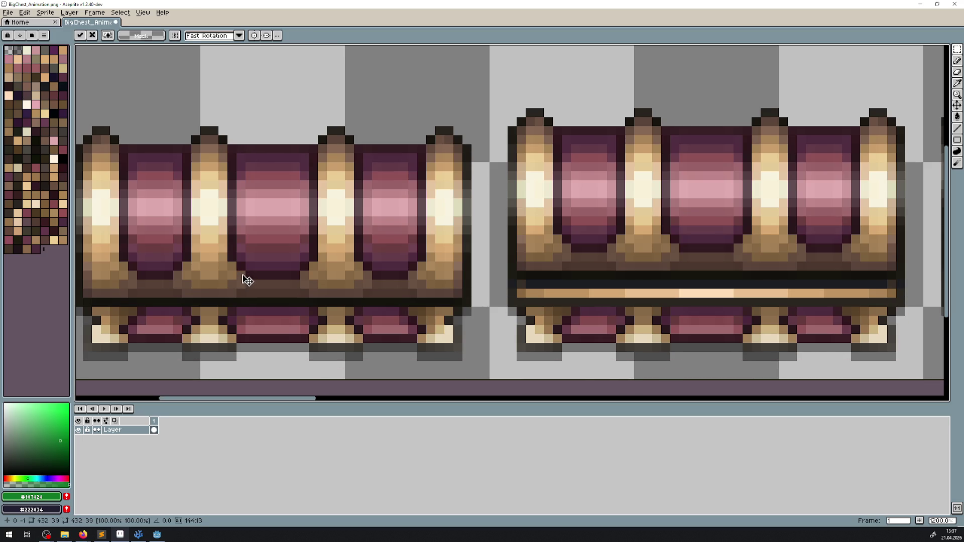
scroll(600, 217, down, 5)
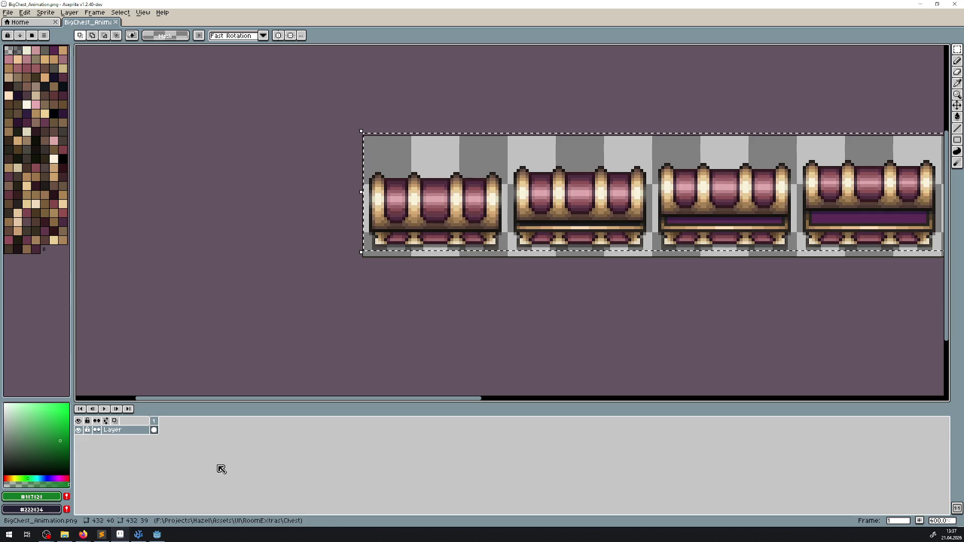
In FileSystem, collapse the arrow, bombs and projectiles folders and expand roomextras/chests
click(157, 535)
scroll(81, 417, down, 10)
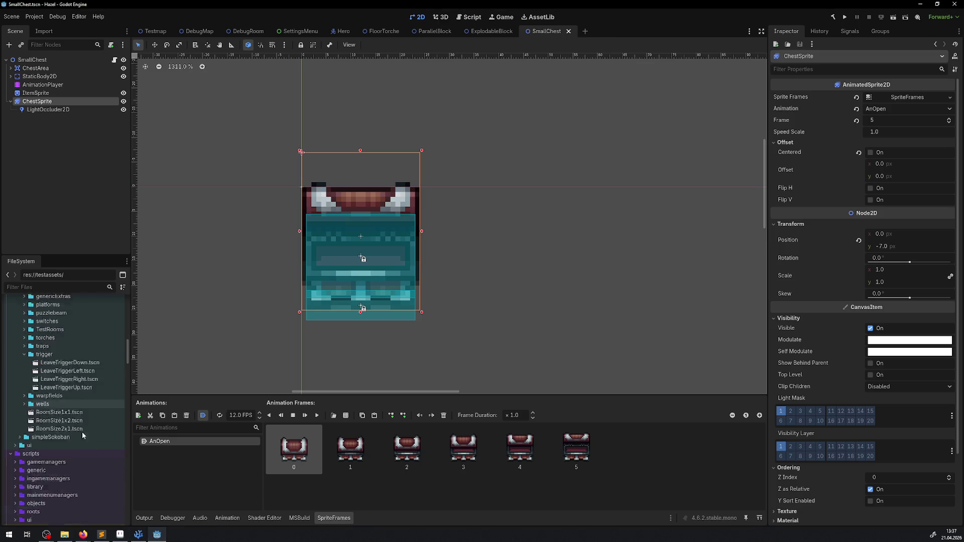
scroll(82, 417, down, 2)
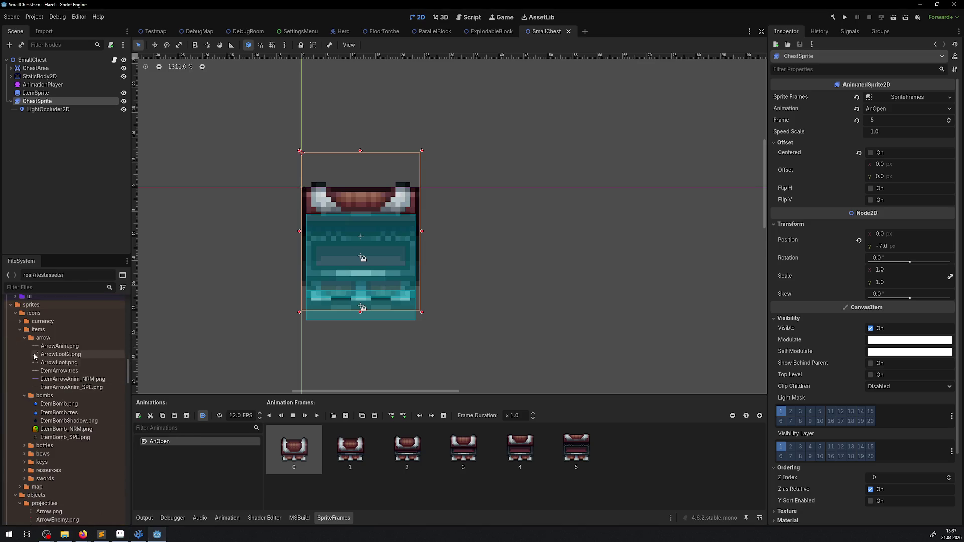
click(25, 338)
click(24, 347)
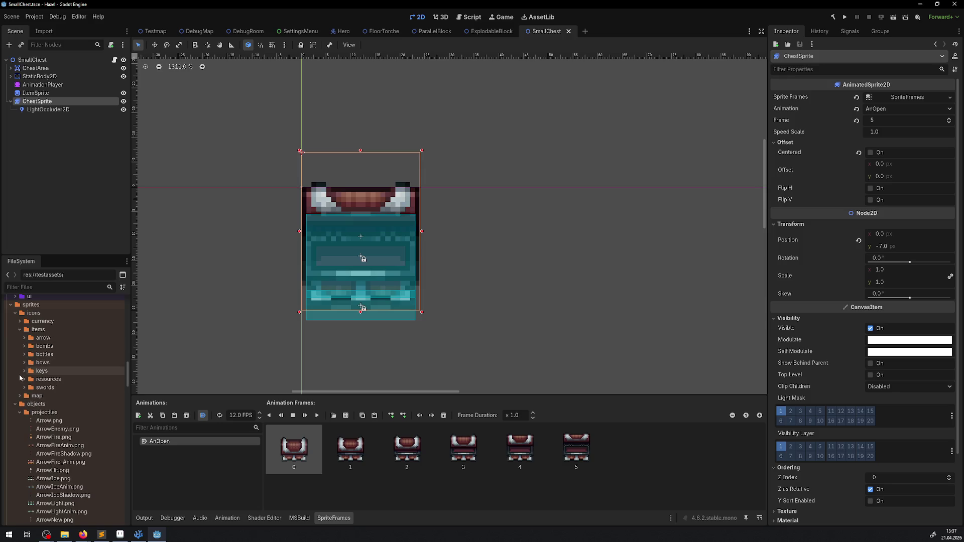
click(20, 412)
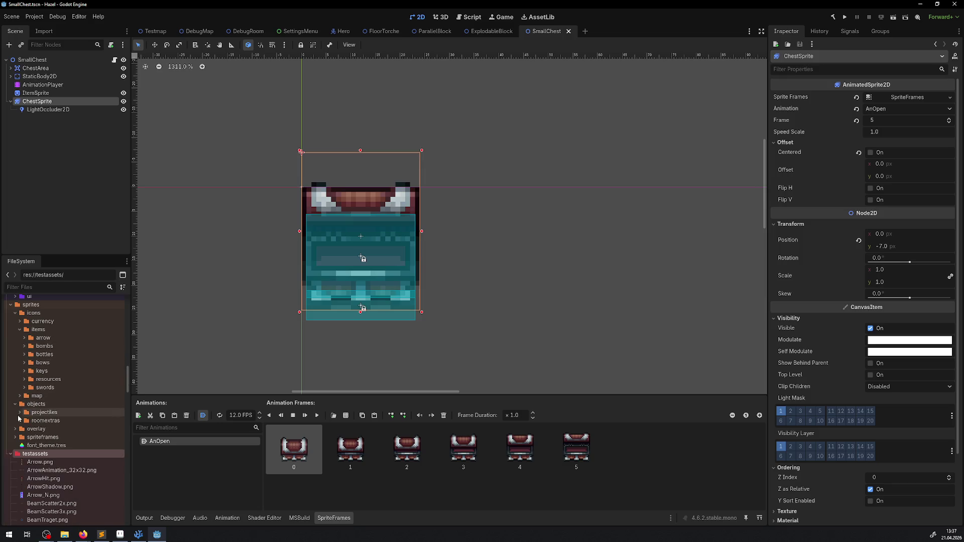
click(20, 421)
scroll(37, 420, down, 2)
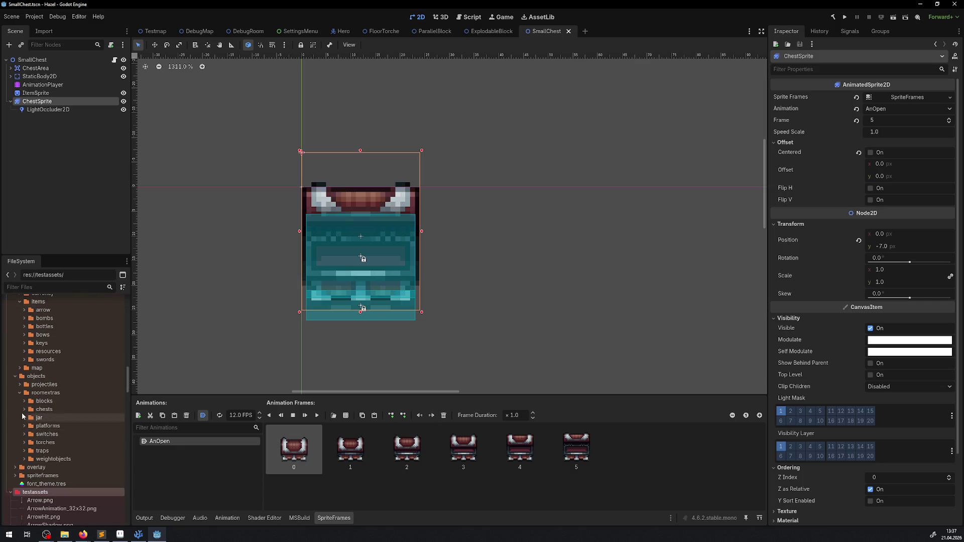
click(24, 410)
Check the file explorer, then open the DebugRoom scene and zoom in on its chest rows
click(75, 532)
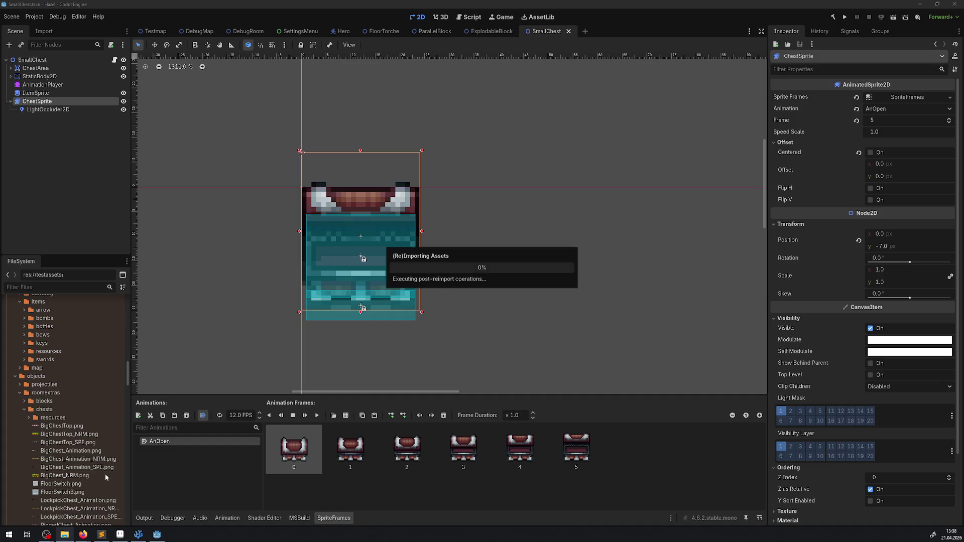
click(245, 31)
scroll(259, 163, up, 13)
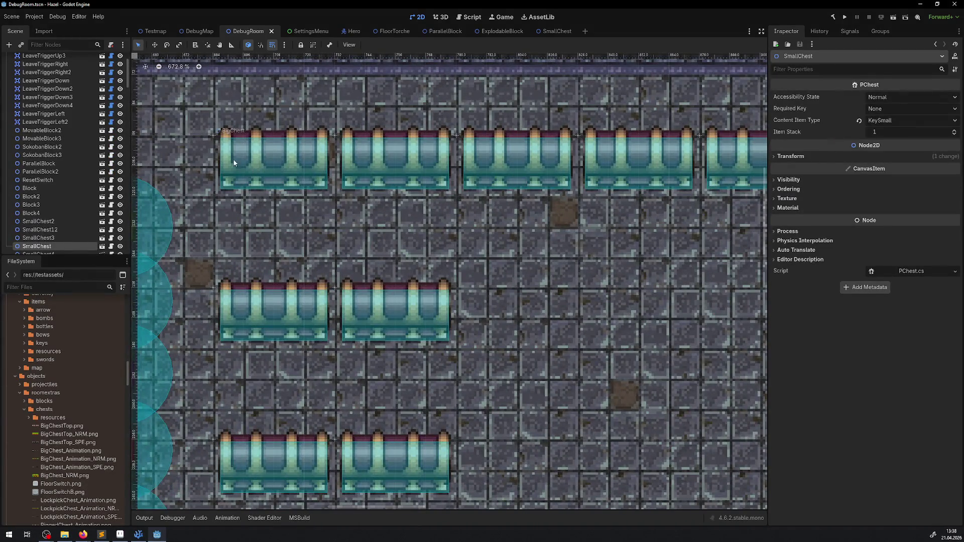
Run the project, maximize the game window, and walk down and right collecting gems toward the chests
click(844, 18)
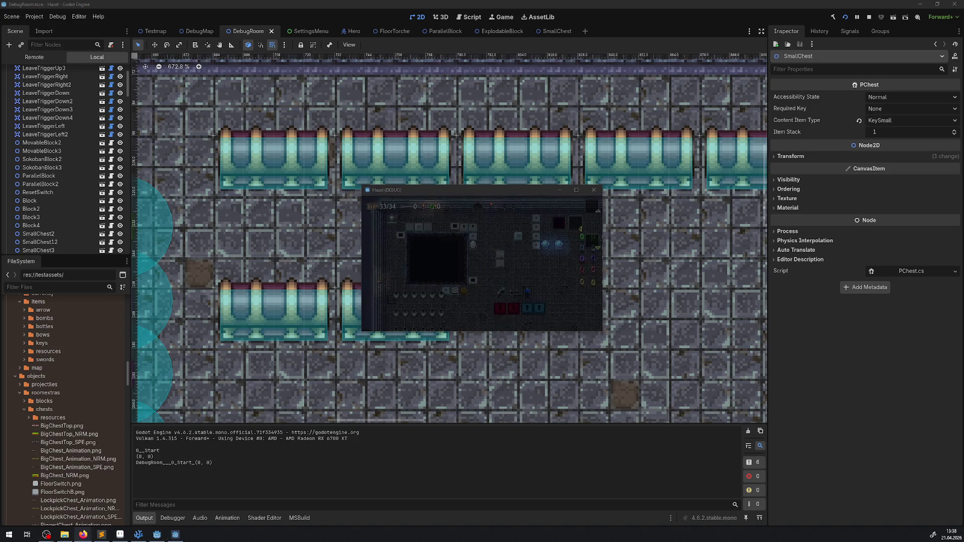
click(576, 189)
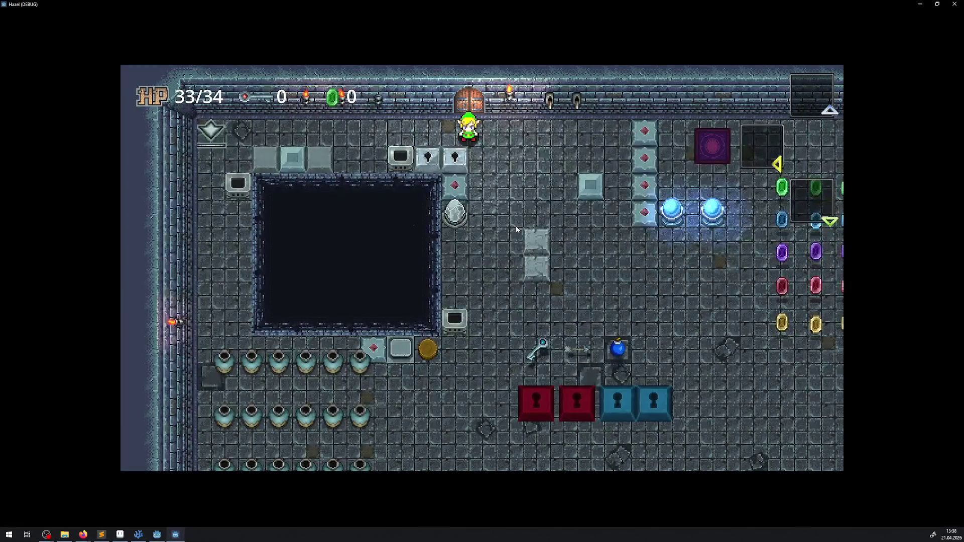
key(Down)
key(Right)
key(Down)
key(Right)
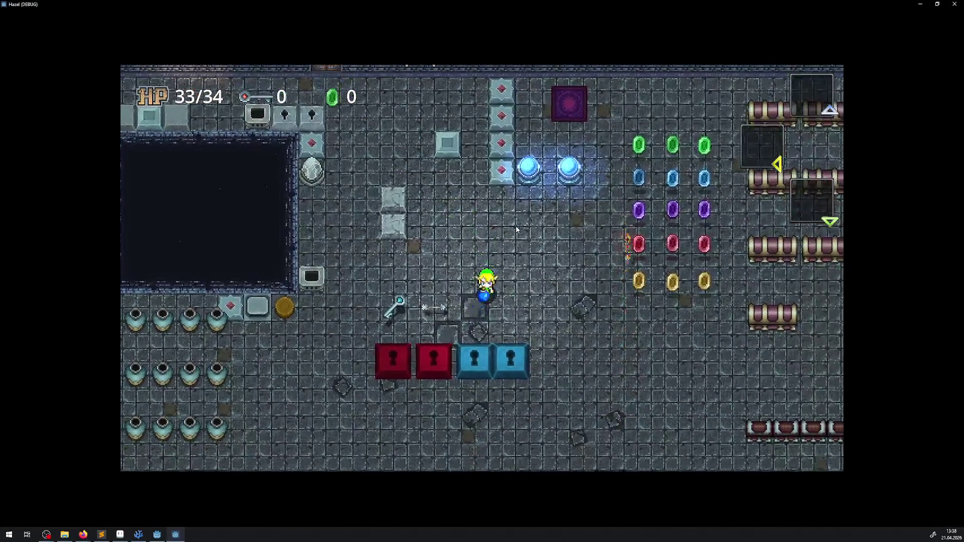
key(Right)
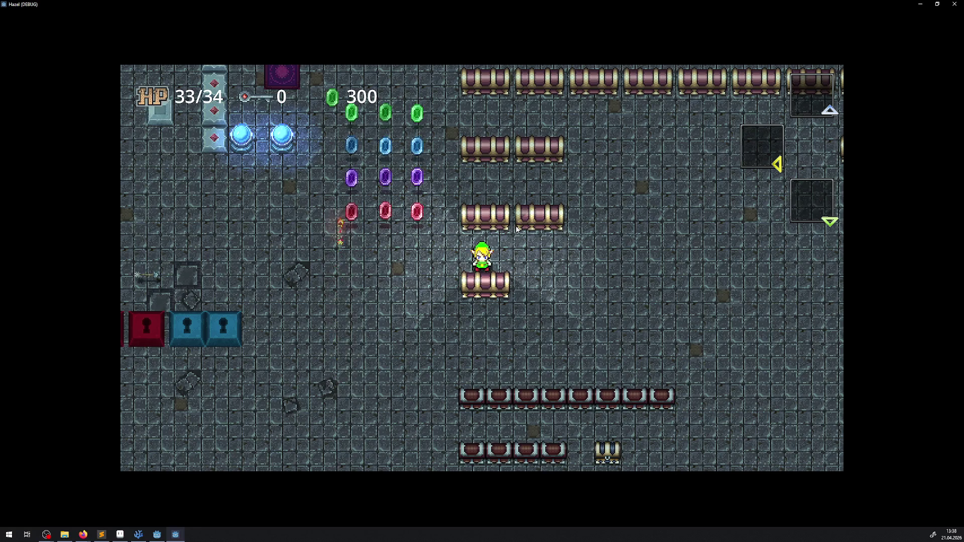
Stand below the big chest, face up and open it with space
key(Left)
key(Down)
key(Up)
key(space)
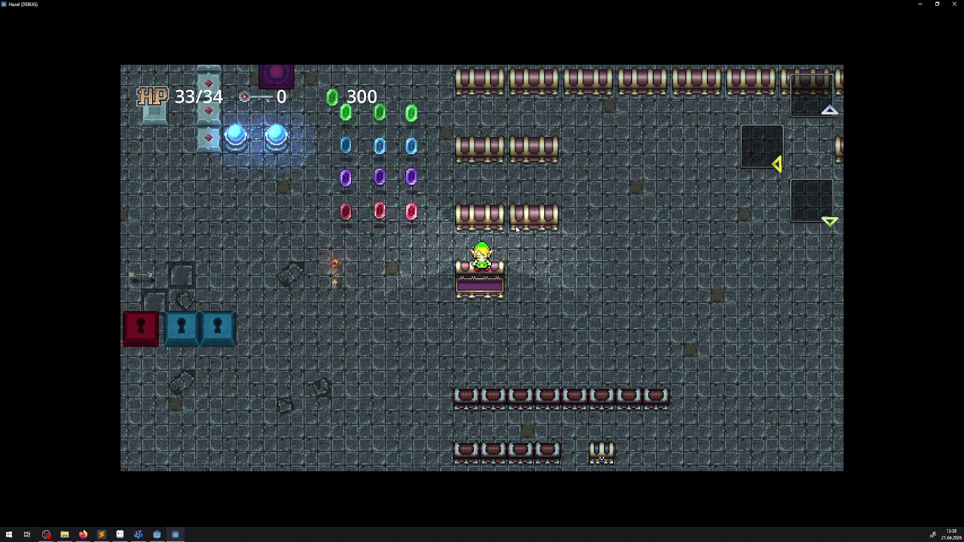
Close the game, open BigChest.tscn, select ChestSprite and expand its Transform, then switch to VS Code
click(955, 4)
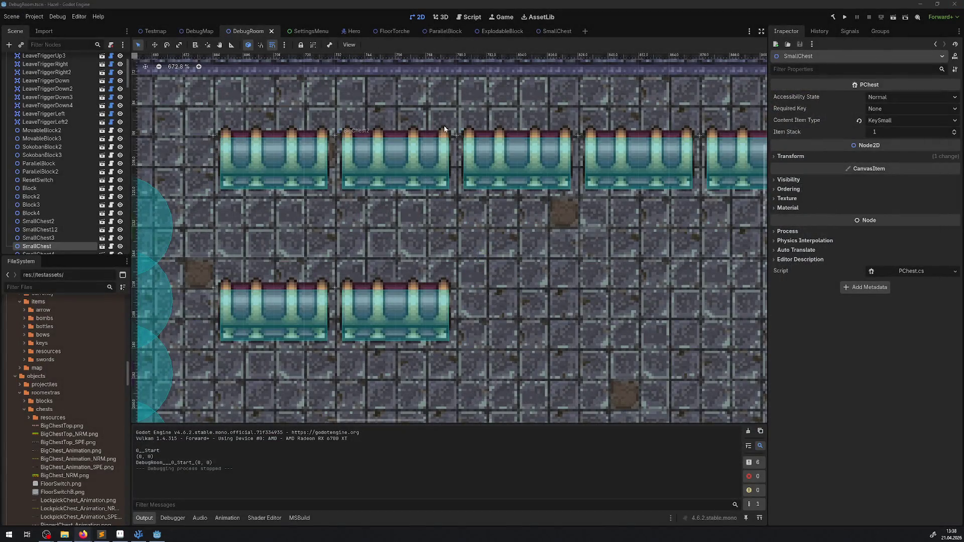
click(101, 247)
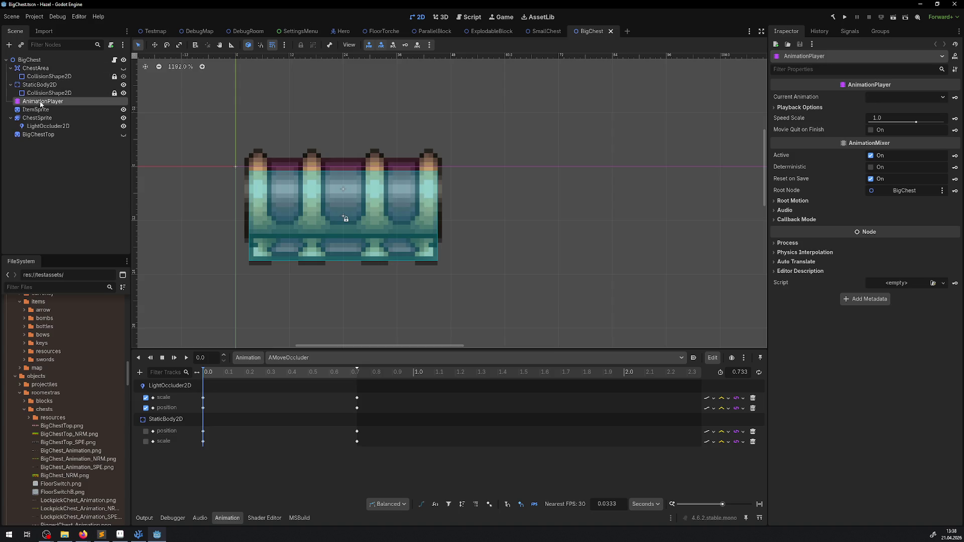
click(37, 118)
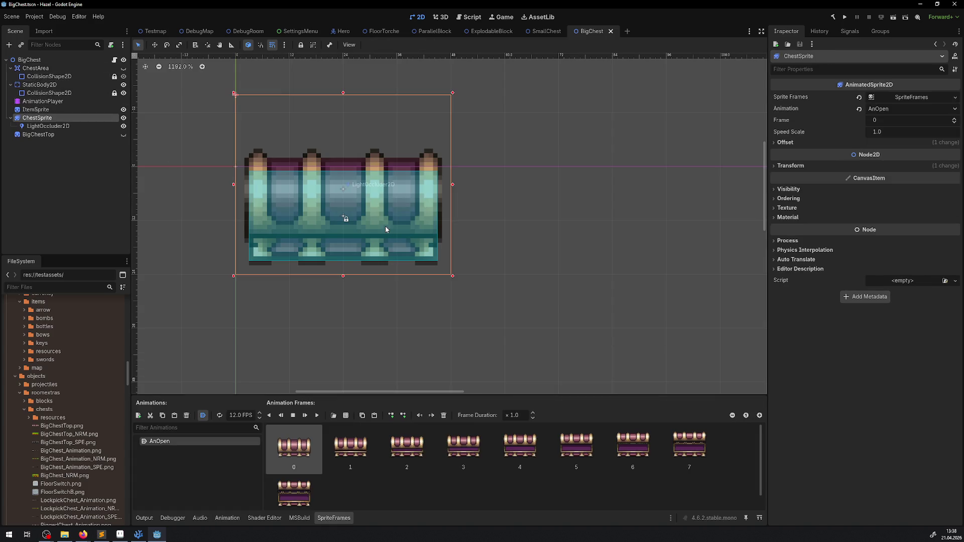
click(792, 166)
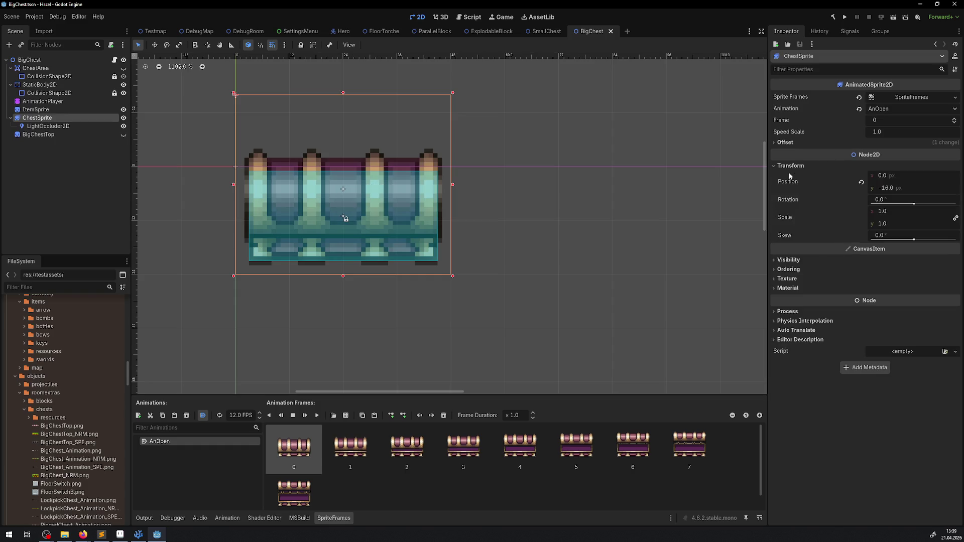
click(139, 535)
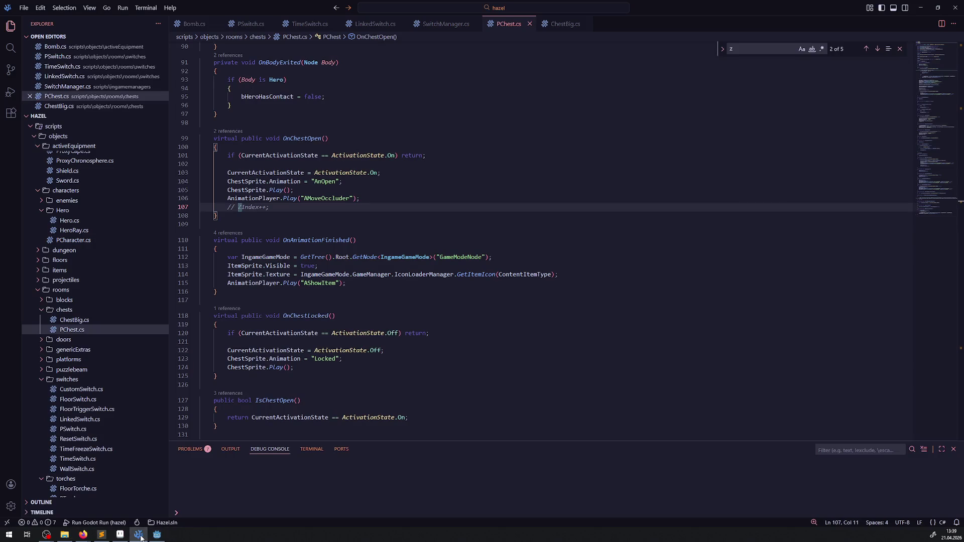
Clear the selection in Aseprite, then return to Godot and dismiss a canvas context menu
click(107, 534)
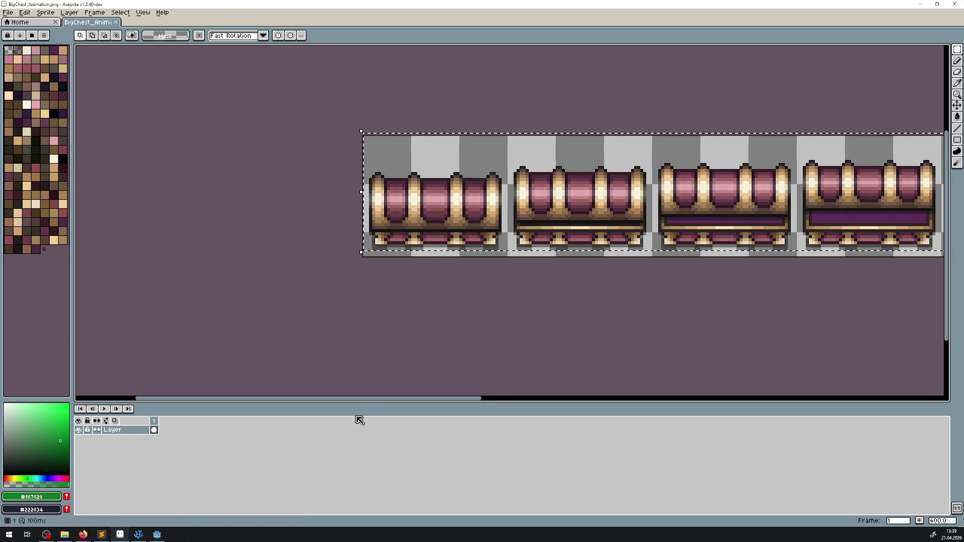
click(347, 272)
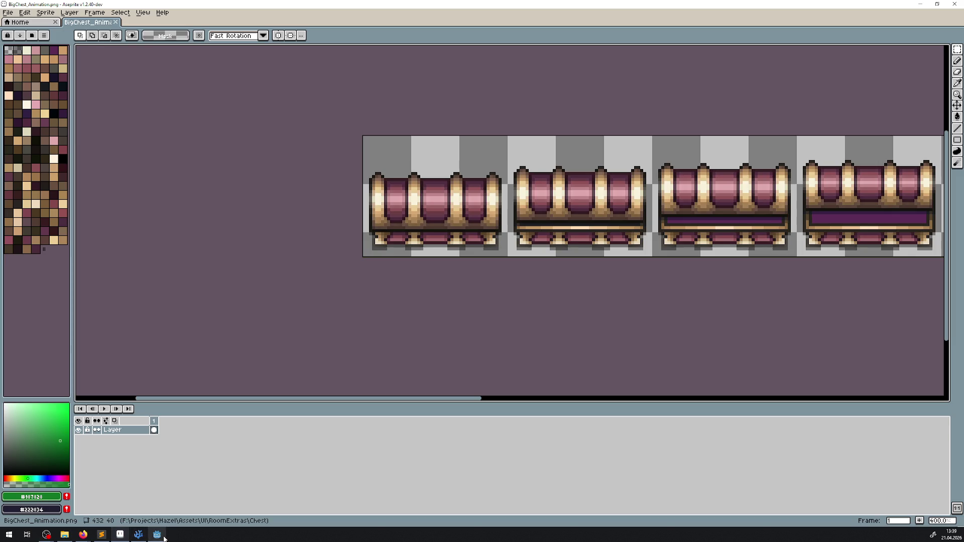
mouse_move(157, 536)
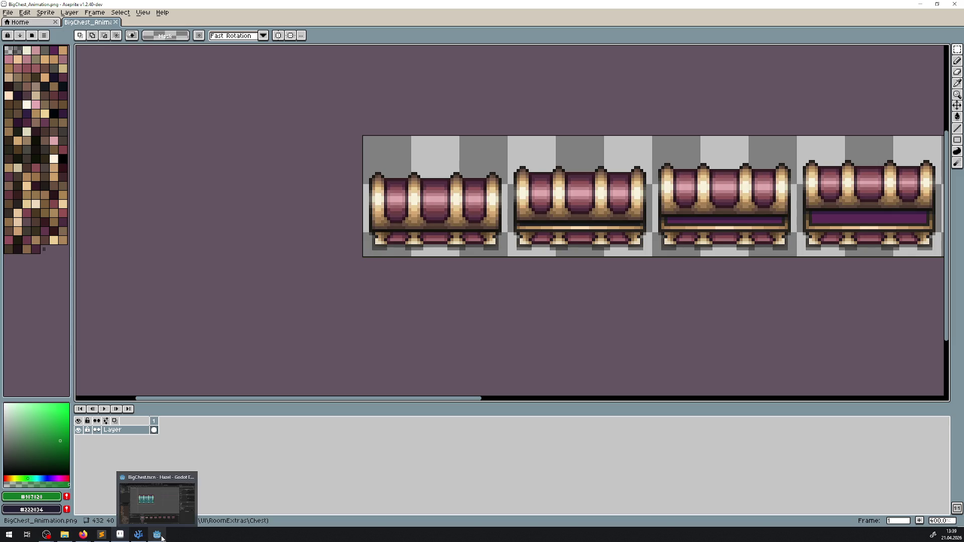
click(162, 538)
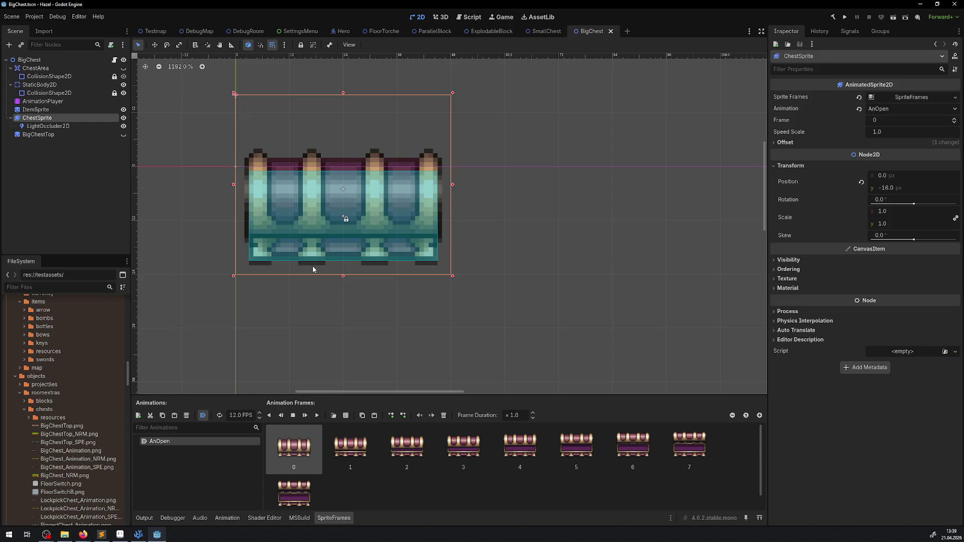
right_click(317, 232)
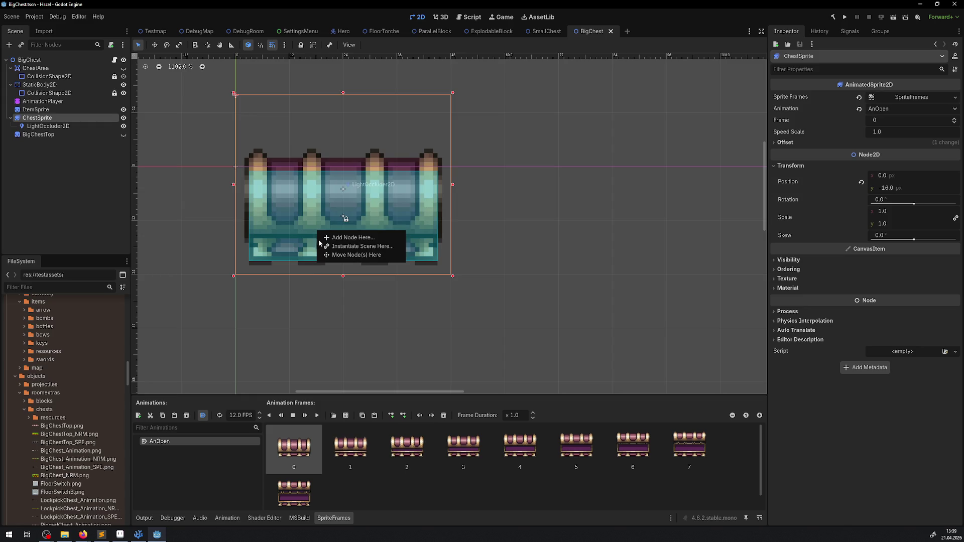
click(531, 320)
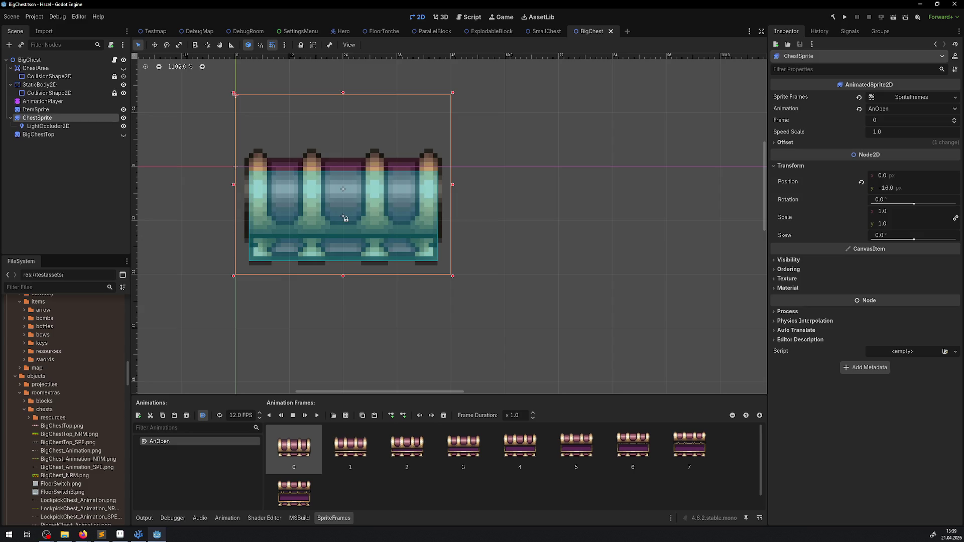
Zoom in on the opened chest frames, draw a vertical line to measure the height, then undo it
click(120, 534)
scroll(623, 237, right, 10)
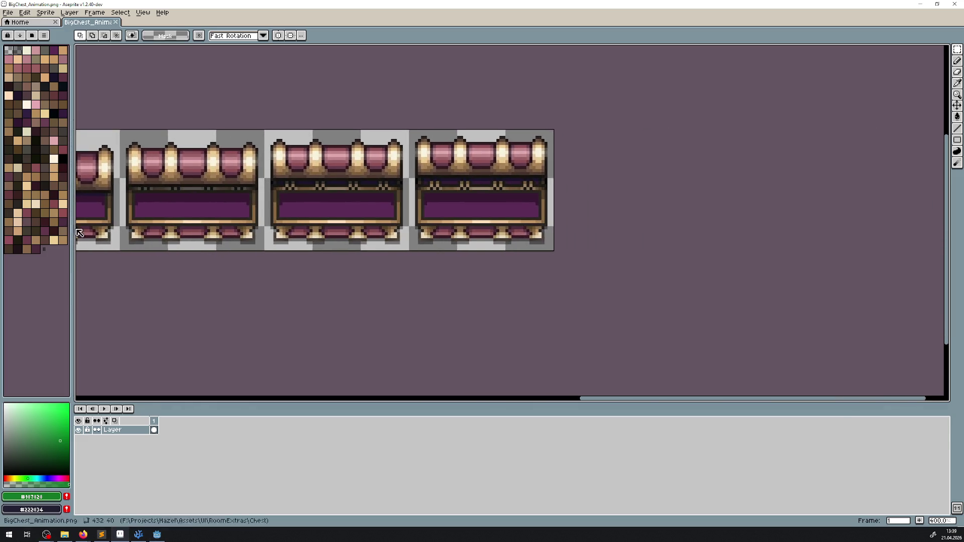
scroll(927, 163, up, 2)
click(957, 129)
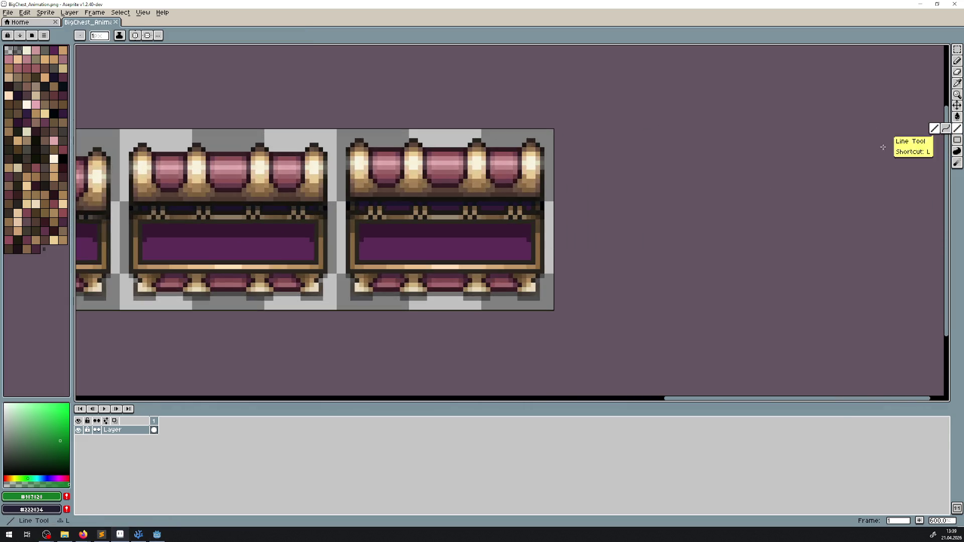
drag(485, 299, 483, 140)
key(ctrl+z)
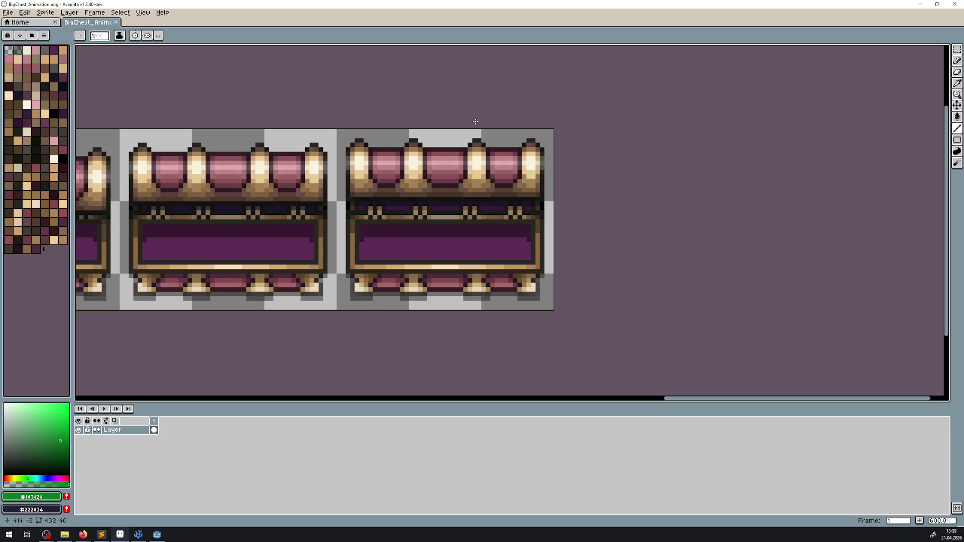
Set the ChestSprite's y position to -14 and save the BigChest scene
click(157, 535)
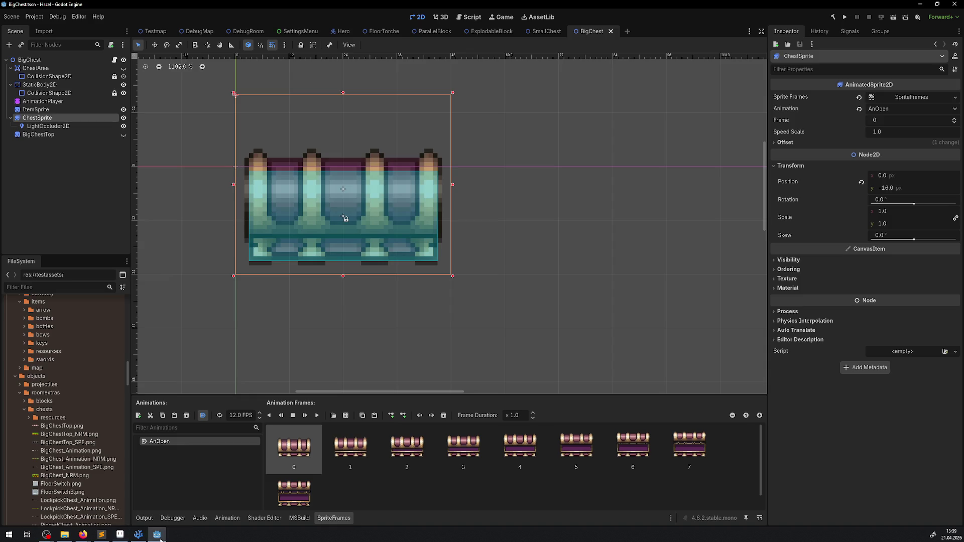
click(886, 189)
text(-)
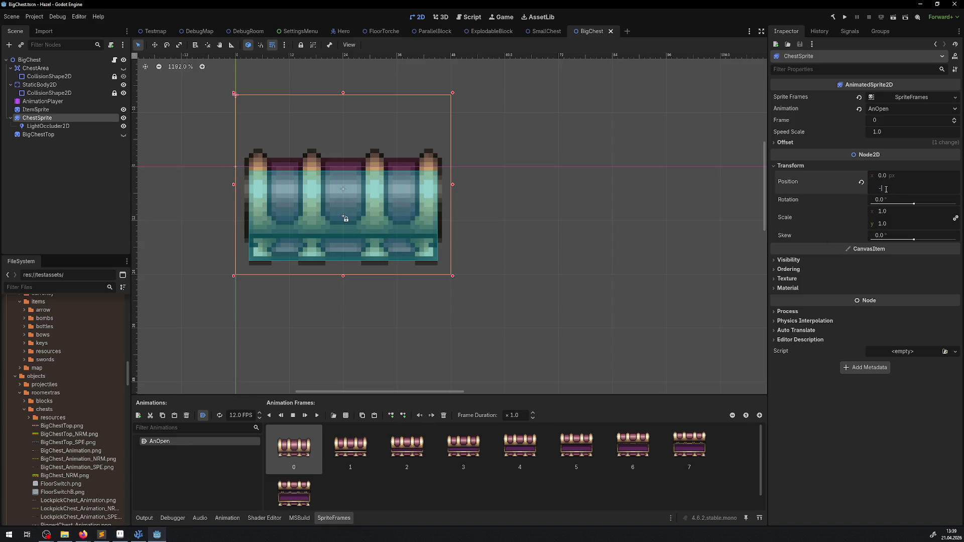
text(14)
key(Return)
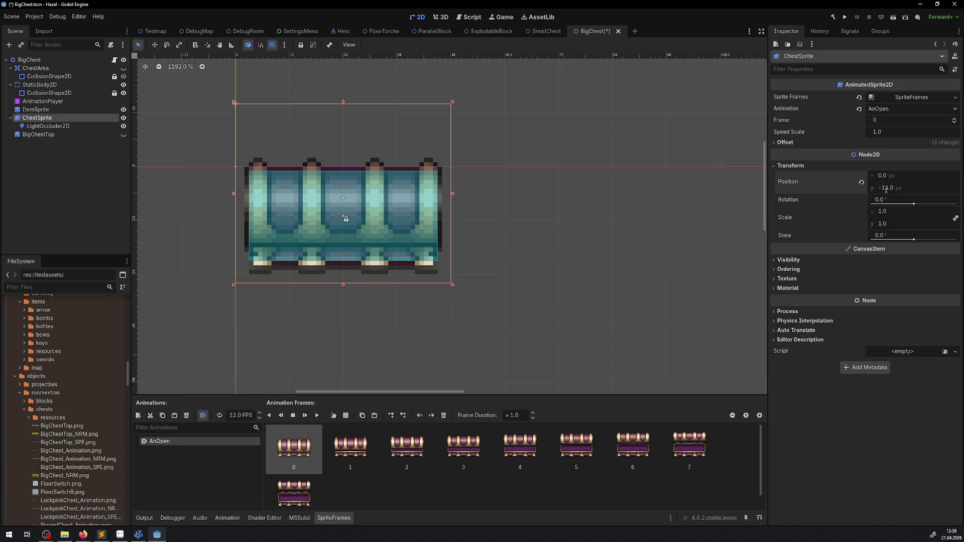
key(ctrl+s)
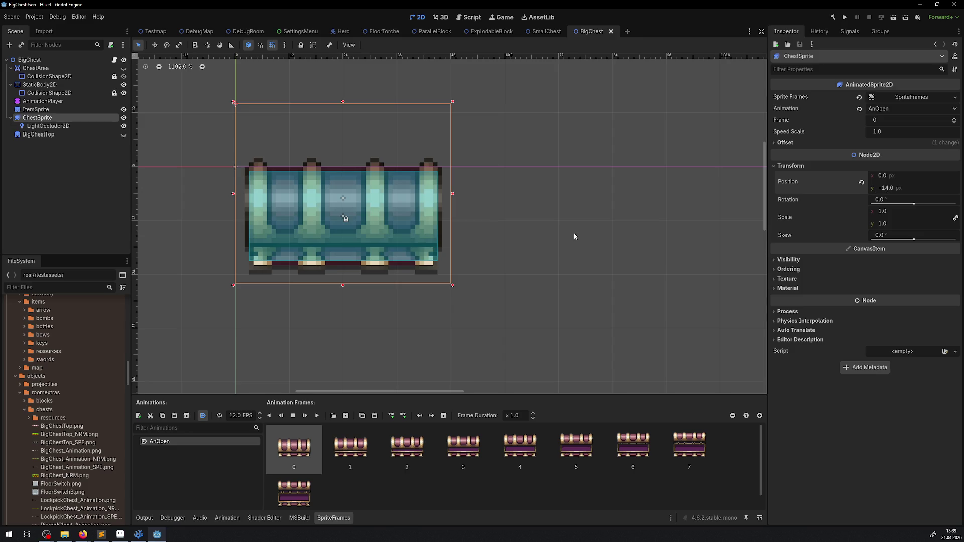
Glance at the sprite sheet in Aseprite, then return to the Godot editor
click(101, 534)
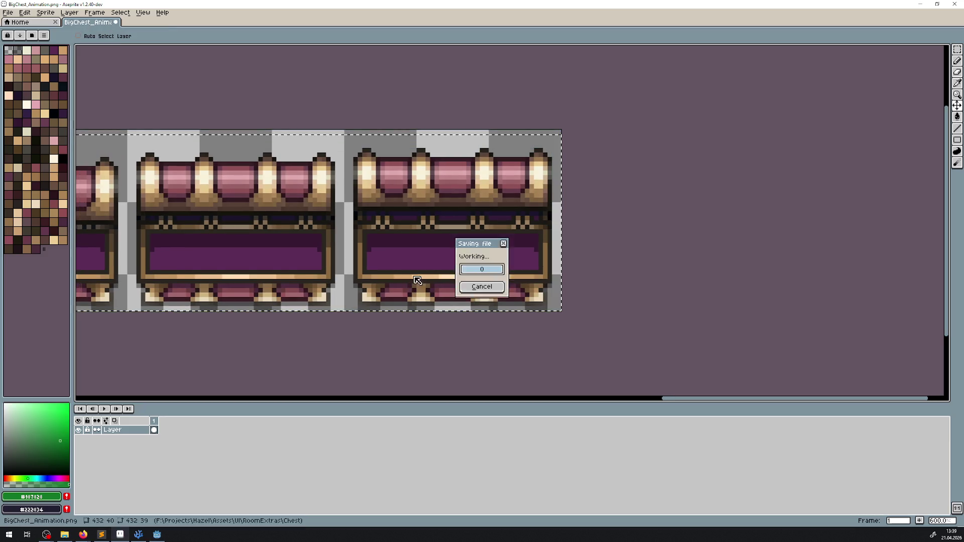
click(156, 534)
mouse_move(83, 534)
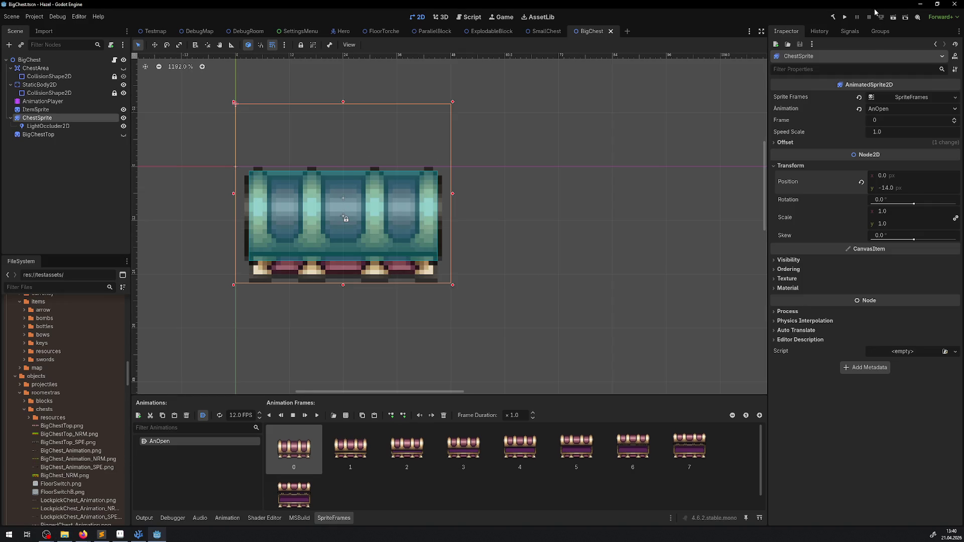
Run the game full screen and walk the hero right through the rupees toward the big chests
click(846, 17)
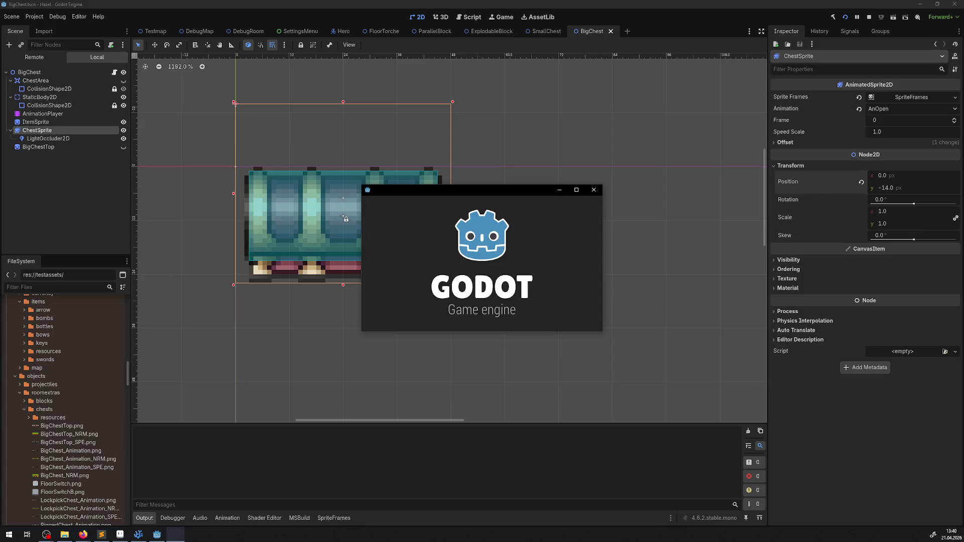
click(576, 189)
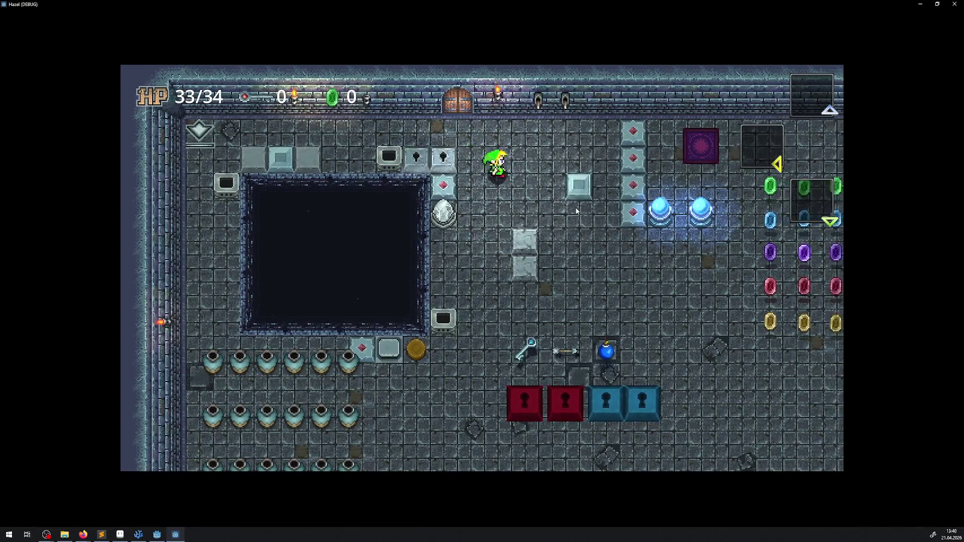
key(Down)
key(Right)
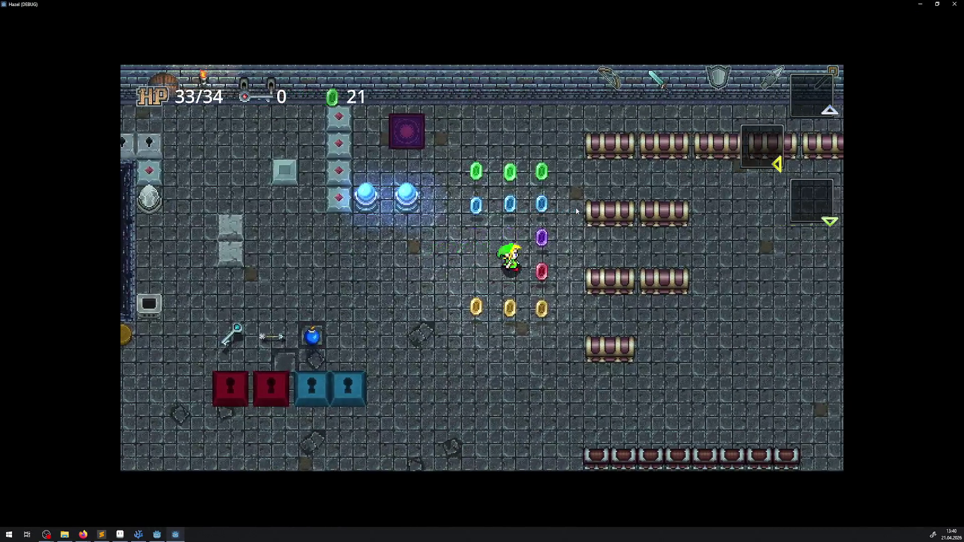
key(Right)
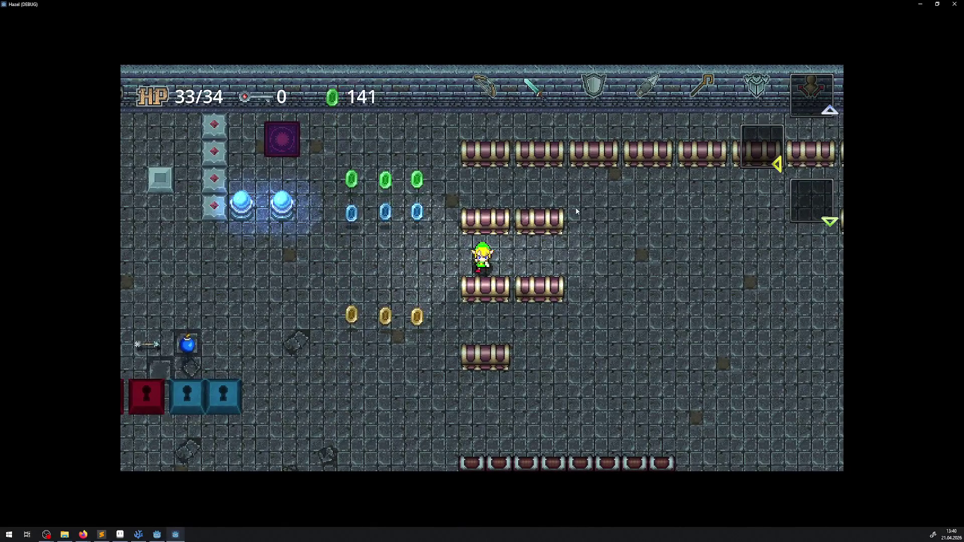
key(Right)
key(Down)
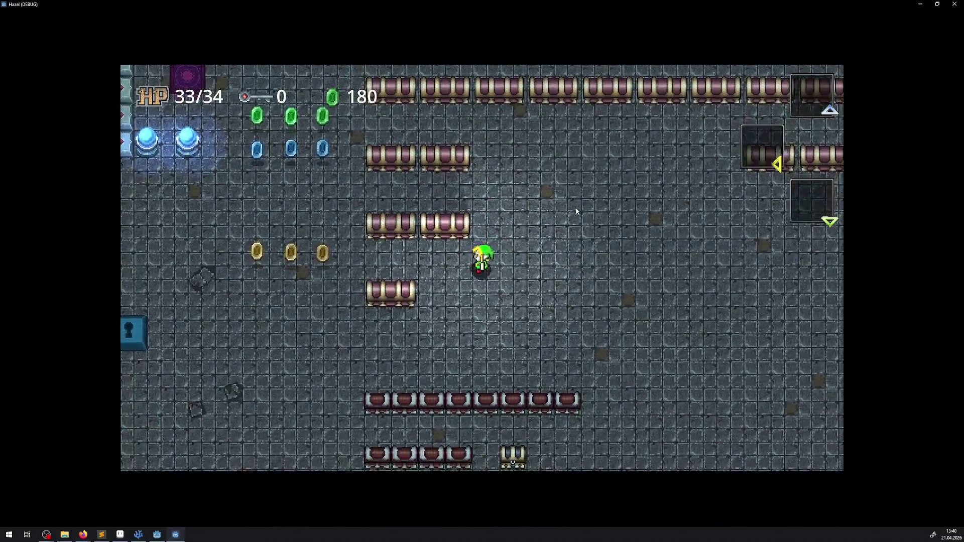
Open a big chest, then walk around to stand above it
key(Left)
key(Up)
key(space)
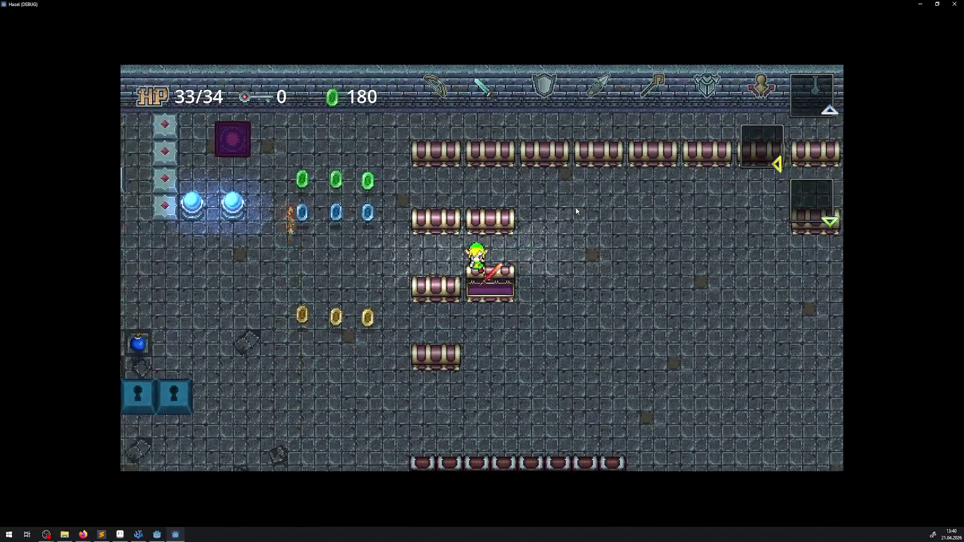
key(Right)
key(Down)
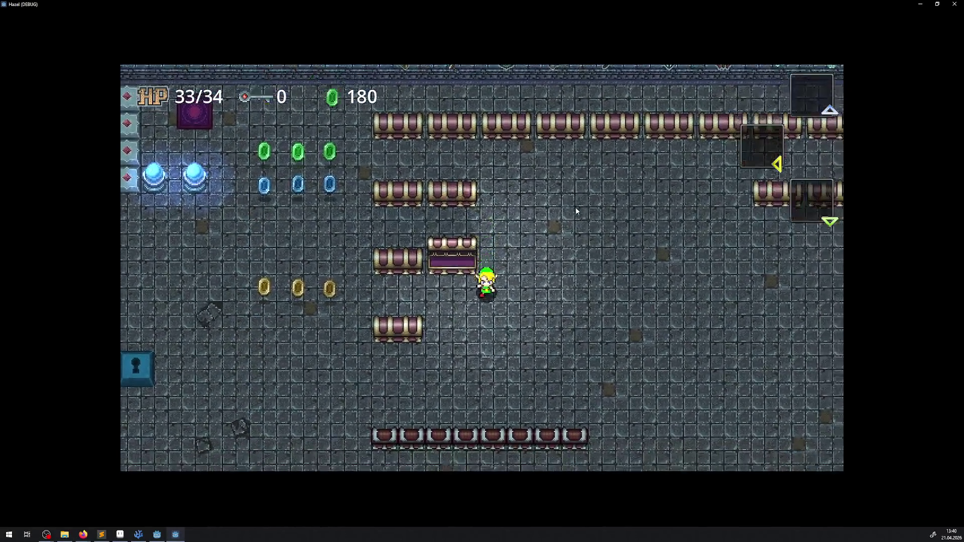
key(Left)
key(Up)
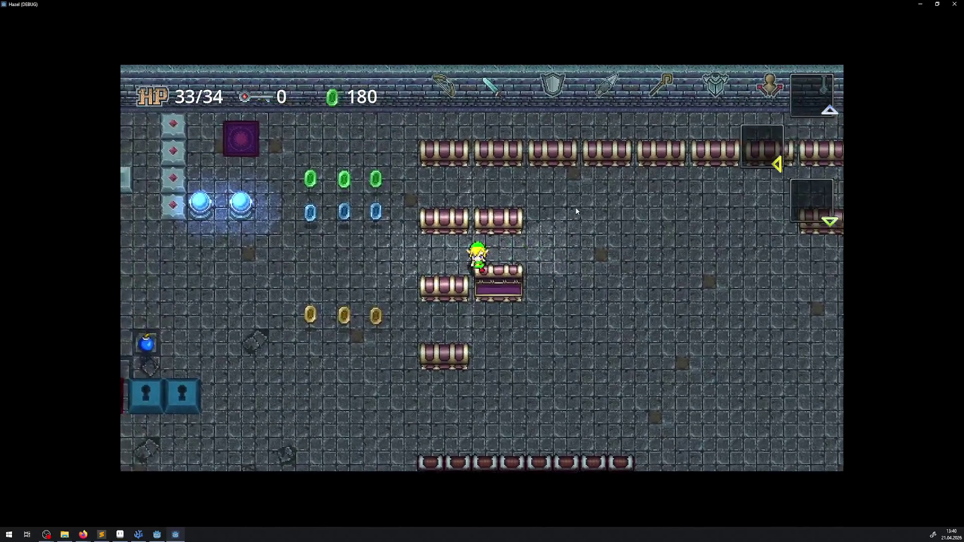
Walk left and down to collect the gold rupee, then close the game
key(Left)
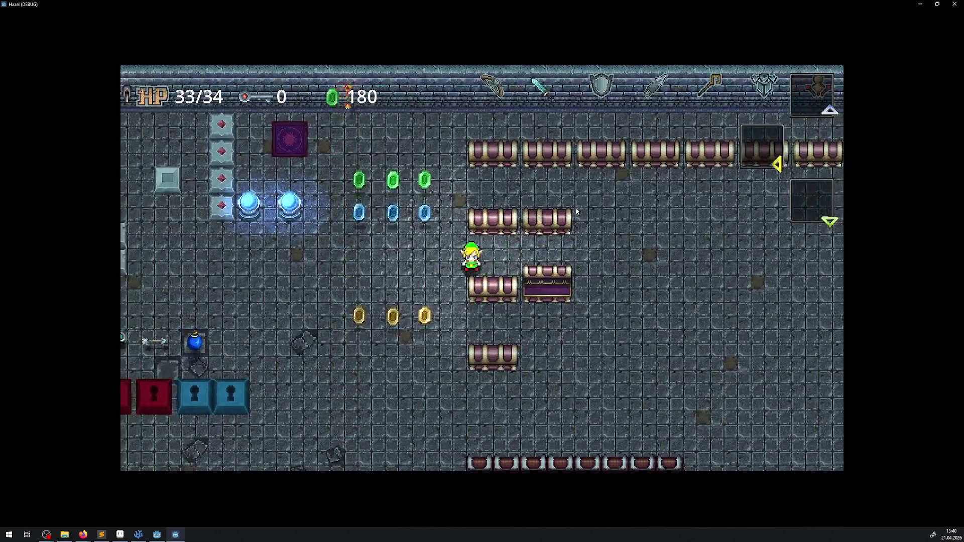
key(Down)
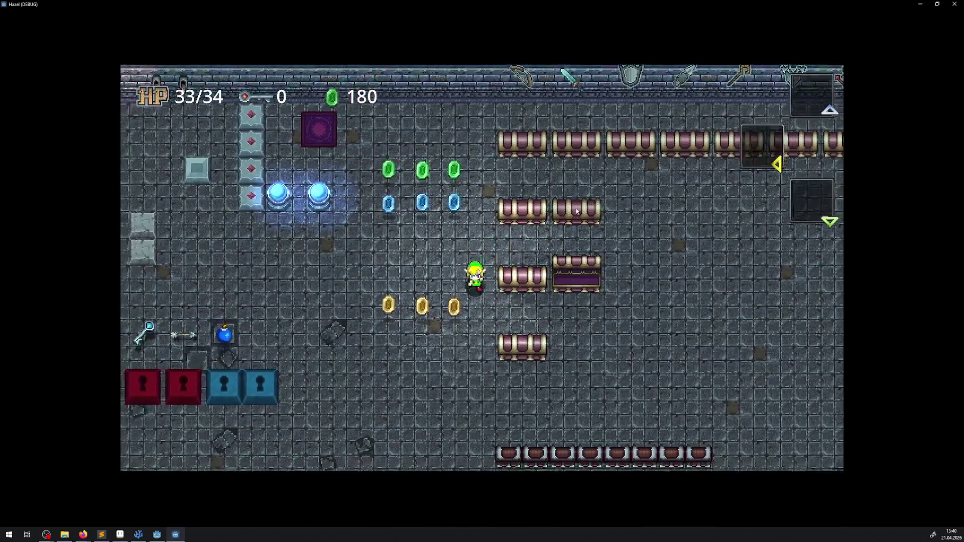
key(Down)
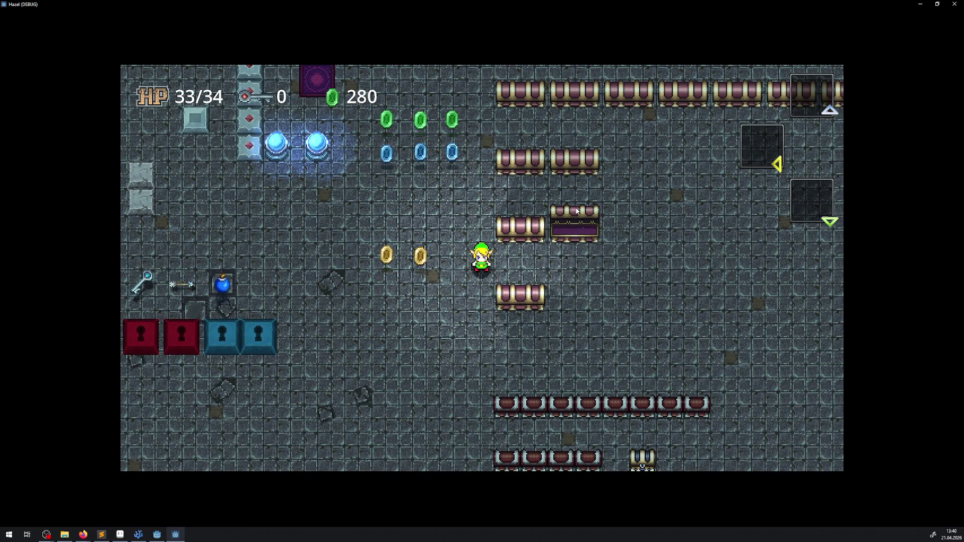
click(957, 4)
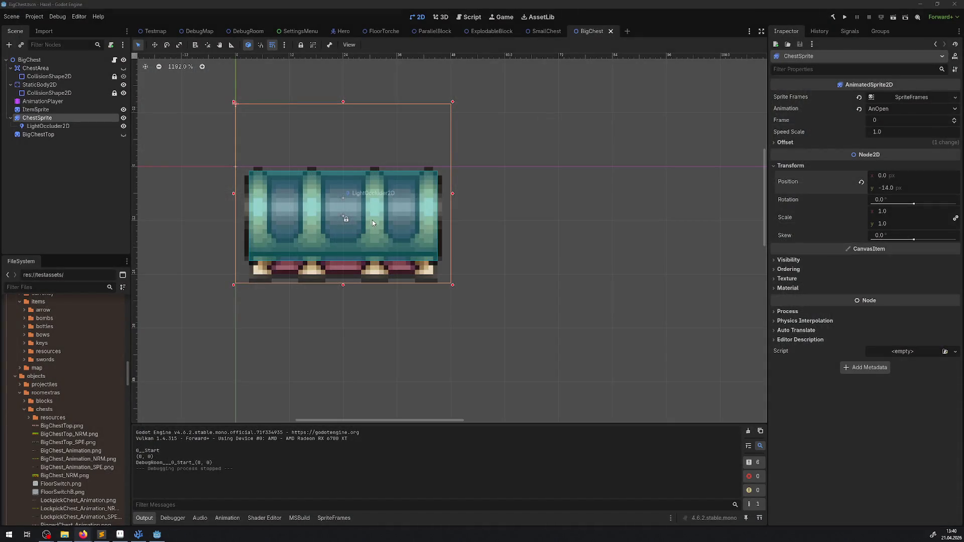
Set the BigChest ChestSprite position y to -16 and save the scene
click(890, 188)
text(-16)
key(Return)
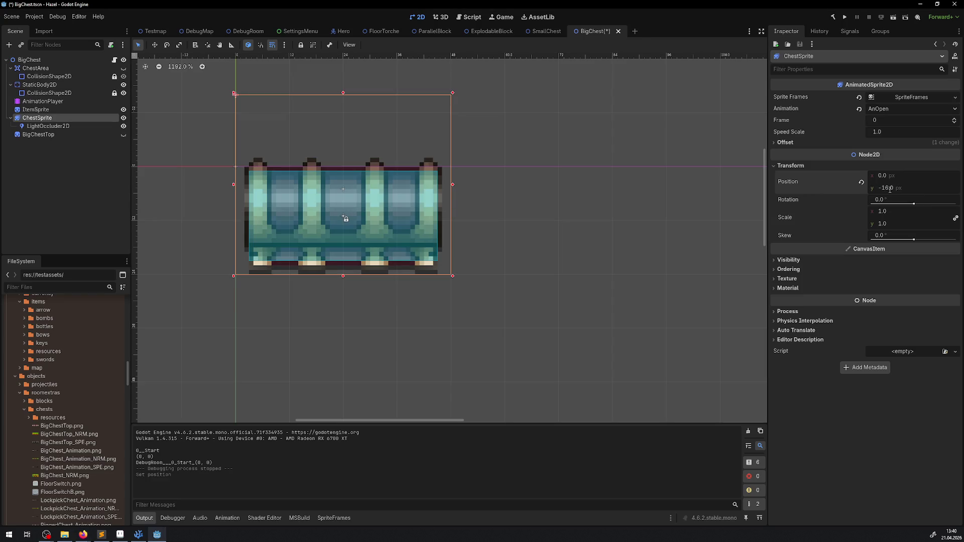
key(ctrl+s)
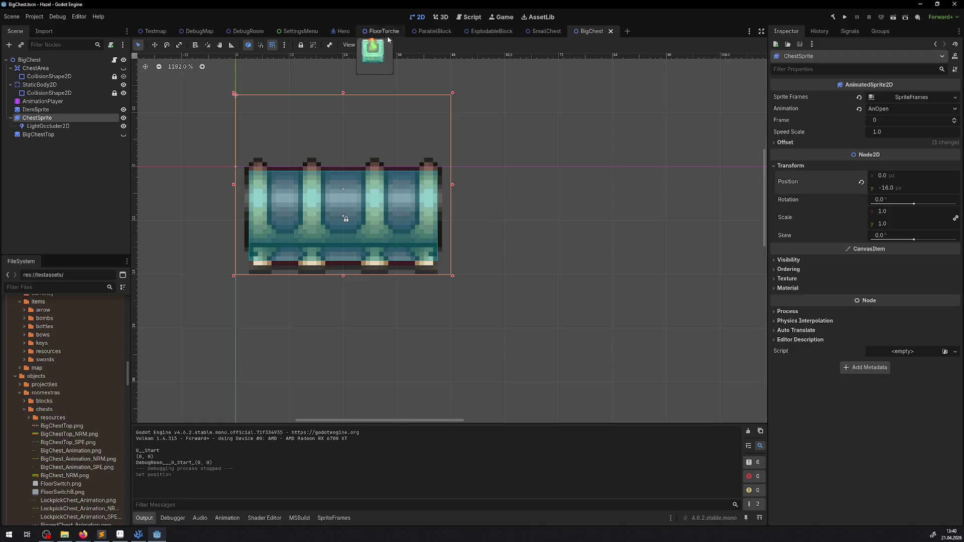
Select the SmallChest instance in the DebugRoom and open its scene for editing
click(246, 31)
scroll(453, 203, left, 5)
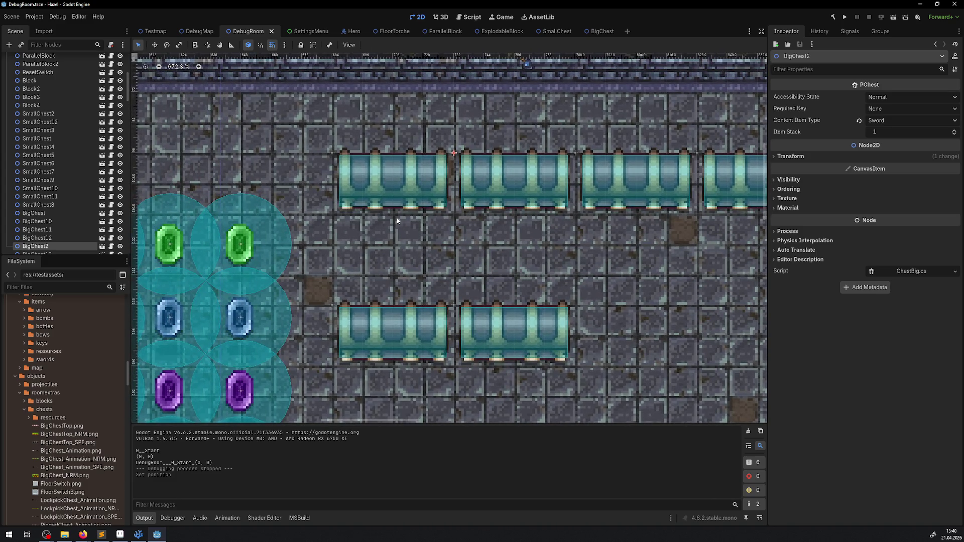
scroll(396, 224, down, 10)
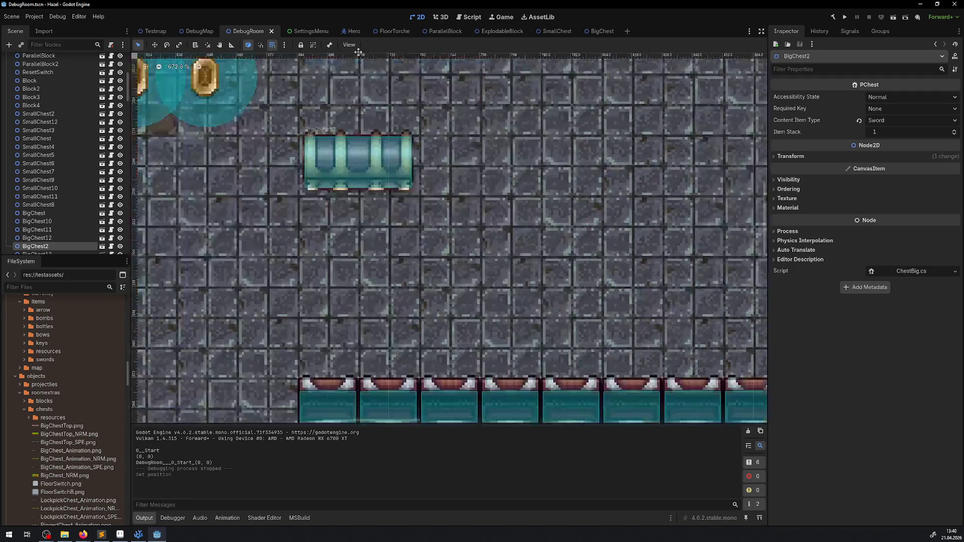
scroll(305, 299, up, 5)
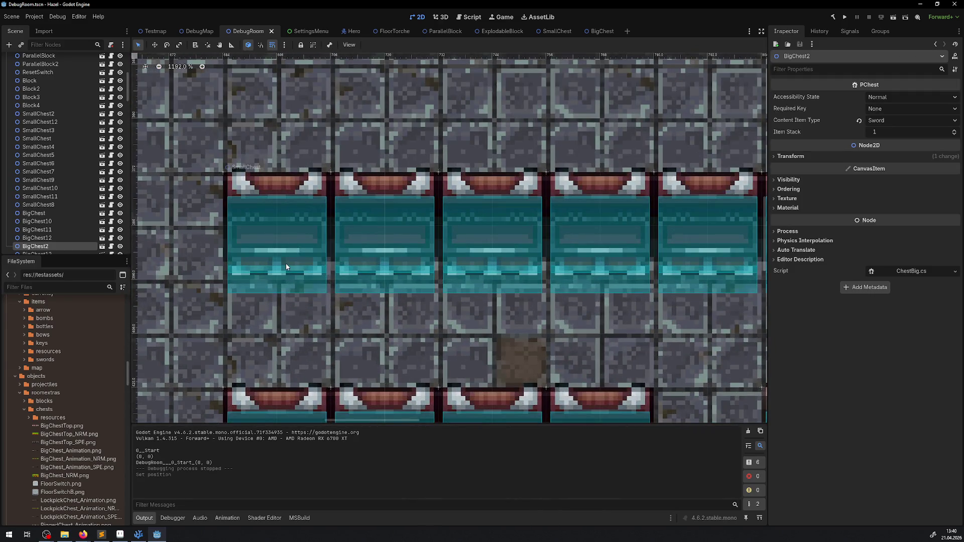
scroll(286, 267, down, 12)
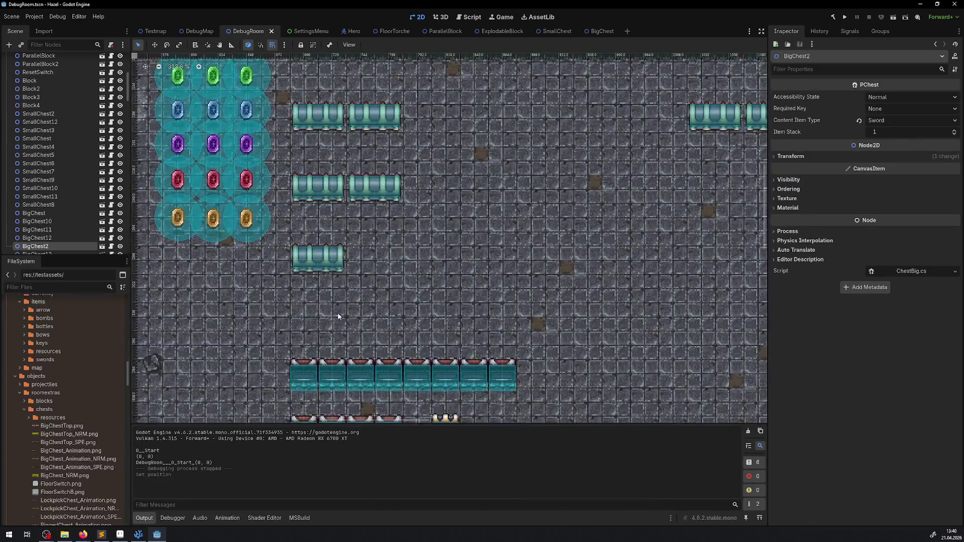
click(303, 362)
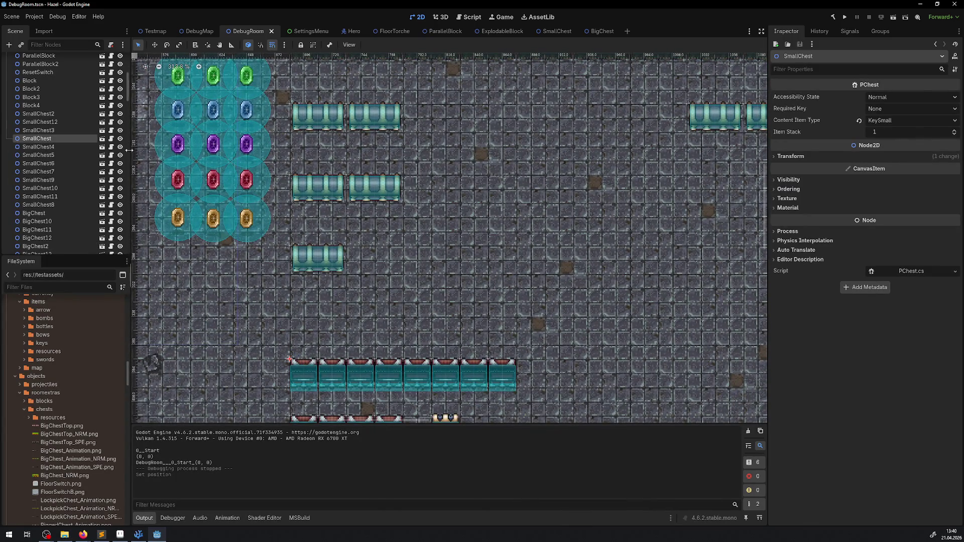
click(103, 140)
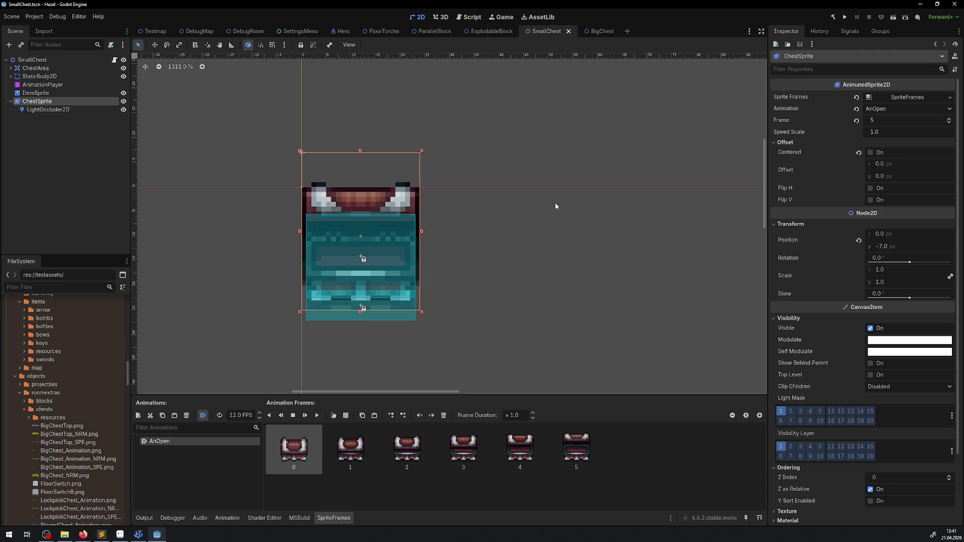
Inspect the chests in DebugRoom, then return to the BigChest scene and select its root node
click(245, 30)
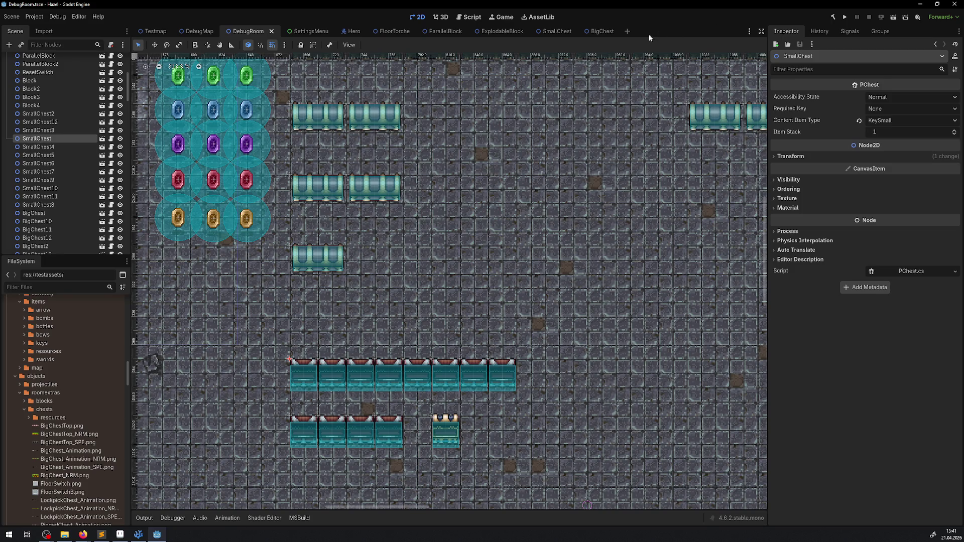
click(546, 32)
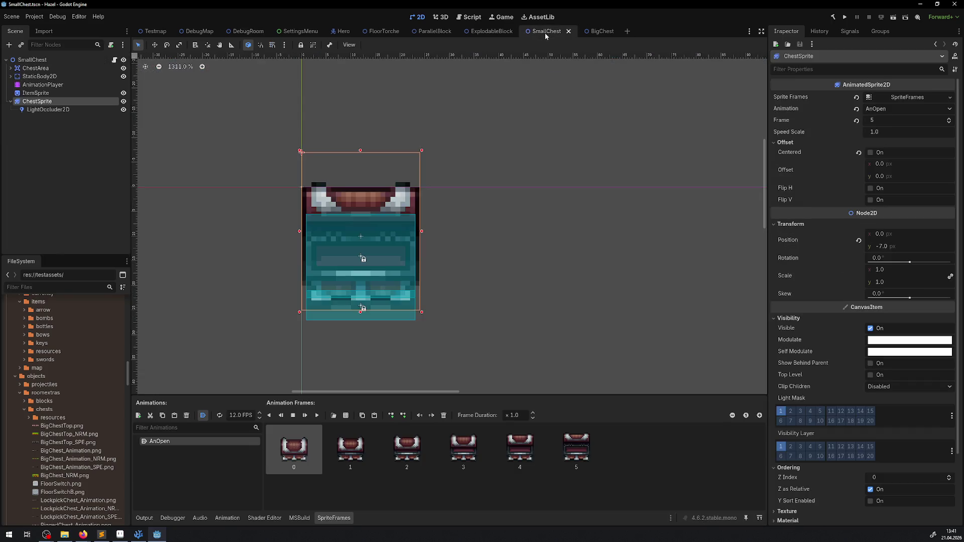
click(597, 31)
click(43, 62)
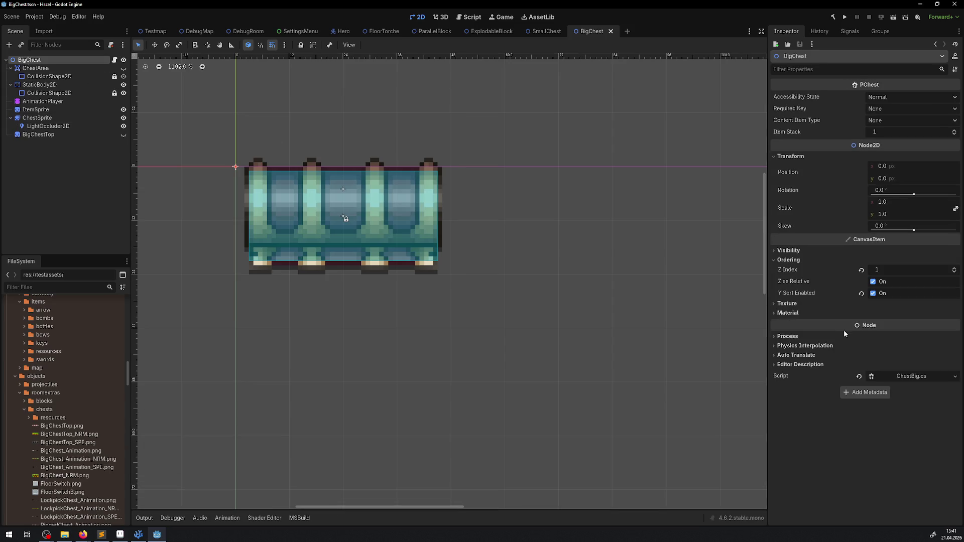
Enable Y Sort on the BigChest ChestSprite under Ordering, save, and run the game with F5
click(43, 121)
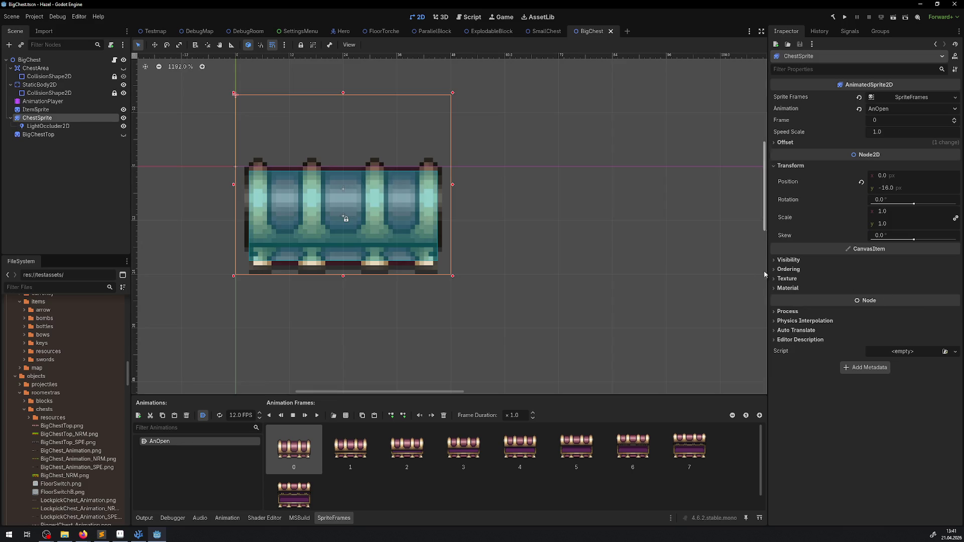
click(791, 269)
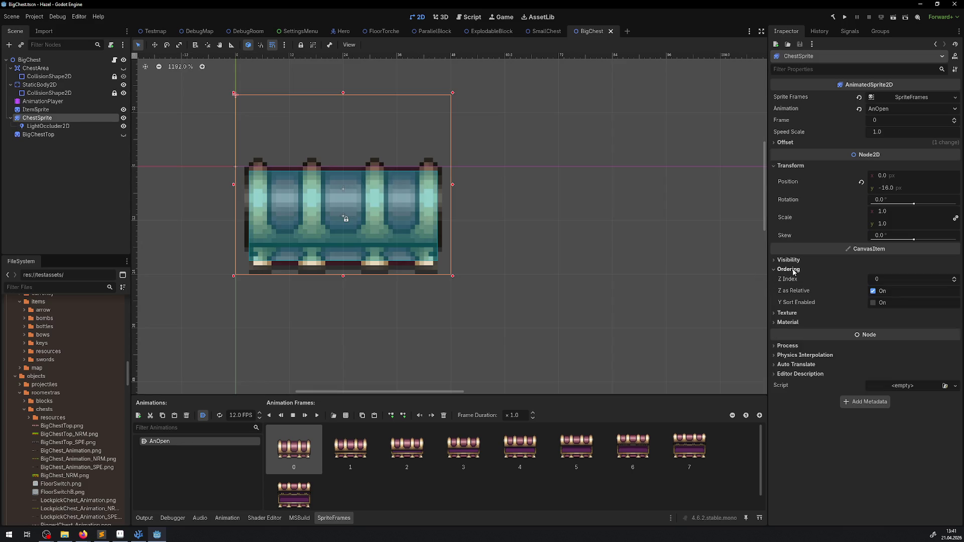
click(872, 302)
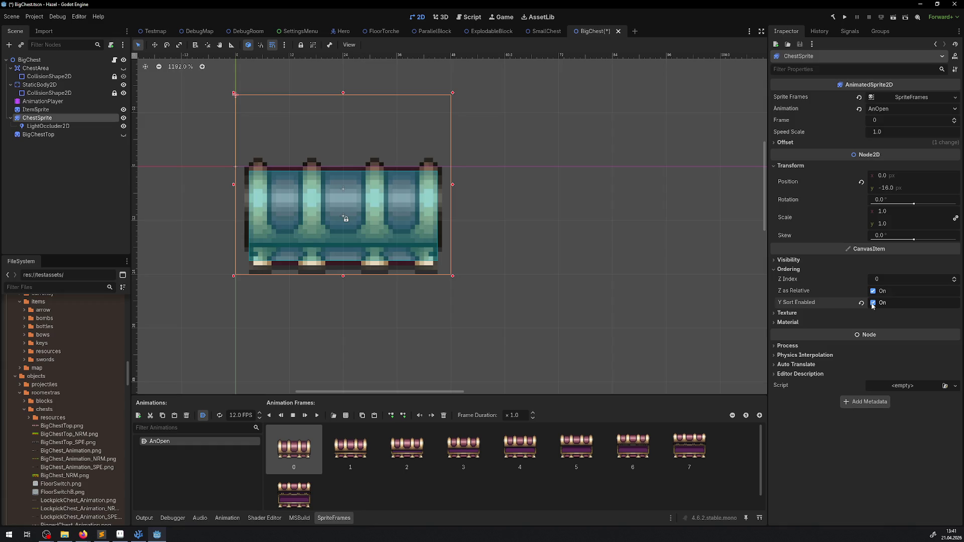
key(ctrl+s)
key(F5)
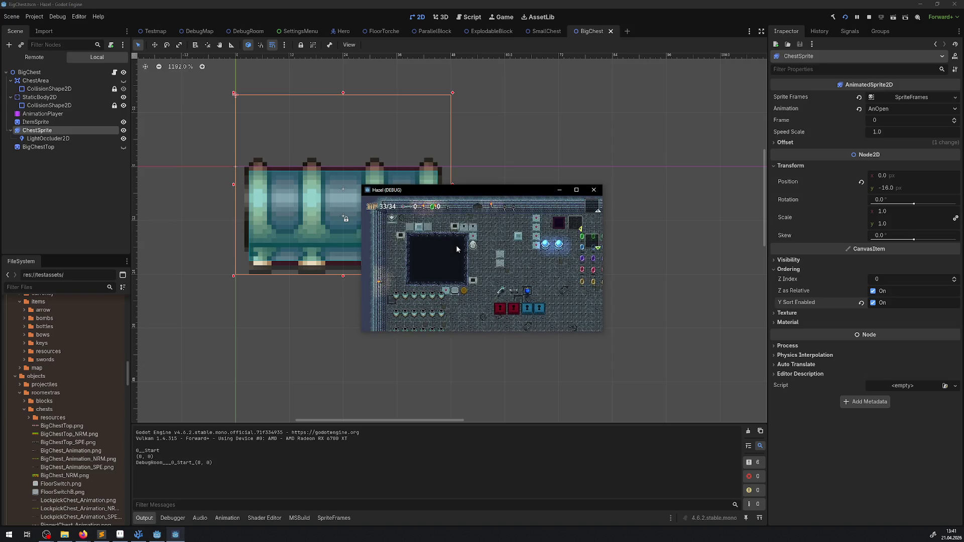
Maximize the game and walk the hero down past the chest row, collecting rupees
key(Down)
key(Right)
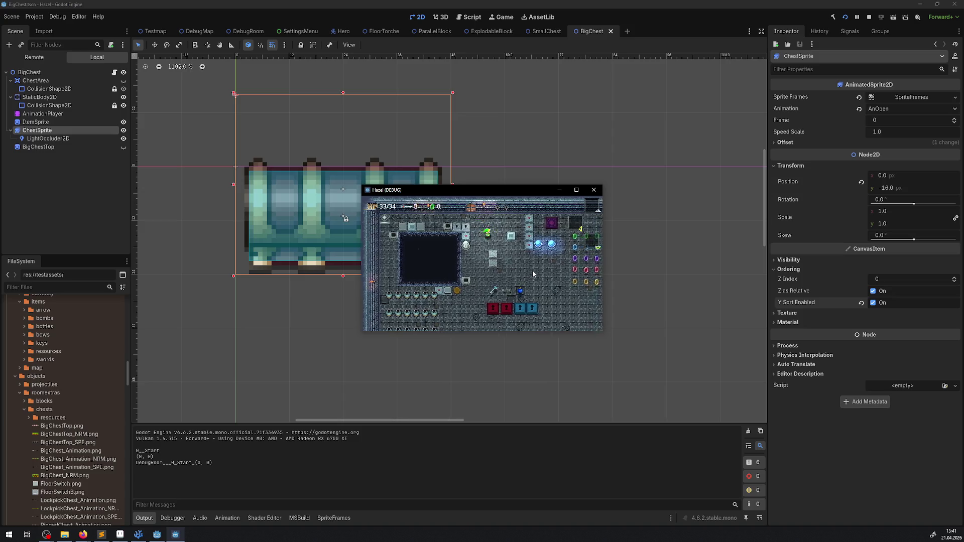
key(Right)
key(Down)
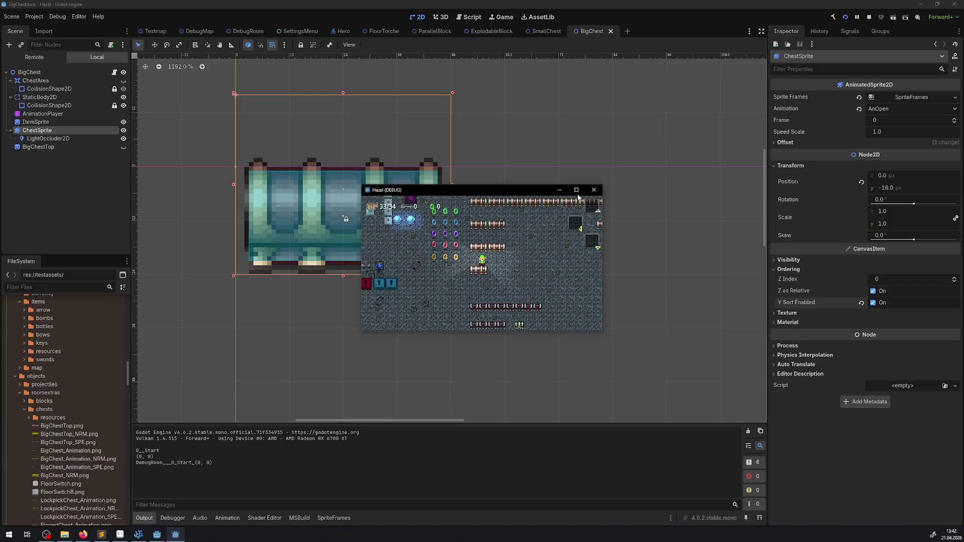
key(super+Up)
key(Down)
key(Left)
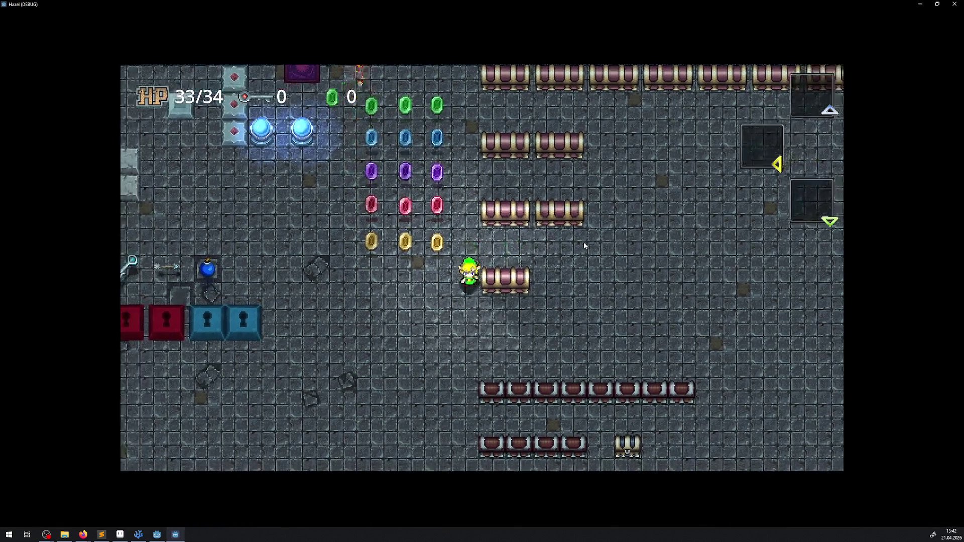
key(space)
key(Up)
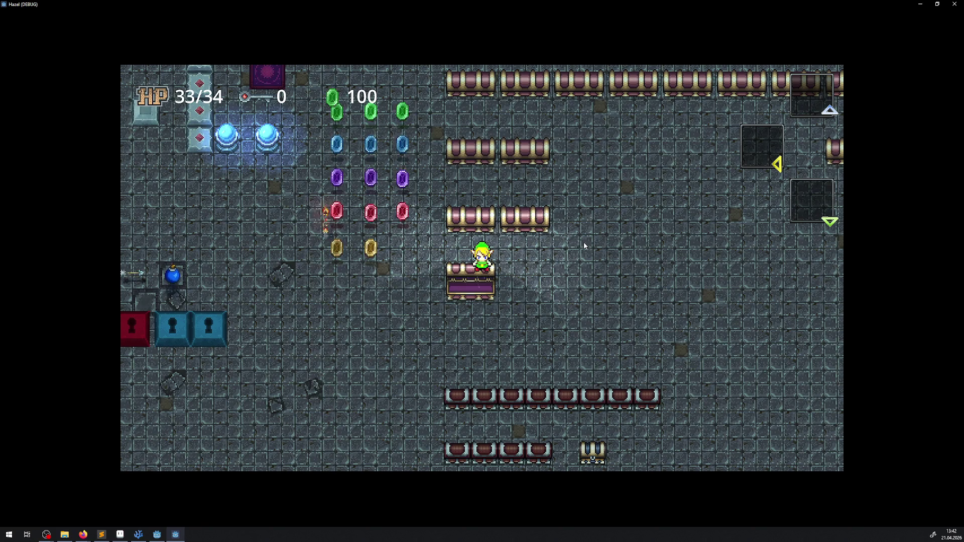
Walk around the open chest to check overlap, then open the first chest for a key
key(Down)
key(Right)
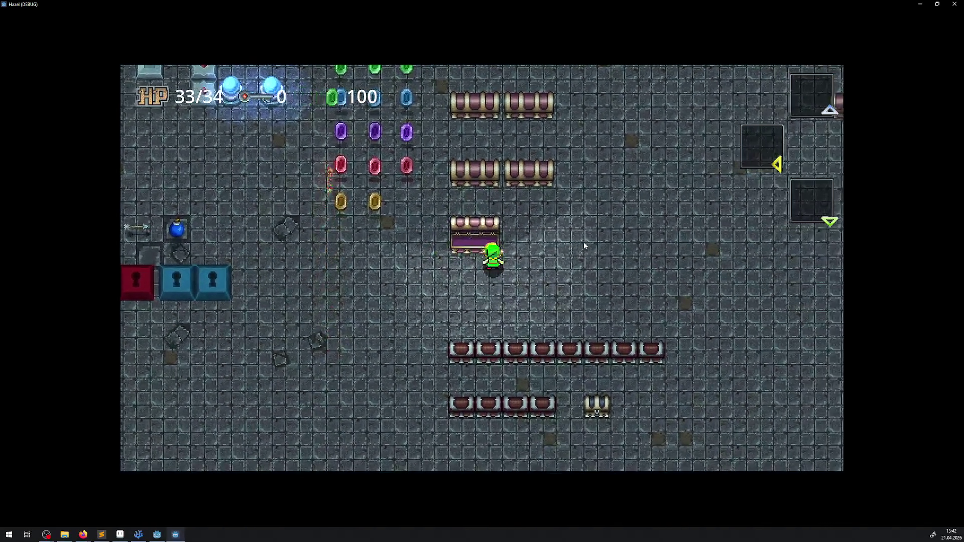
key(Up)
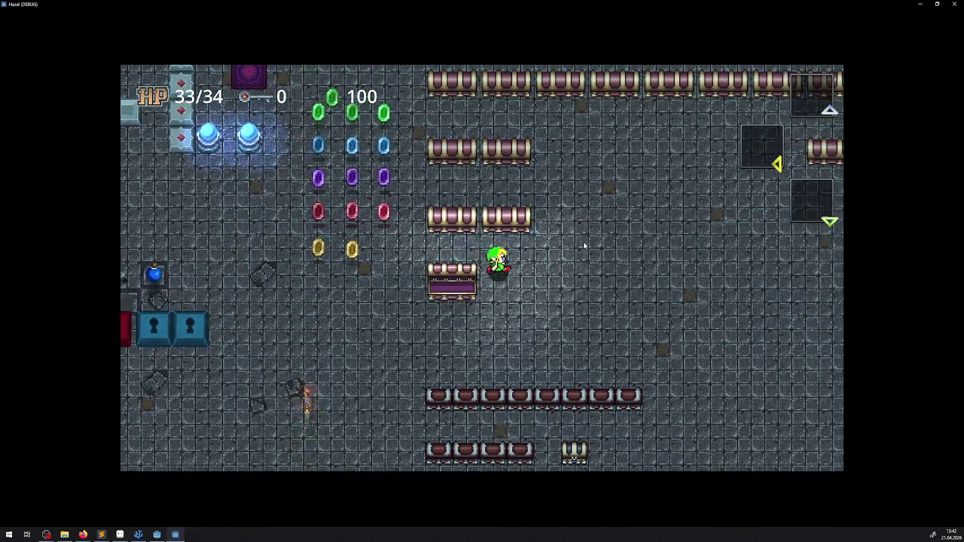
key(Down)
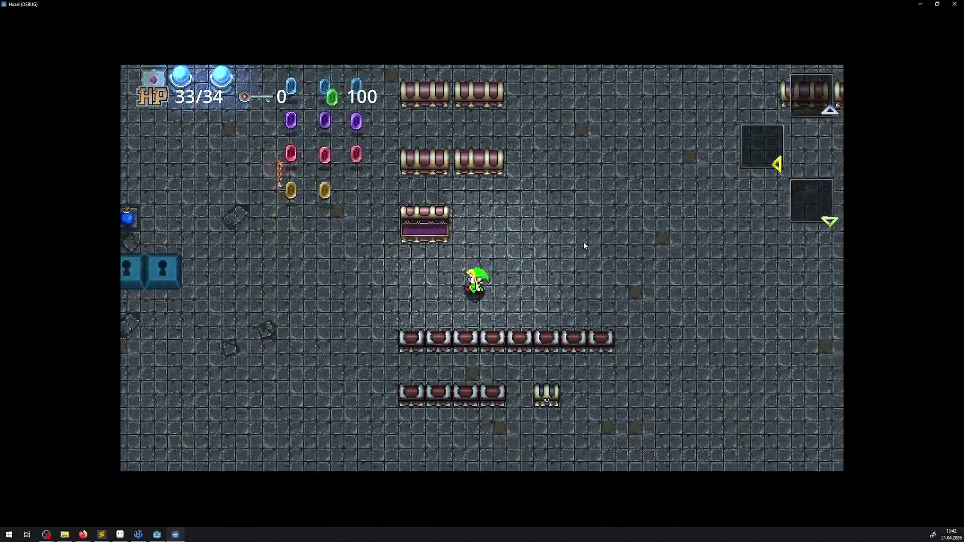
key(Left)
key(Right)
key(Down)
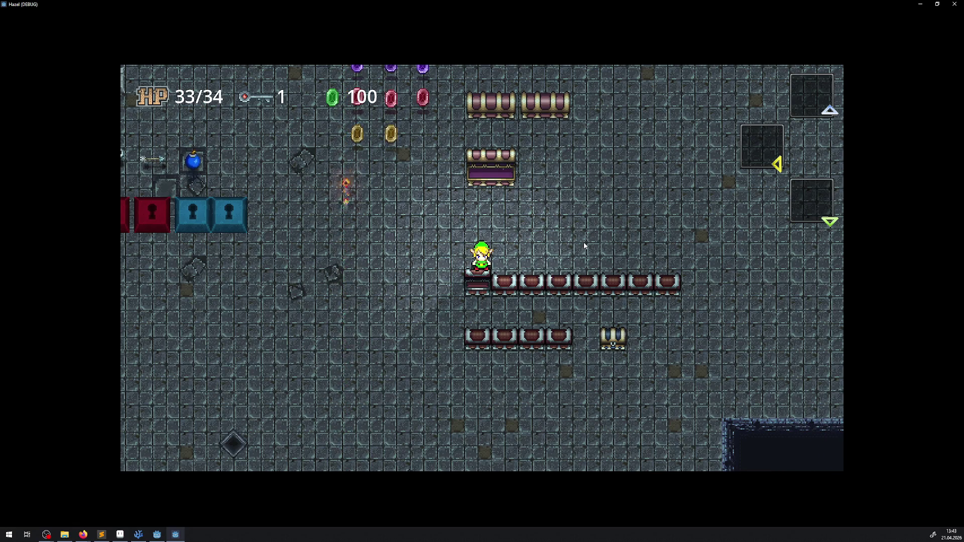
Walk up to the big chest for its rupees, then quit the debug game with Escape
key(Up)
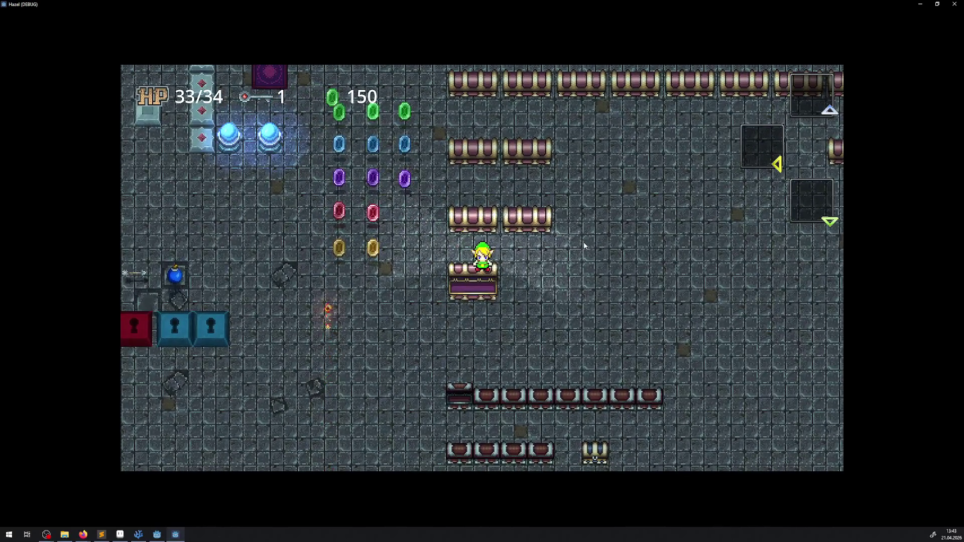
key(Escape)
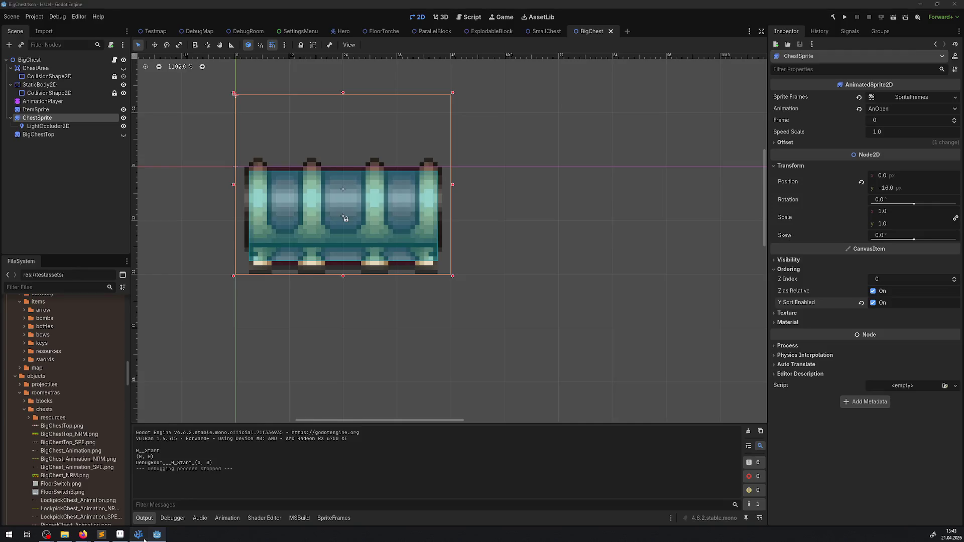
Uncomment the BigChestTop lookup, Hide and Show lines in ChestBig.cs, save, and rerun the game
key(alt+Tab)
click(565, 23)
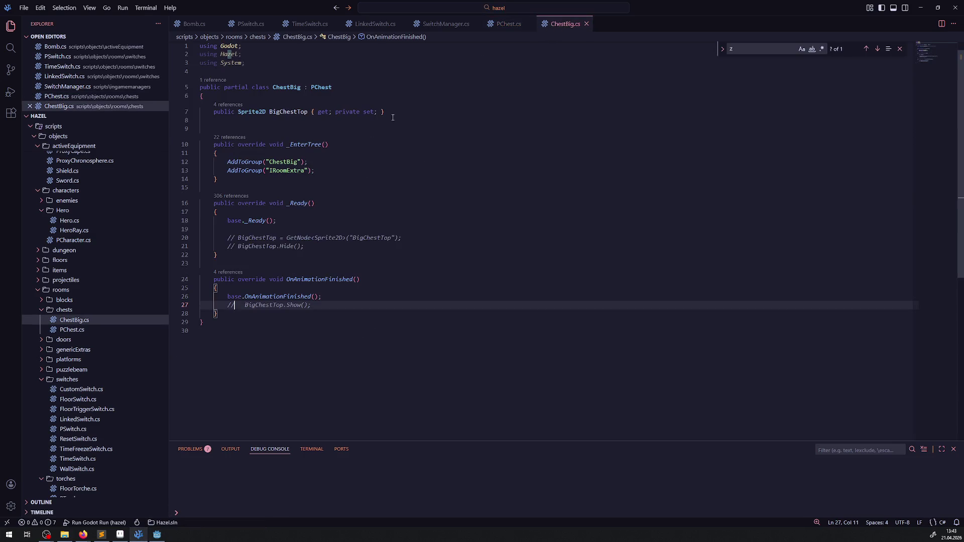
click(278, 220)
key(ctrl+z)
key(ctrl+z)
key(ctrl+z)
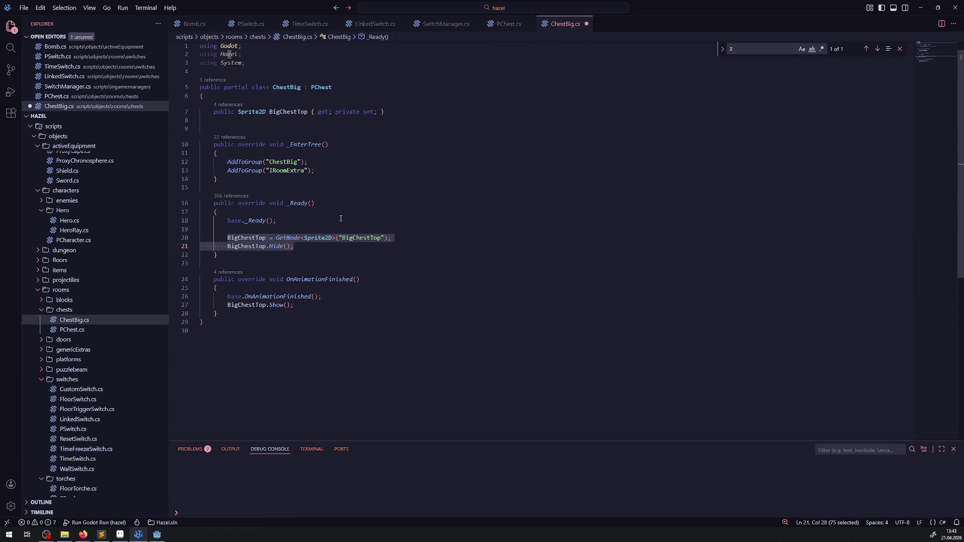
key(ctrl+s)
click(341, 218)
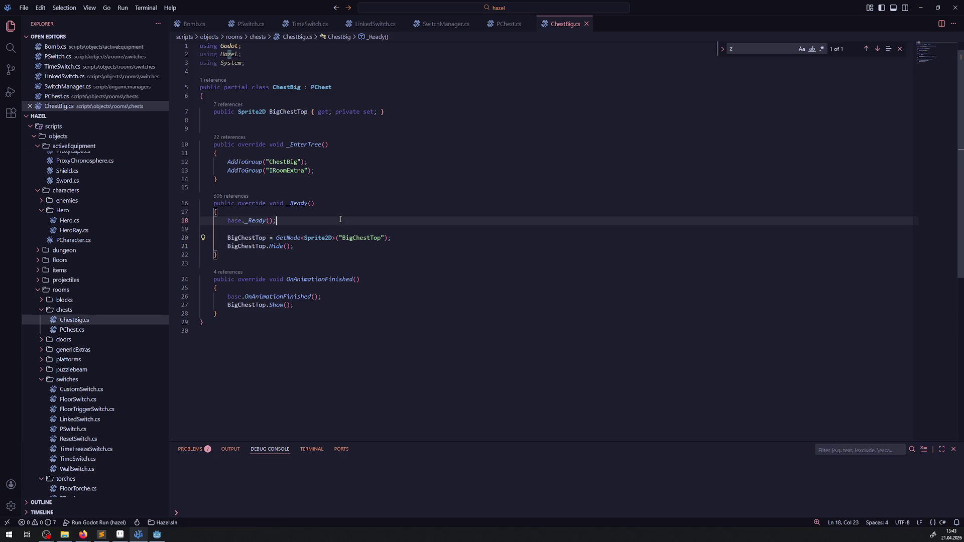
click(166, 529)
click(844, 22)
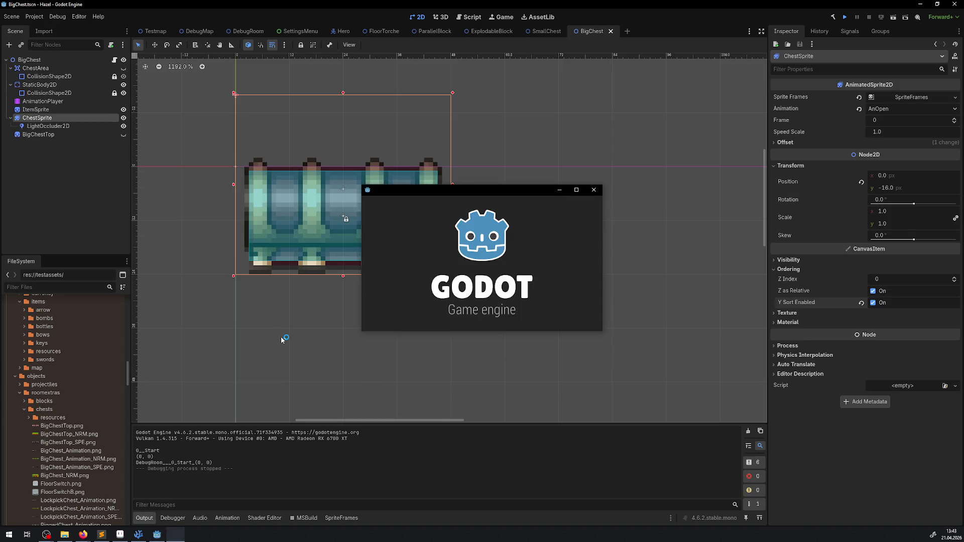
Maximize the game and walk around below the big chest to open it
click(577, 190)
key(Down)
key(Right)
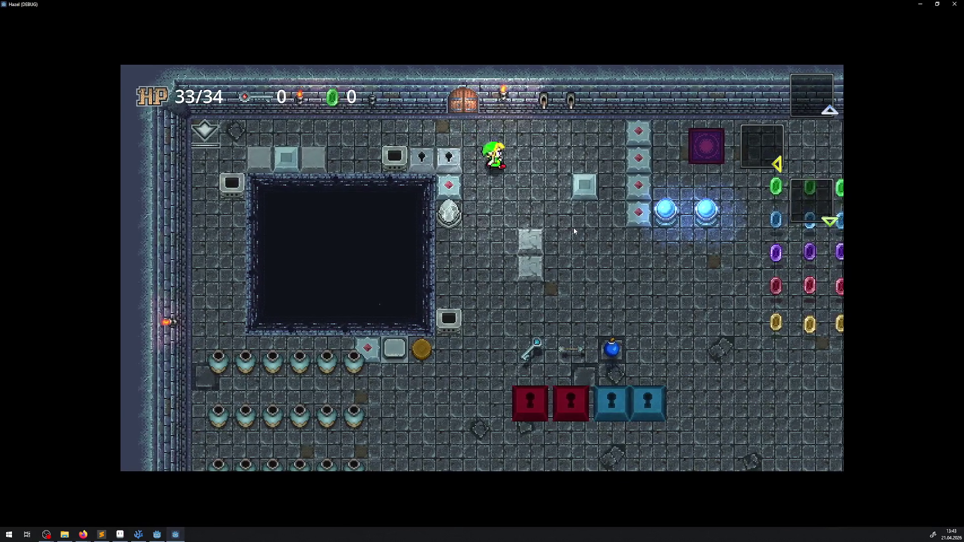
key(Right)
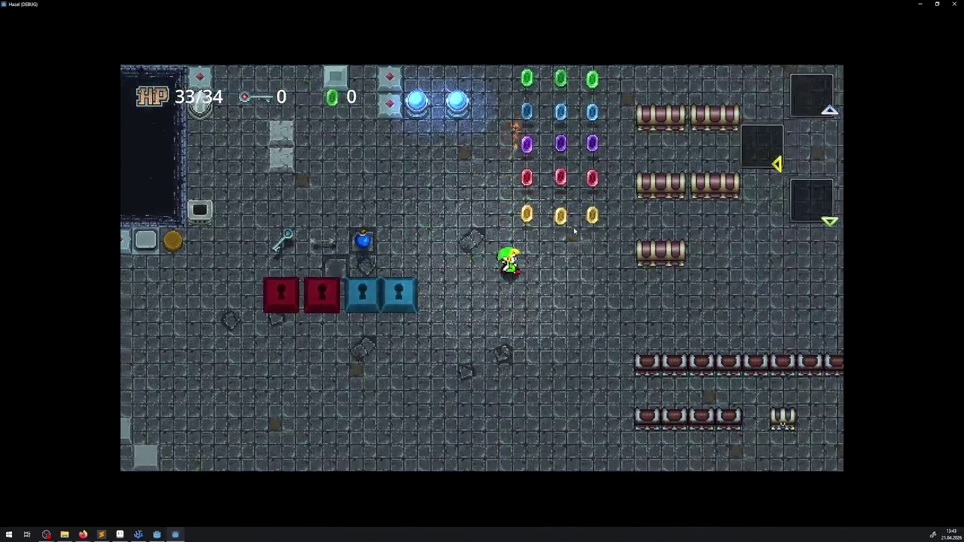
key(Down)
key(Right)
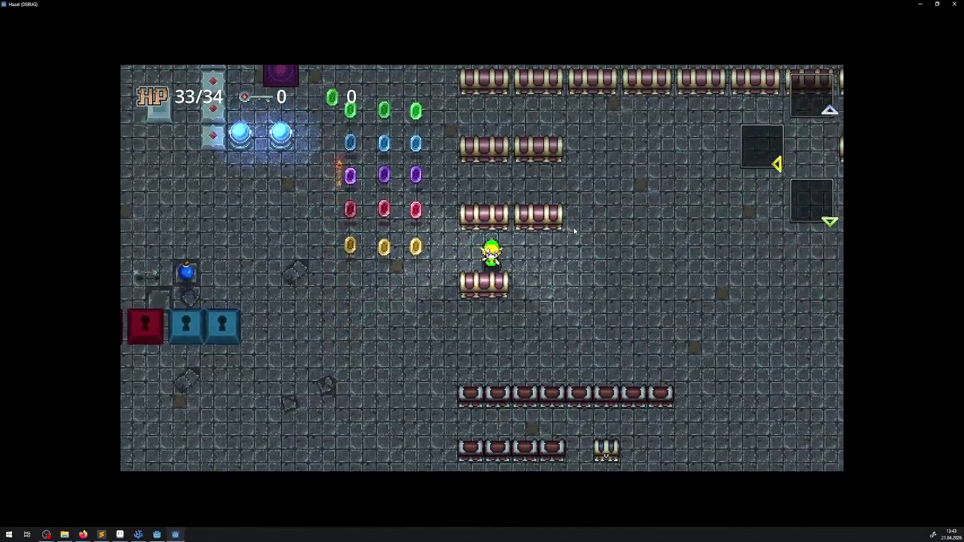
key(Up)
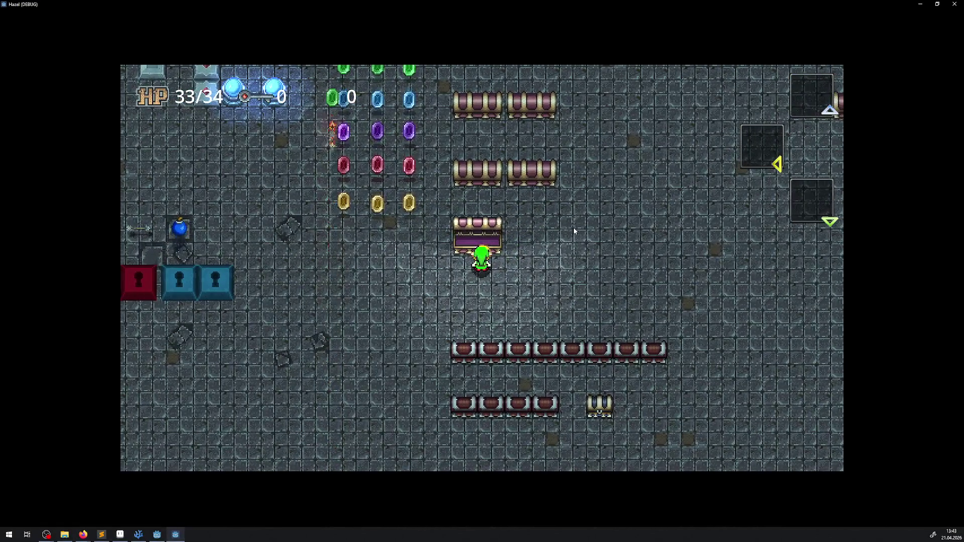
Walk around the open big chest, testing movement over its top corner
key(Up)
key(Right)
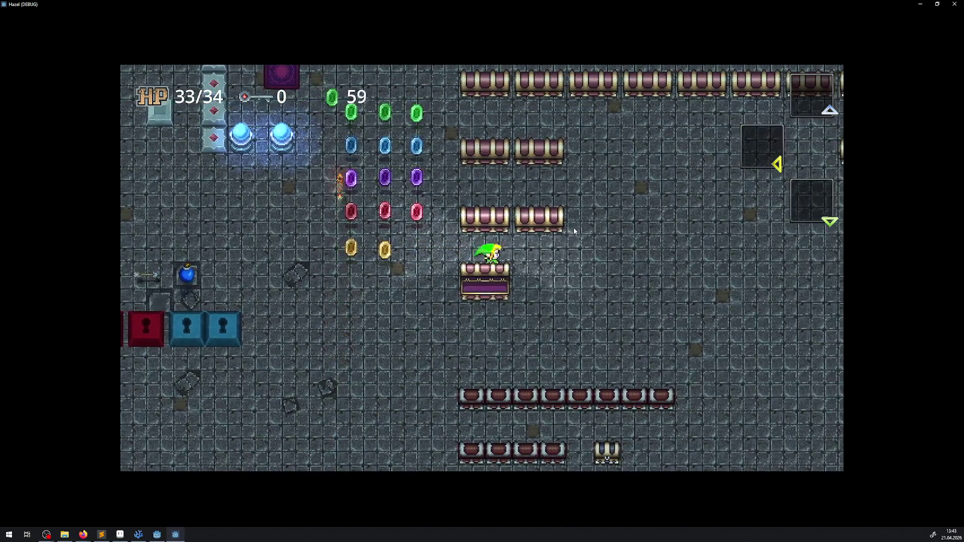
key(Left)
key(Down)
key(Up)
key(Right)
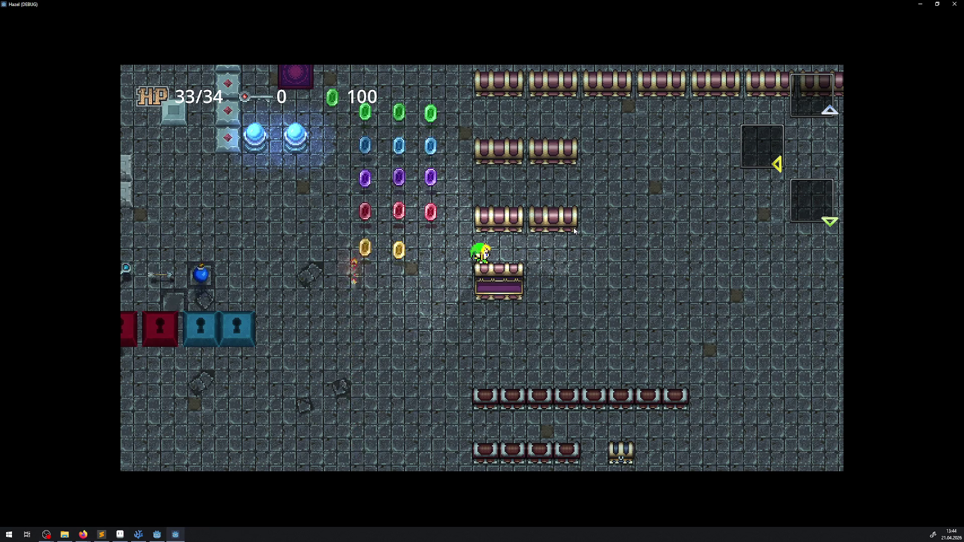
key(Left)
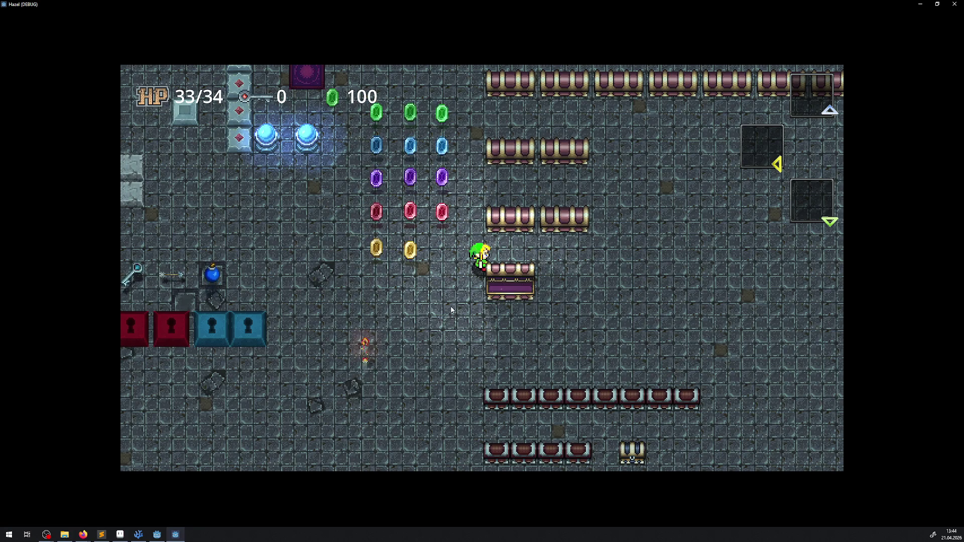
Open the first small chest for a key, step along the row, then quit with Alt+F4
key(s)
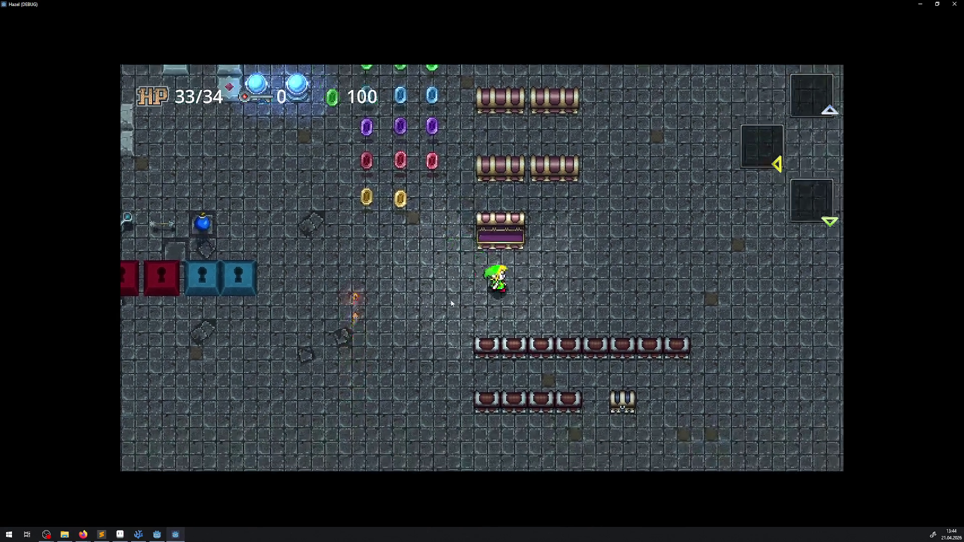
key(d)
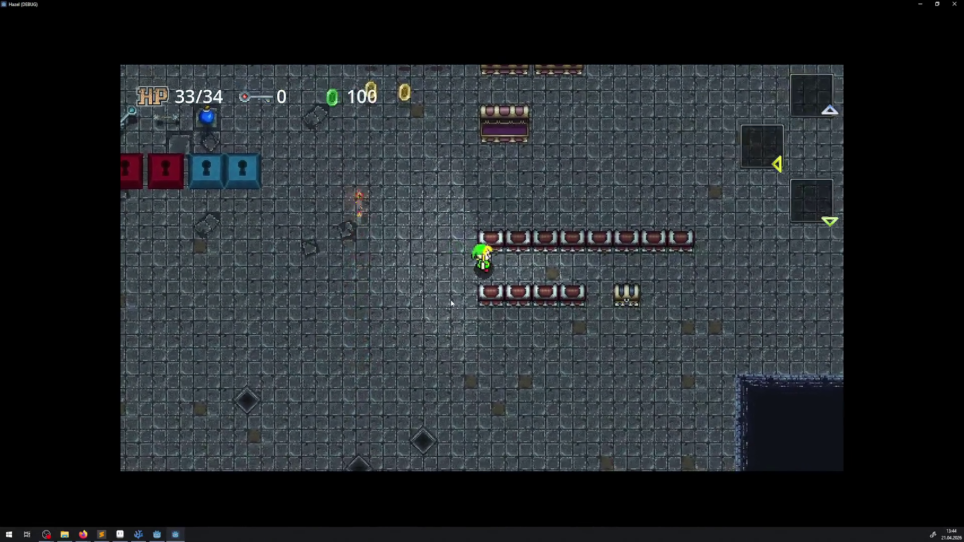
key(e)
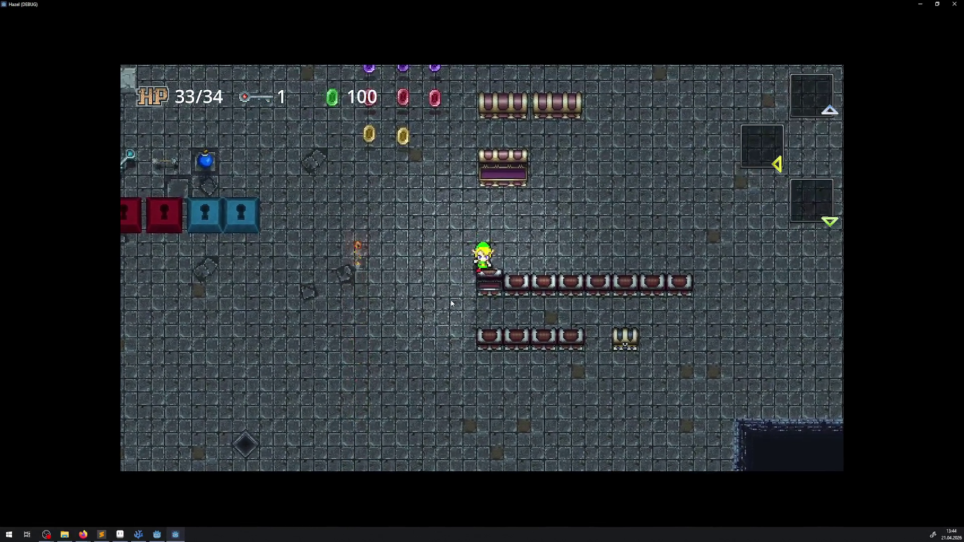
key(d)
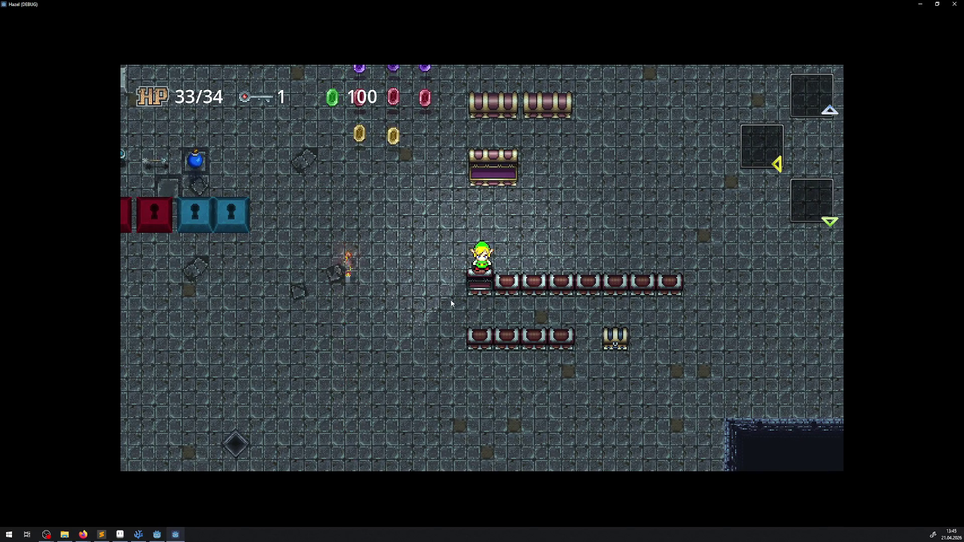
key(d)
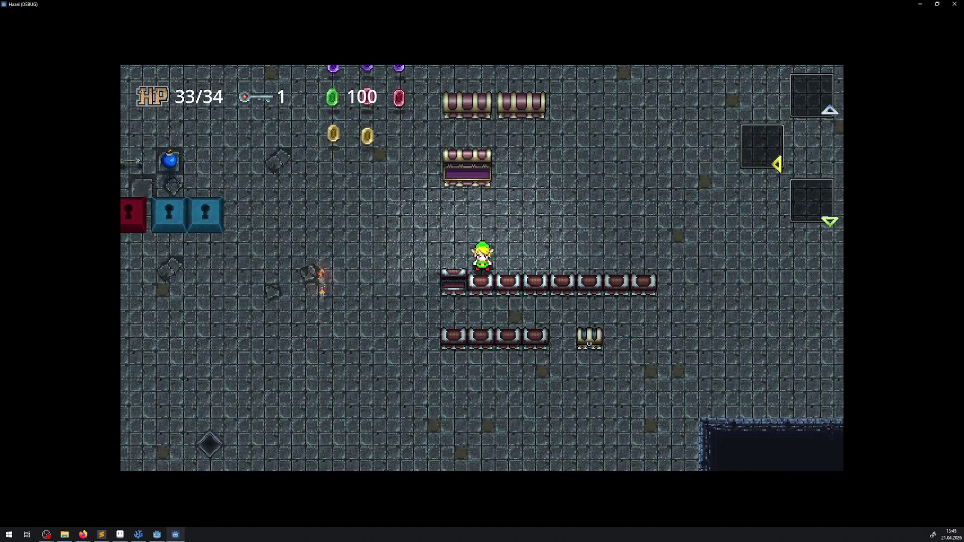
key(alt+F4)
In the SmallChest scene, drag the CollisionShape2D's top edge upward to cover the lid
click(545, 31)
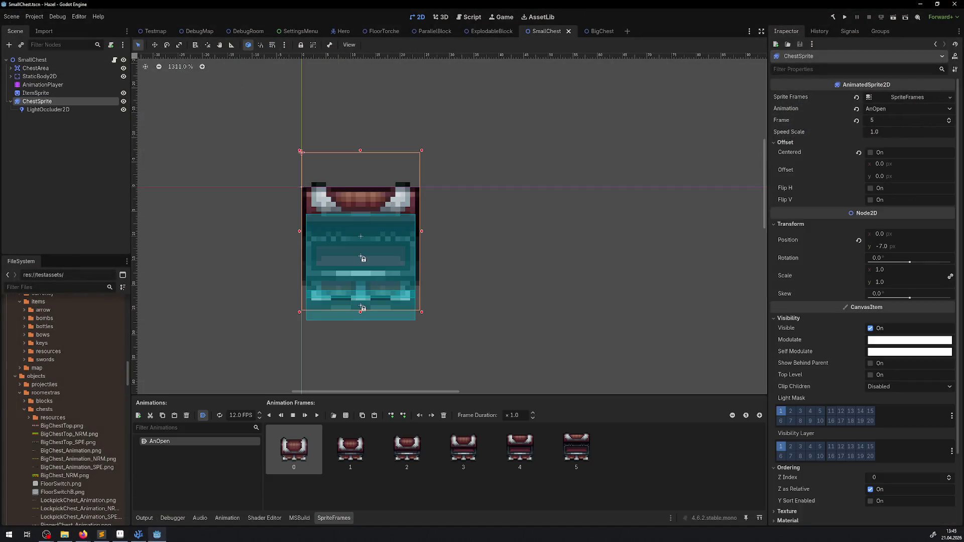
click(11, 77)
click(14, 84)
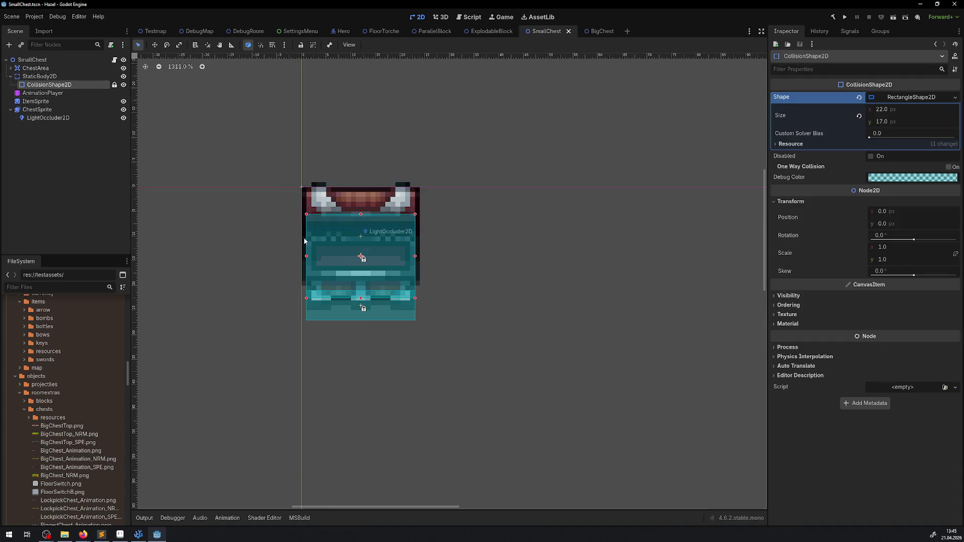
scroll(373, 258, up, 7)
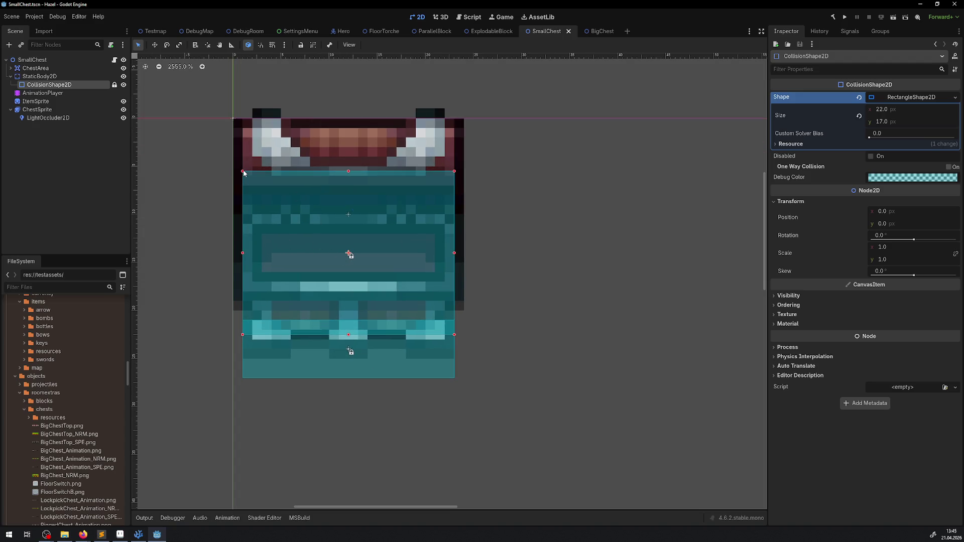
drag(242, 172, 243, 152)
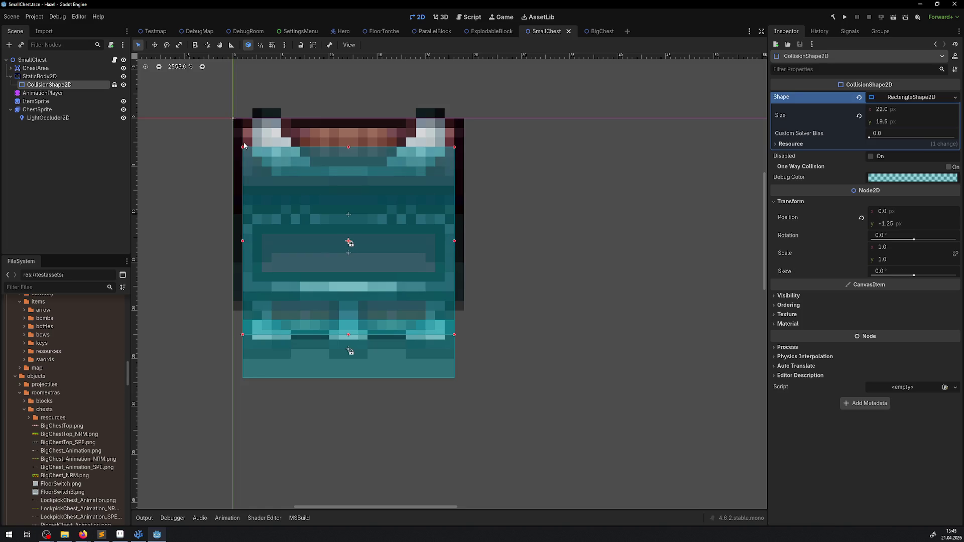
Reset the ChestSprite animation to frame 0, save the scene, and run the game
click(47, 102)
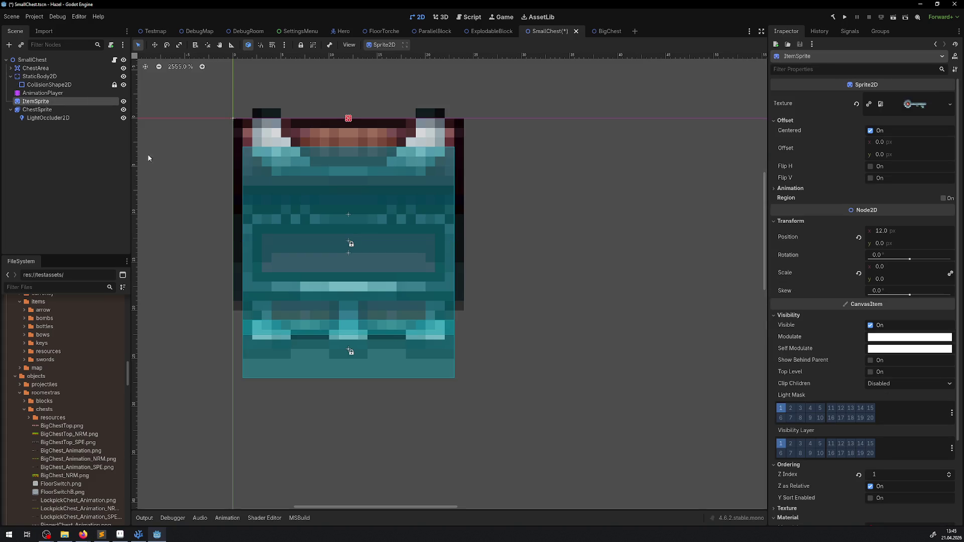
click(75, 109)
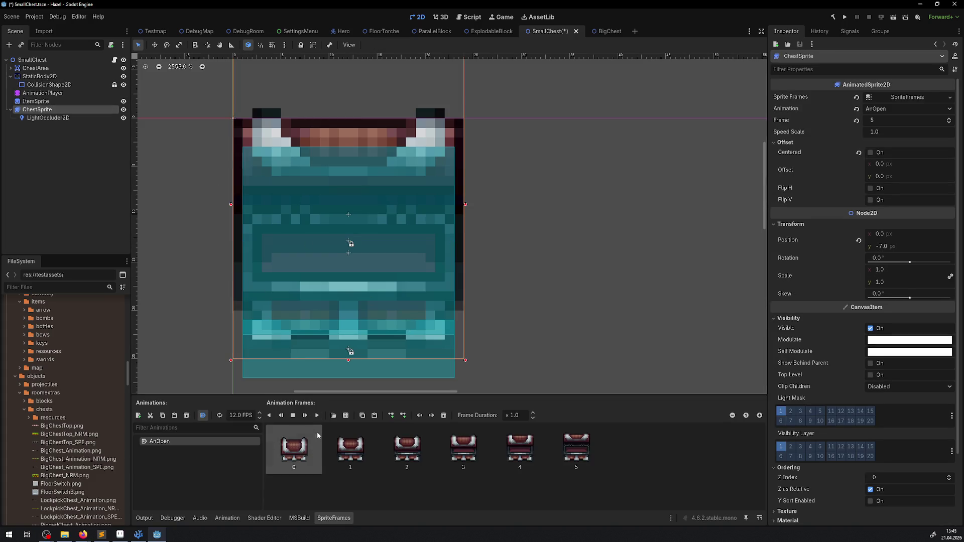
click(284, 416)
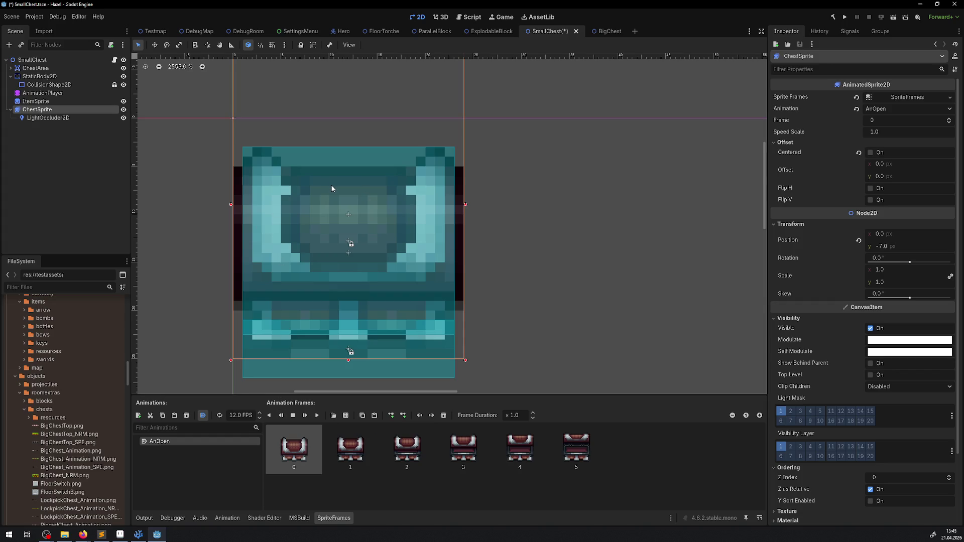
key(ctrl+s)
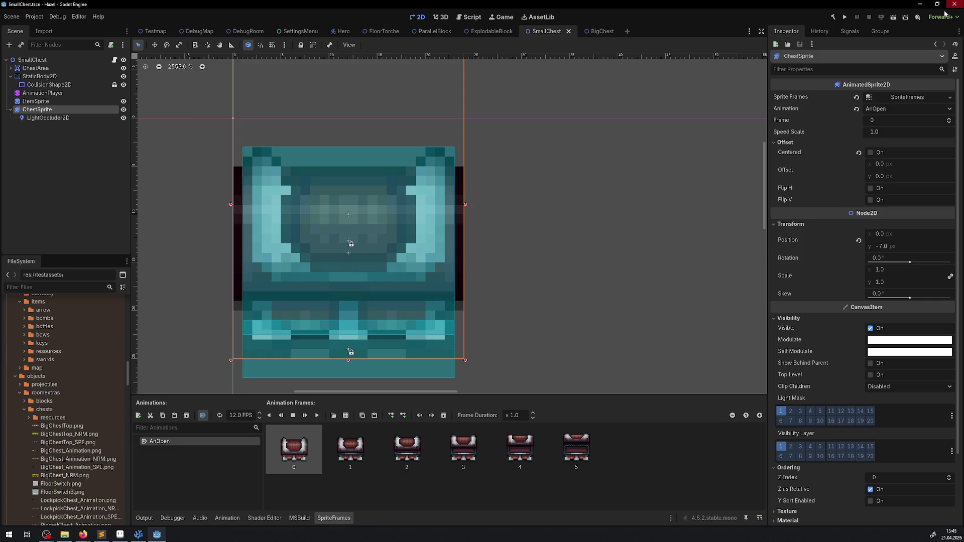
click(845, 17)
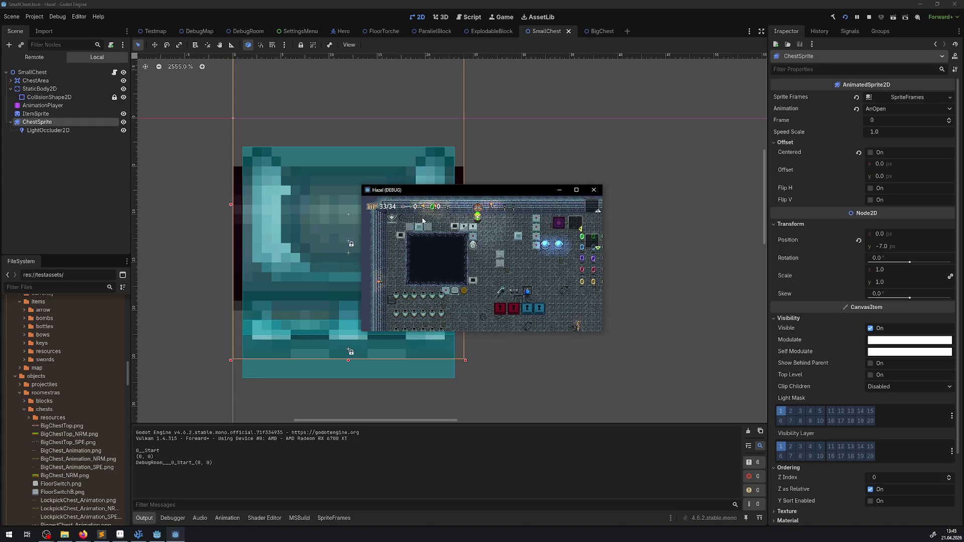
Maximize the game and walk around the first bench to pick up another key
click(577, 190)
key(Down)
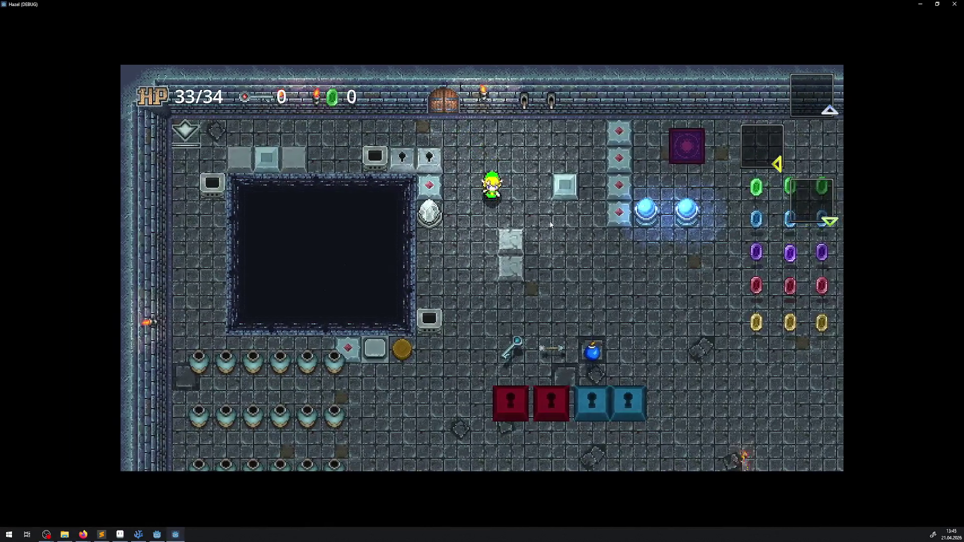
key(Down)
key(Right)
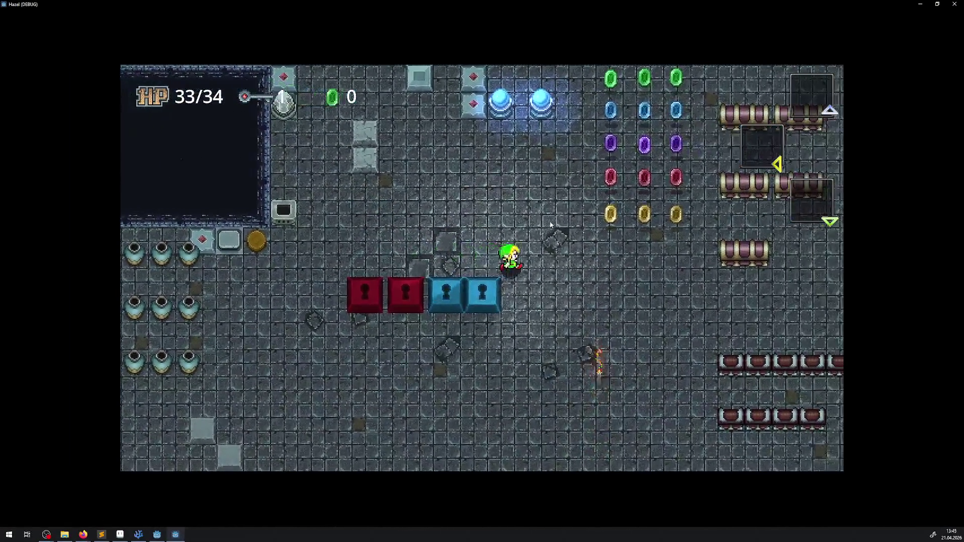
key(Right)
key(Down)
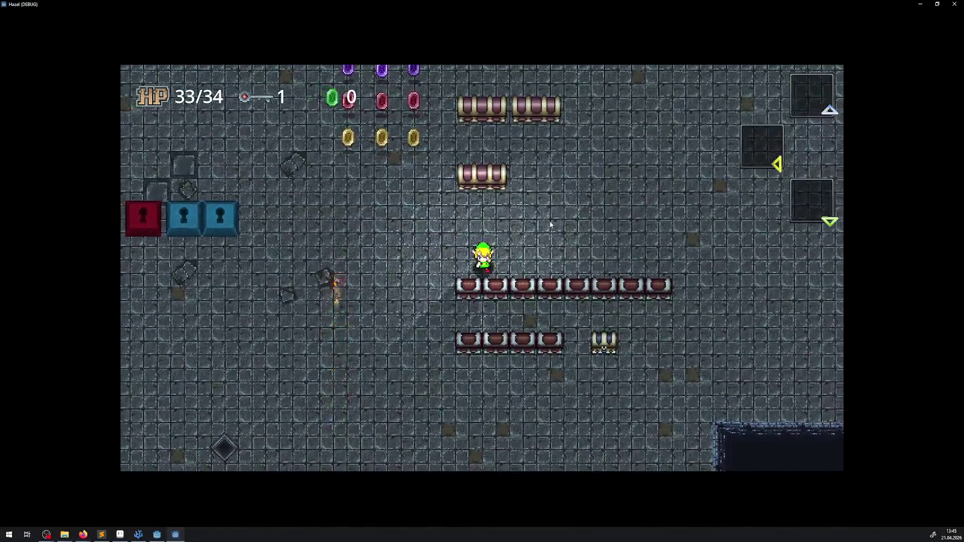
key(Left)
key(Down)
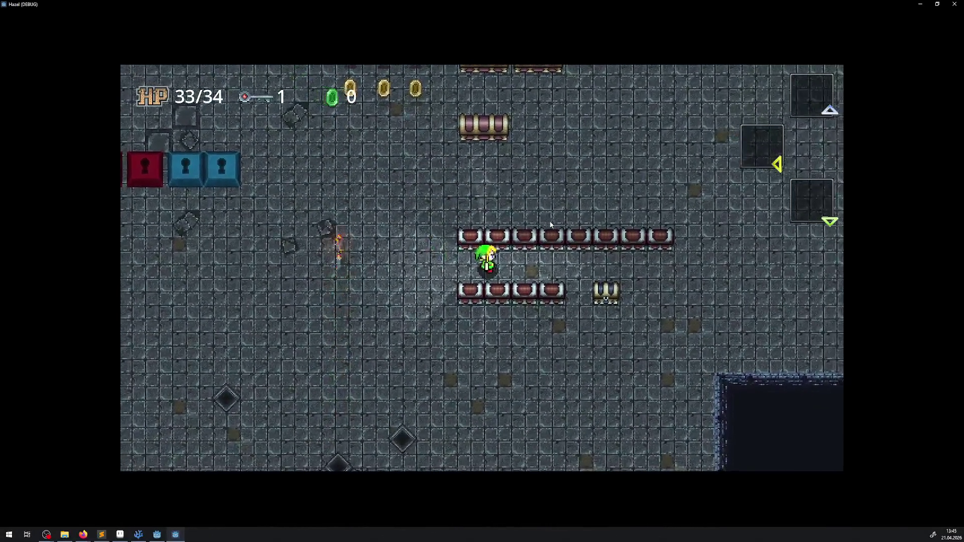
key(Up)
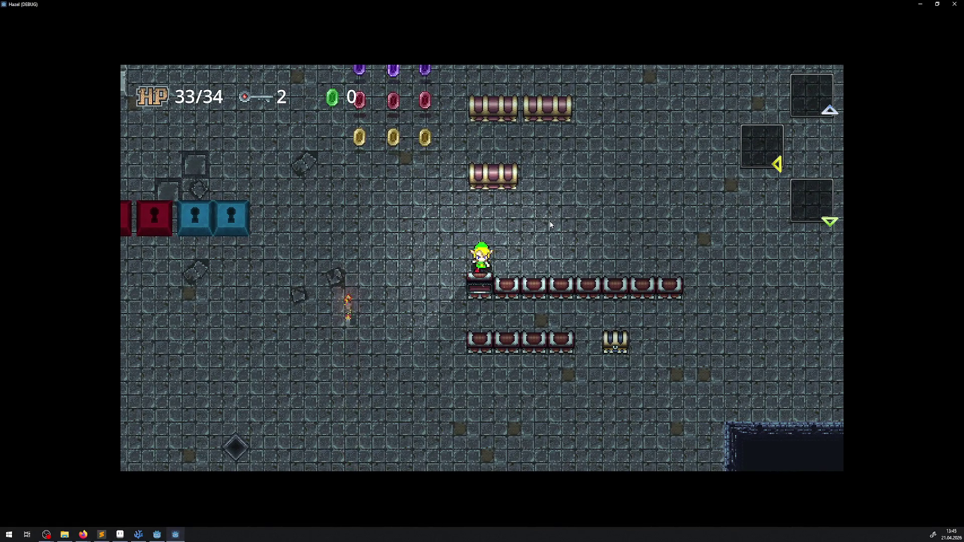
Walk along the bench row, open the big chest for 100 rupees, and swing the sword beside it
key(Left)
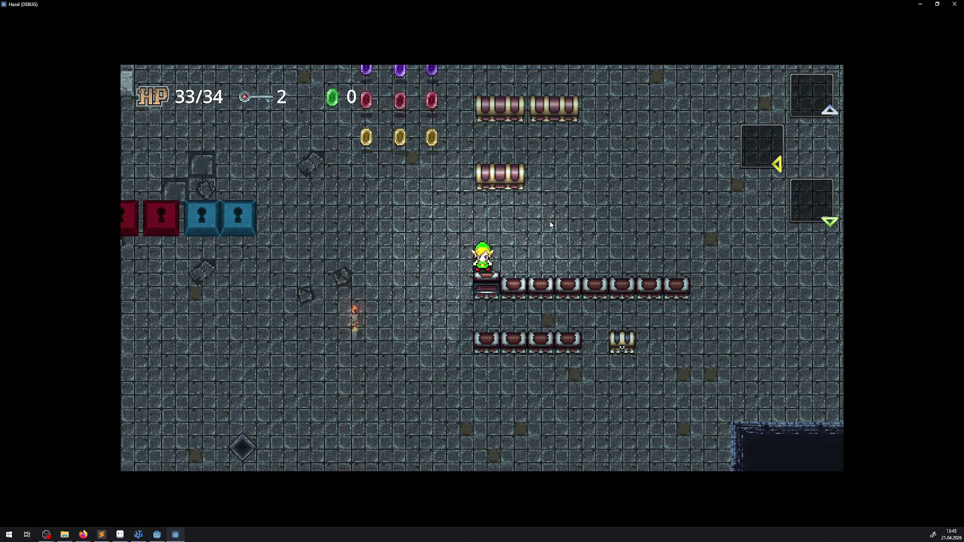
key(Left)
key(Right)
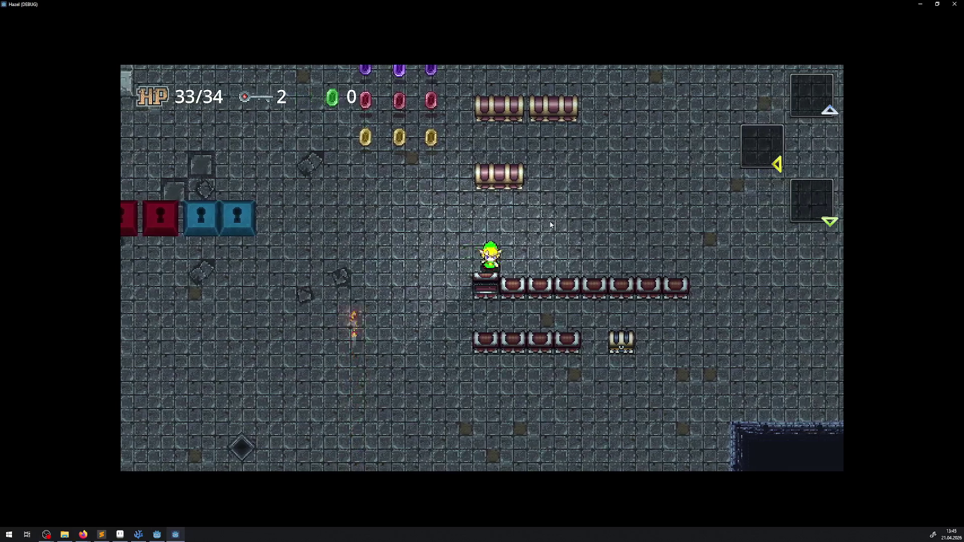
key(Left)
key(Down)
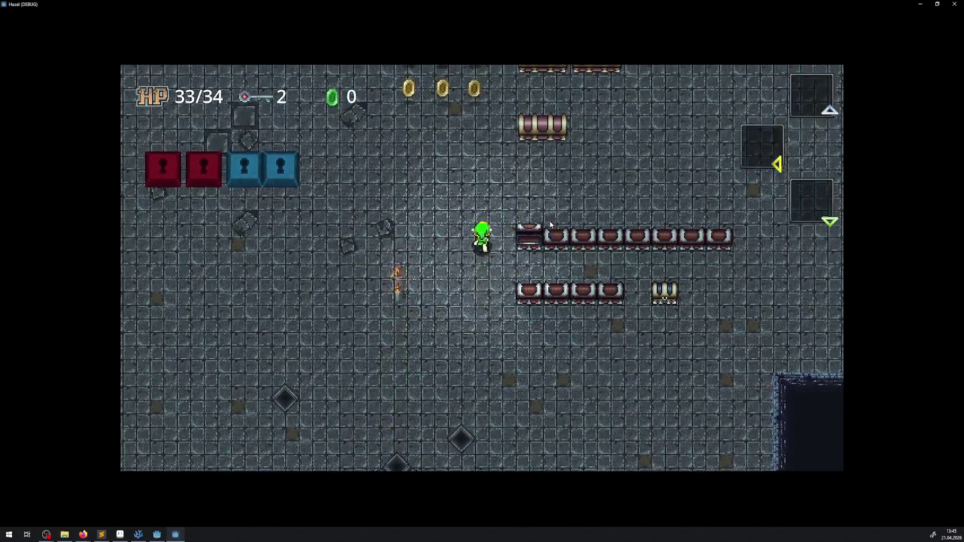
key(Up)
key(Right)
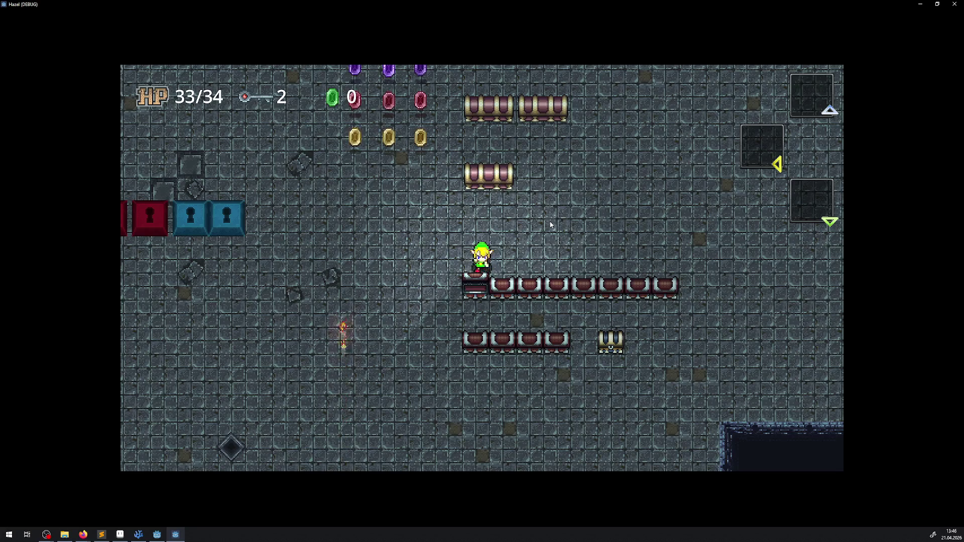
key(Left)
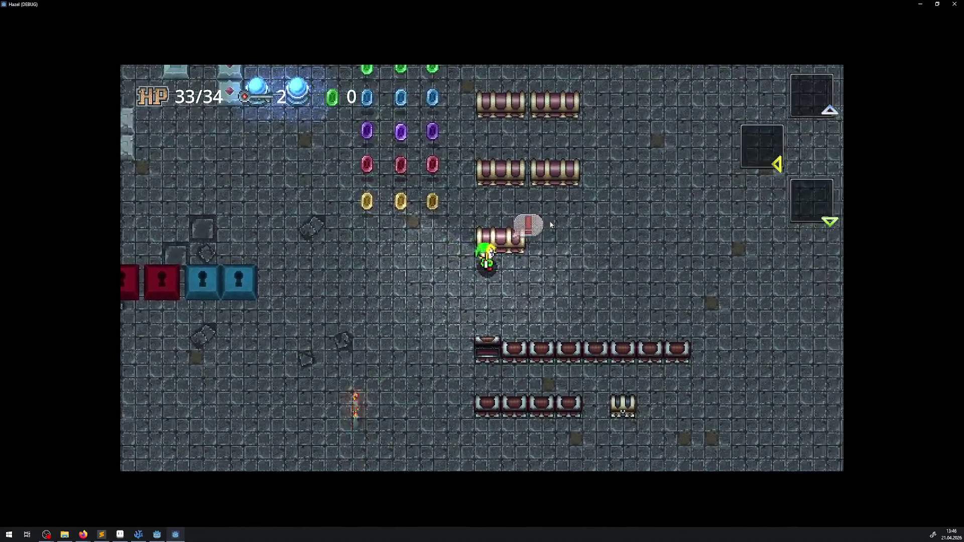
key(Up)
key(Right)
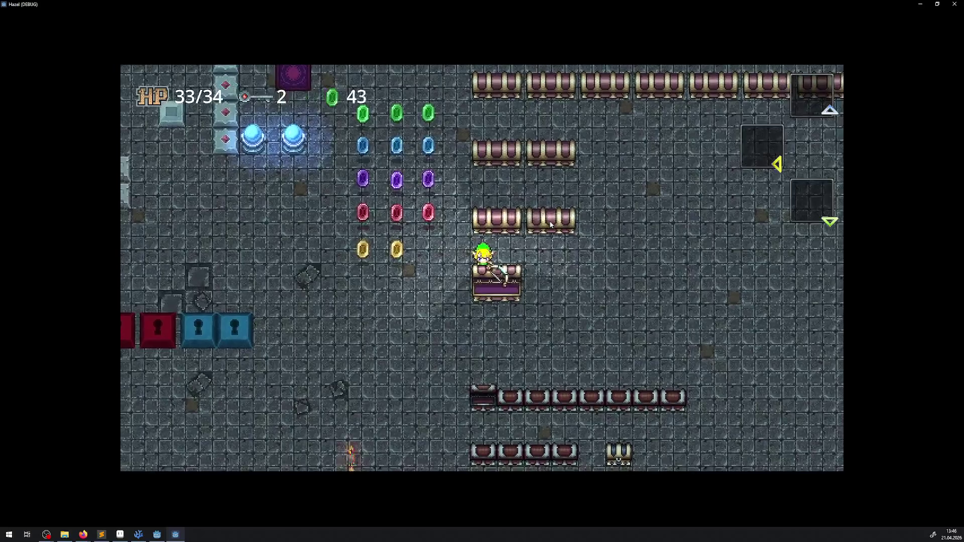
key(Up)
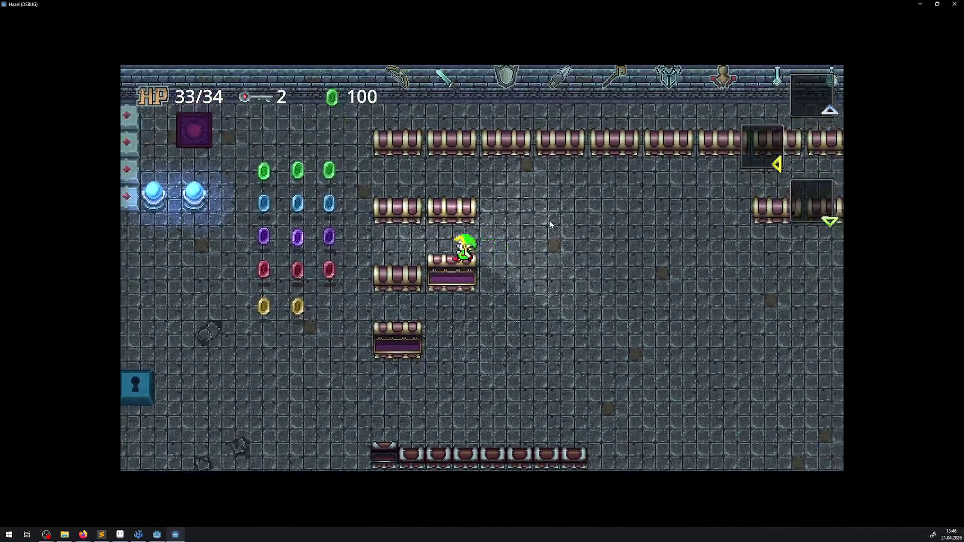
click(551, 224)
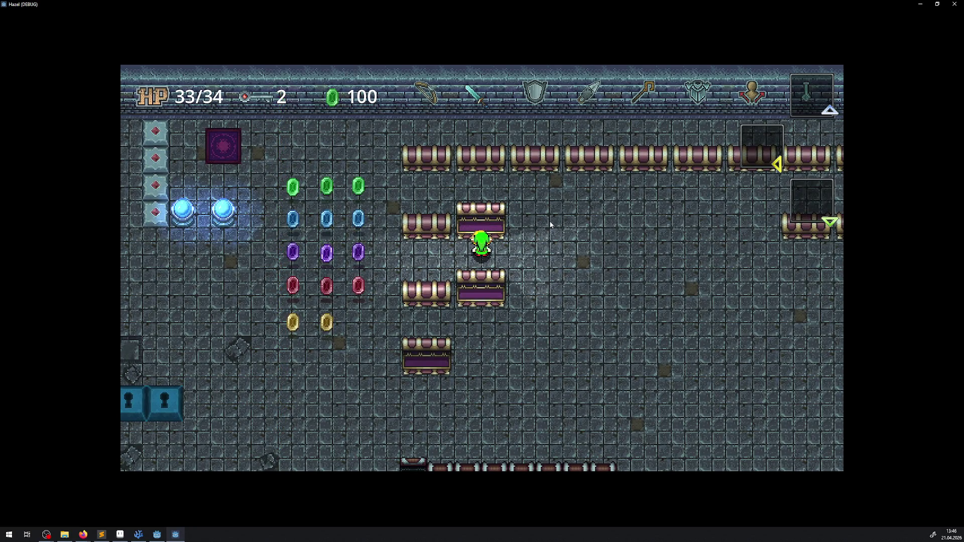
Walk back down toward the bench rows and across the room, ending facing down
key(Down)
key(Left)
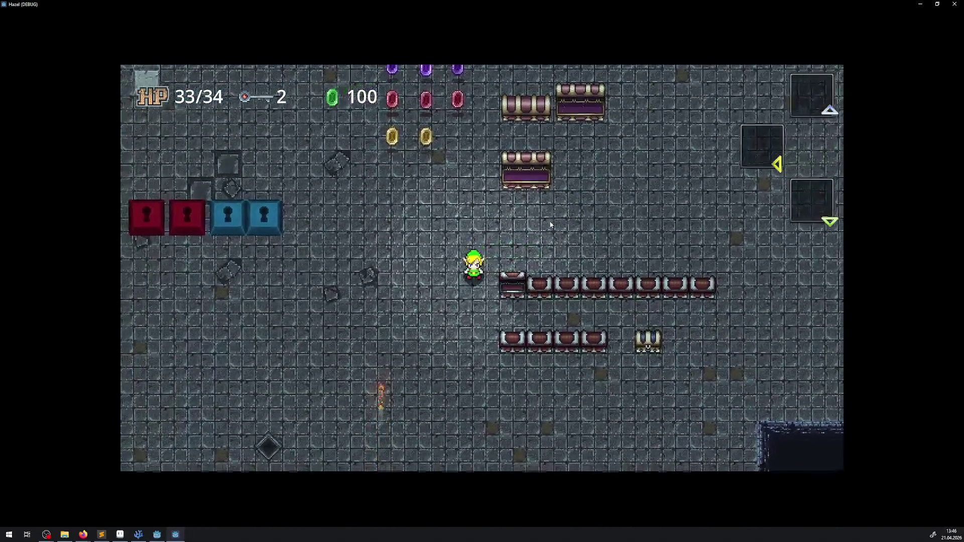
key(Right)
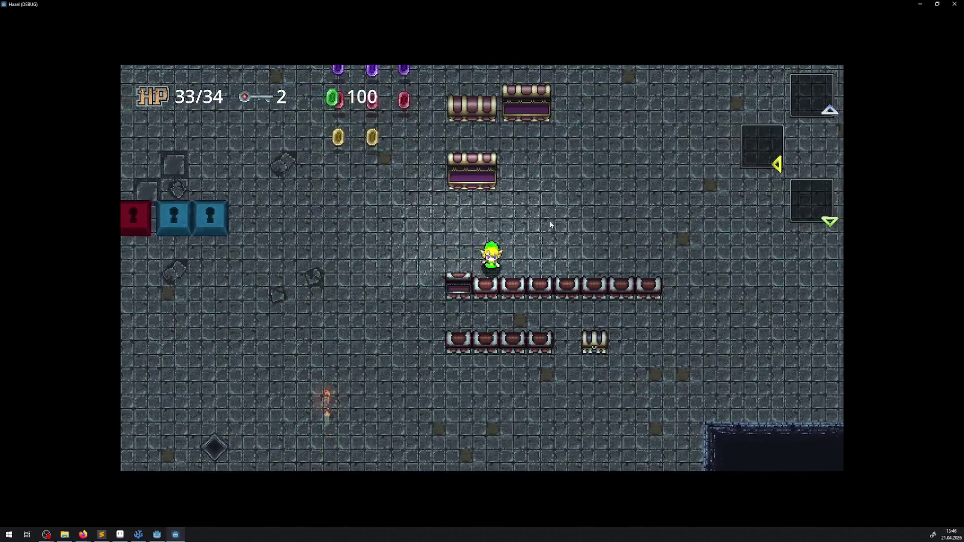
key(Left)
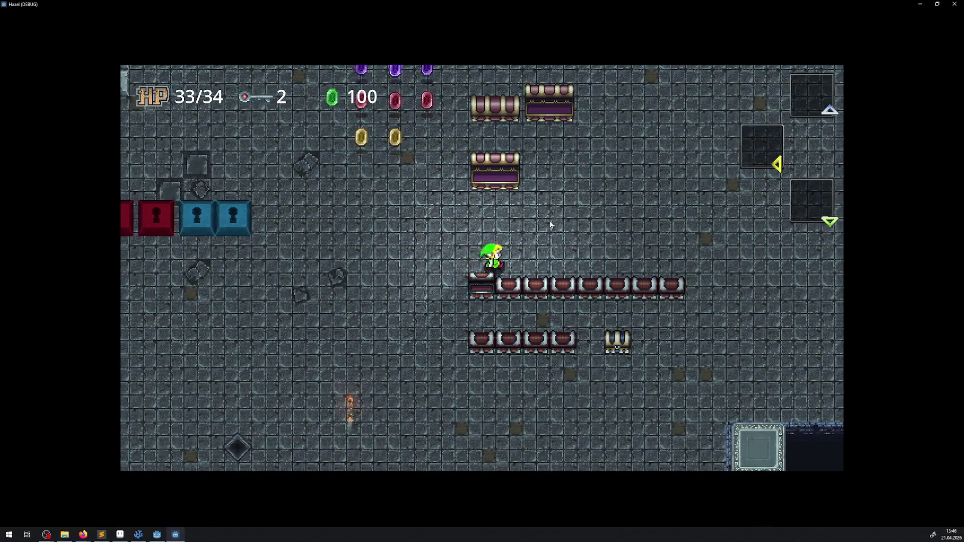
key(Right)
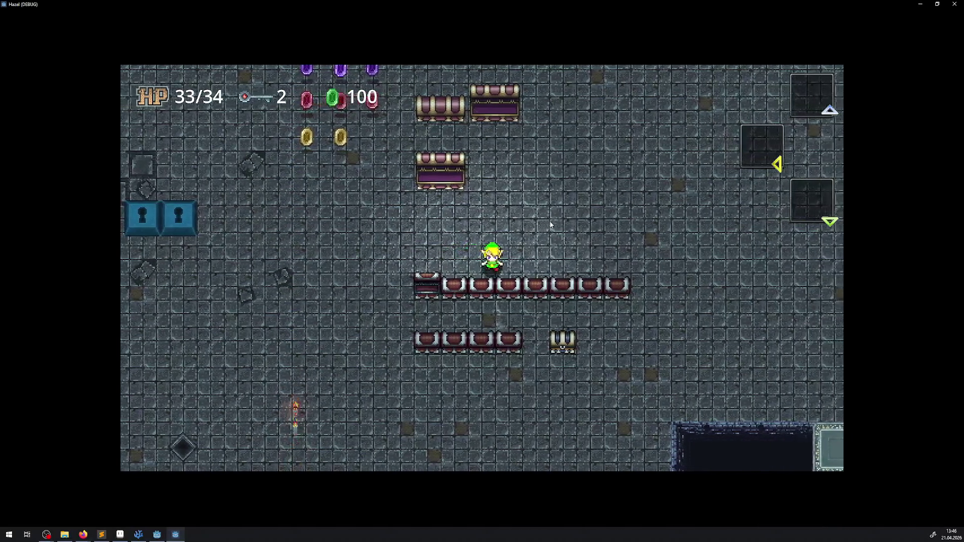
key(Left)
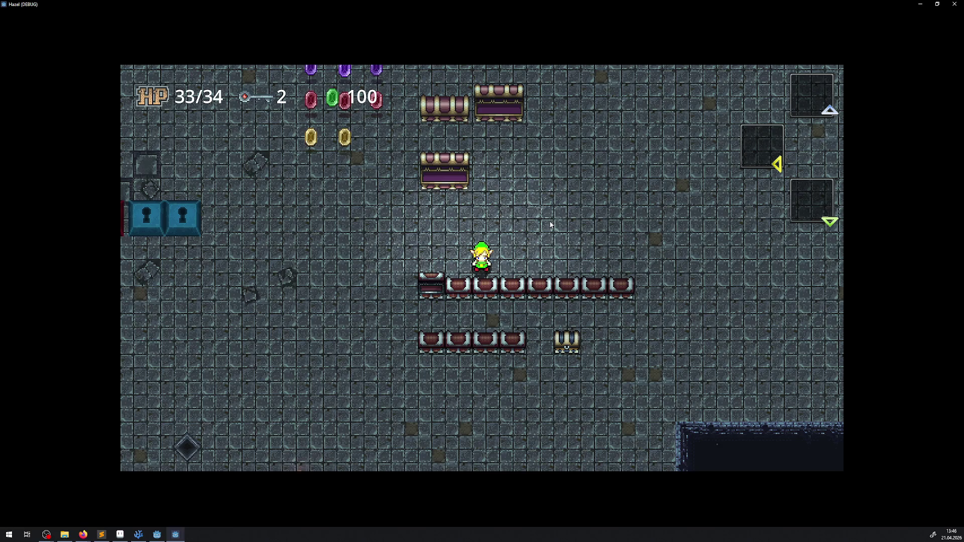
Walk Hazel up-left past the keyhole blocks, then up-right to the upper big chests and open them
key(a)
key(w)
key(a)
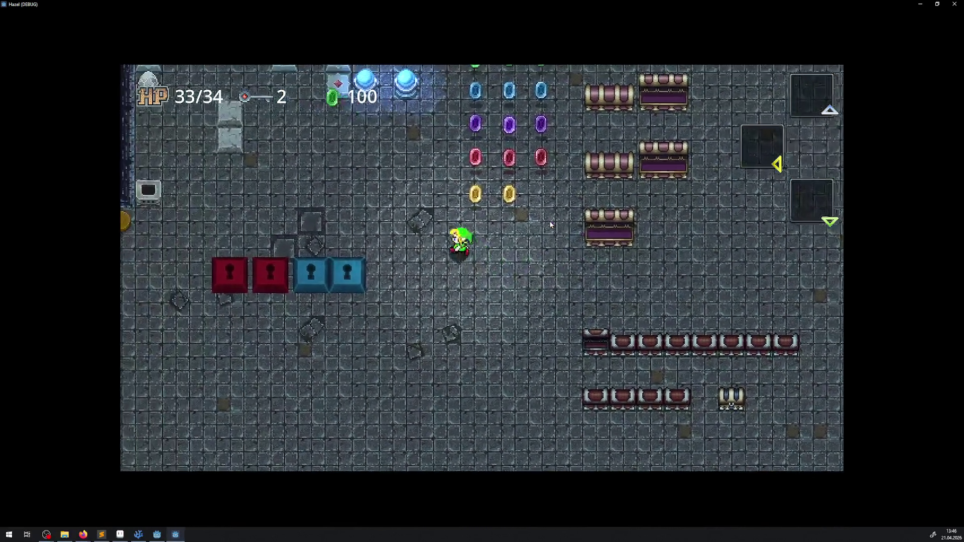
key(w)
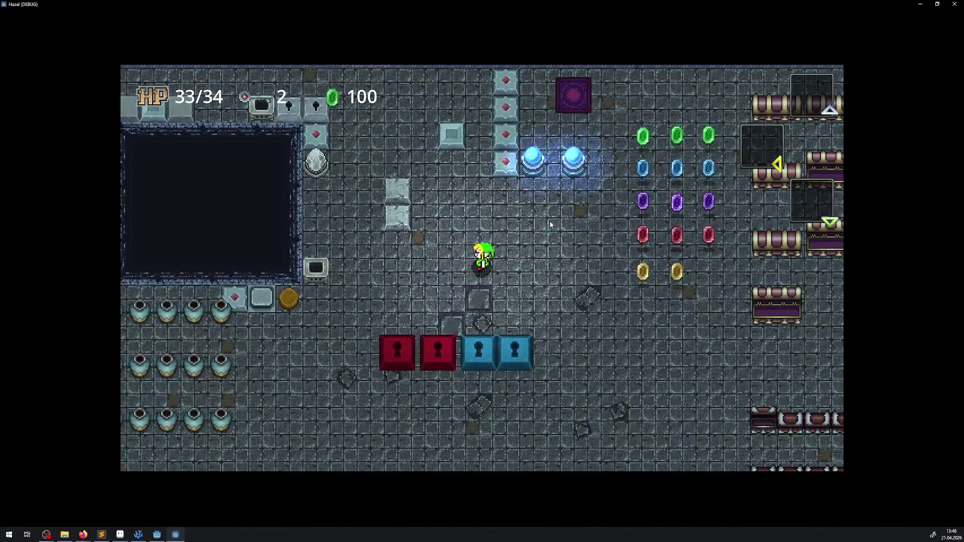
key(w)
key(d)
key(d)
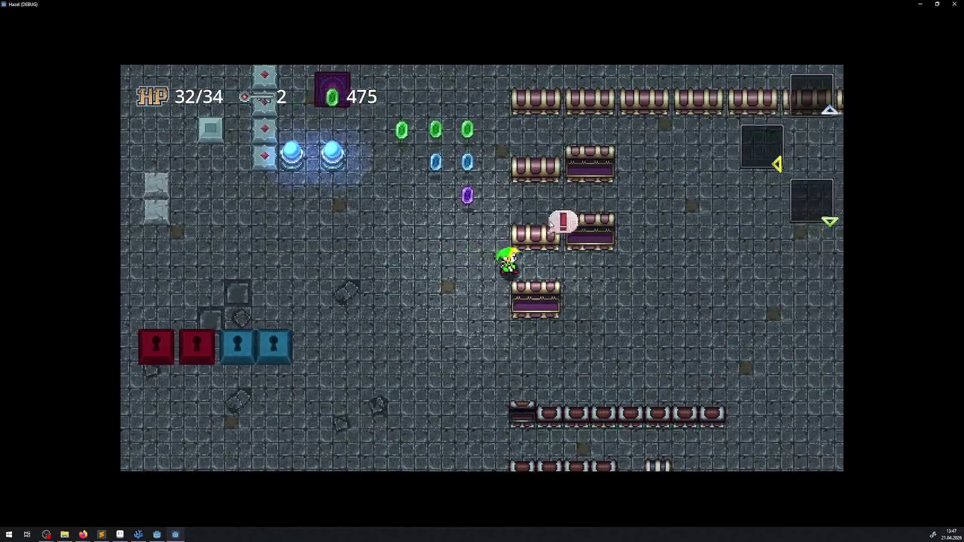
Walk down past the opened chests toward the bench rows and back up-right
key(Right)
key(Down)
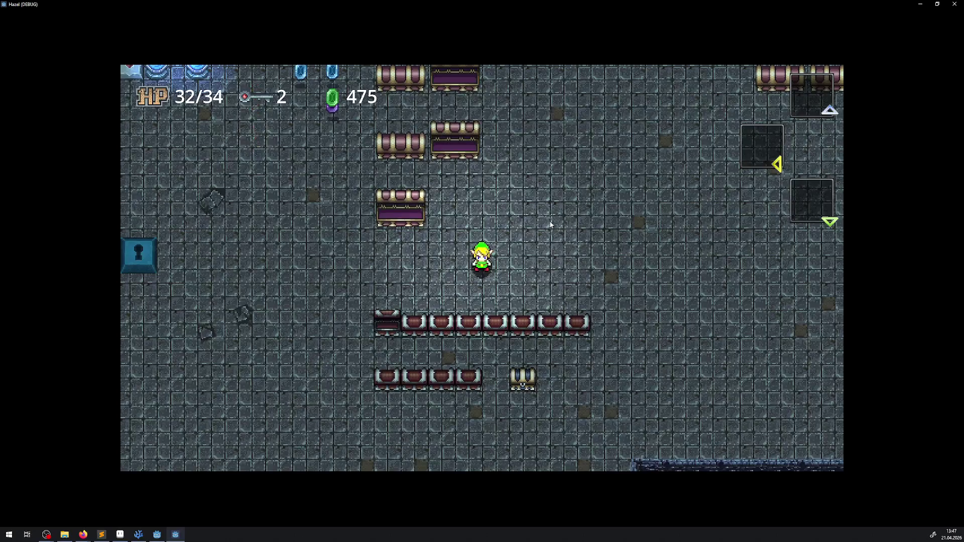
key(Left)
key(Down)
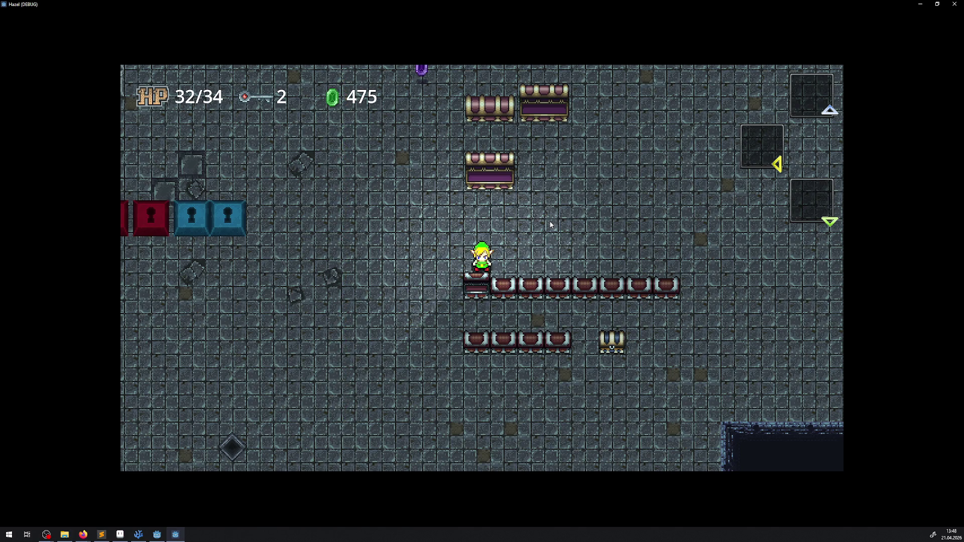
key(Up)
key(Right)
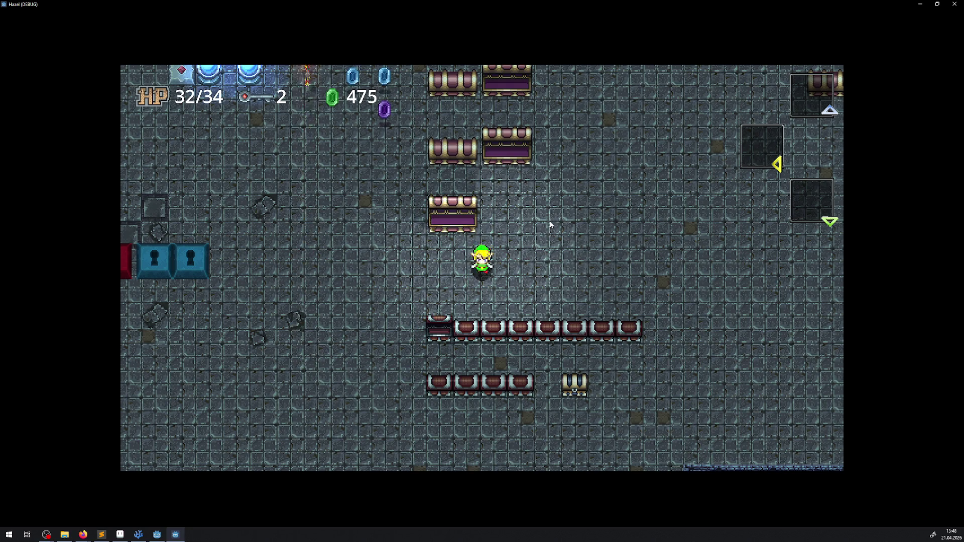
Walk to the small chest row, unlock it with a key and open two more chests for rupees
key(Down)
key(Down)
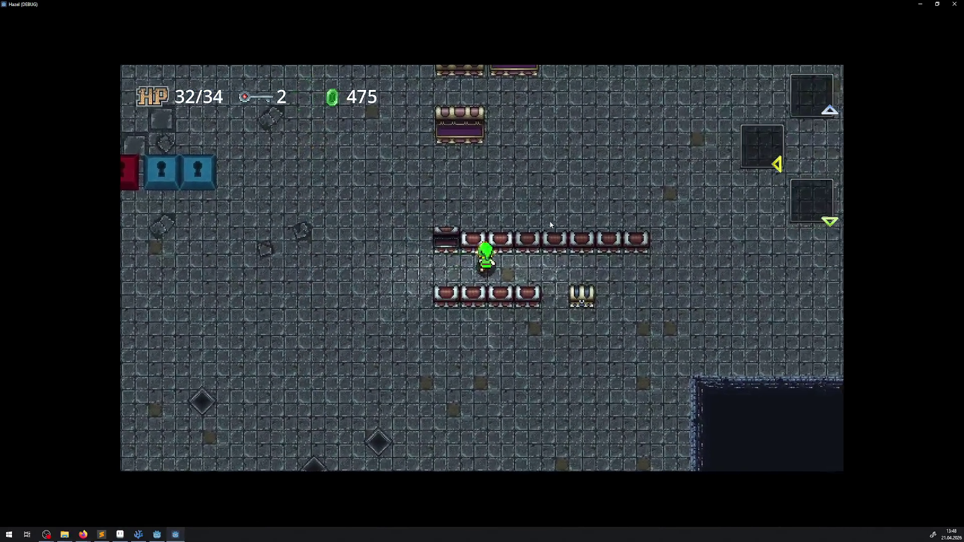
key(Left)
key(Up)
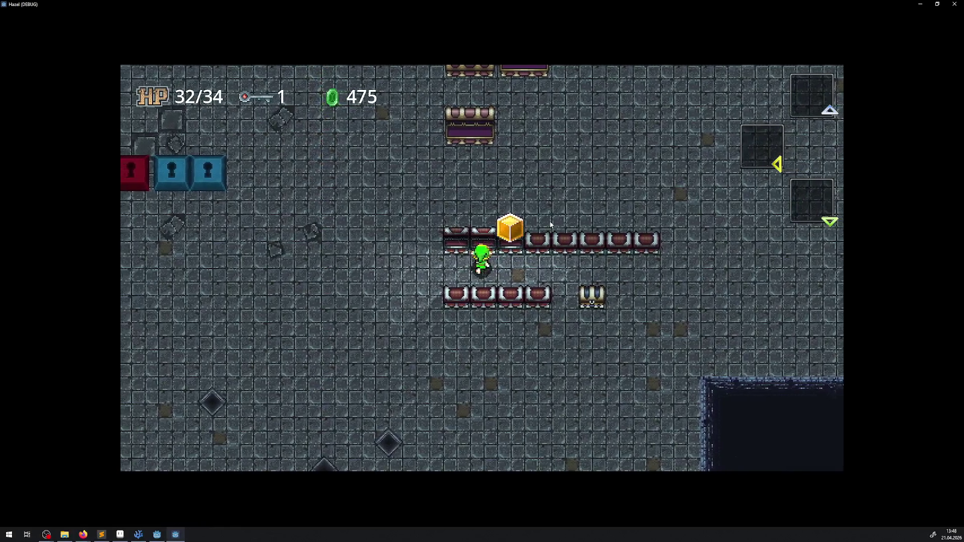
key(Right)
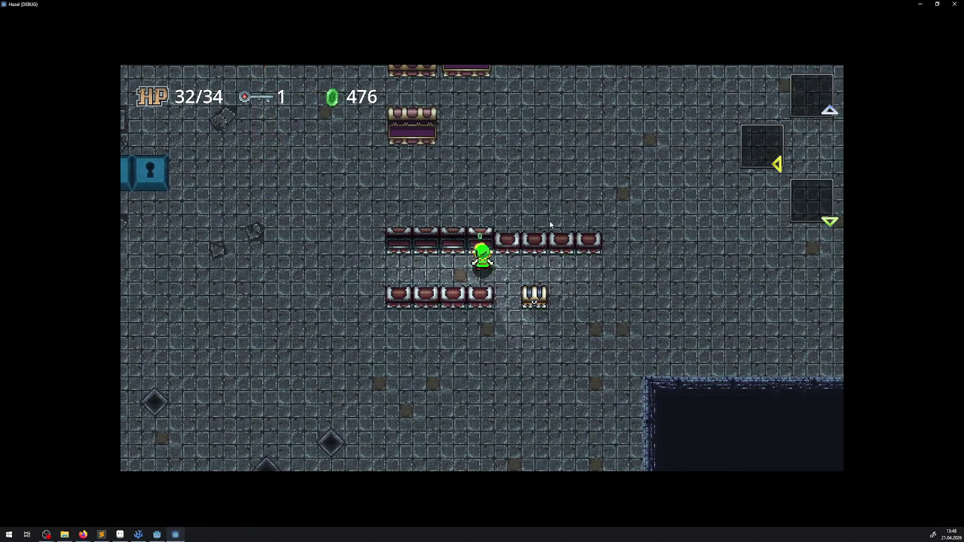
key(Down)
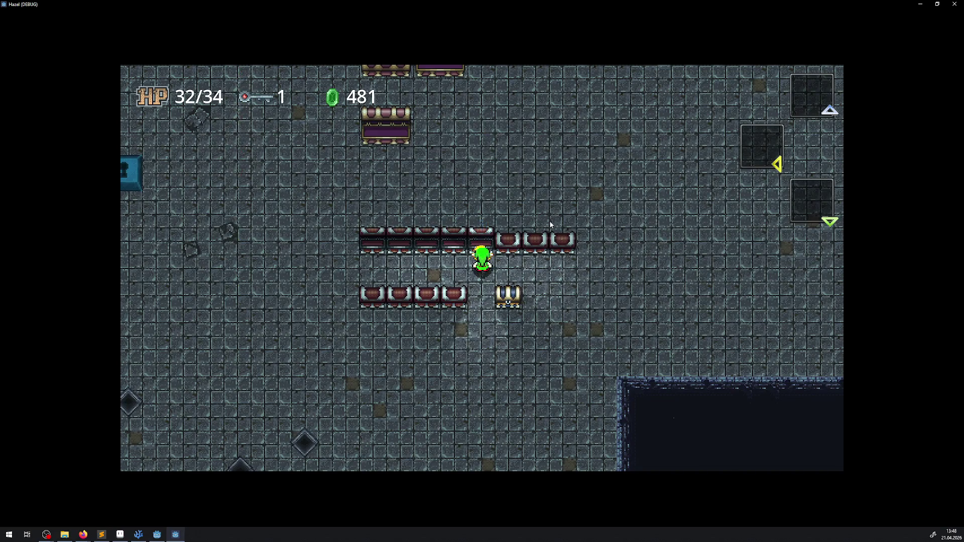
key(Left)
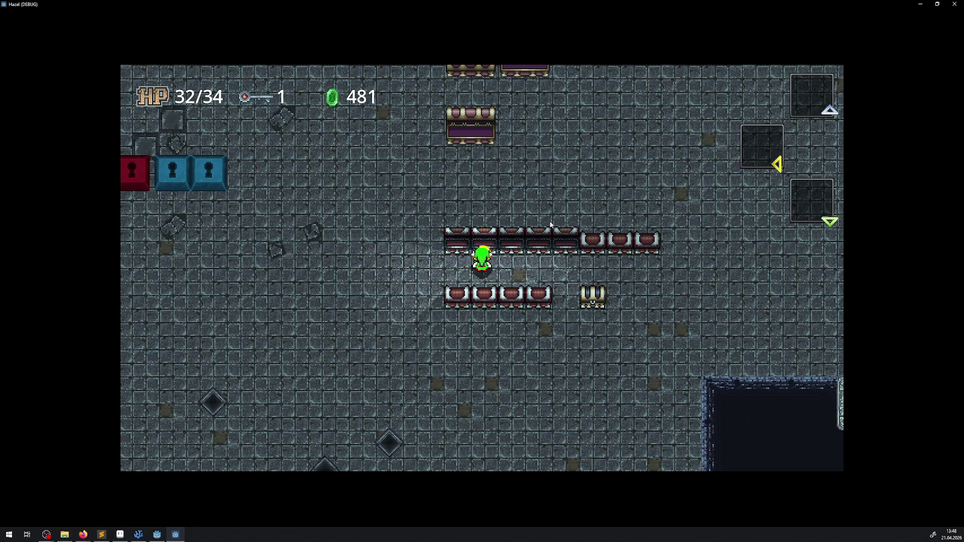
Walk around the row's end, past the big chest column and up between the chests
key(Left)
key(Up)
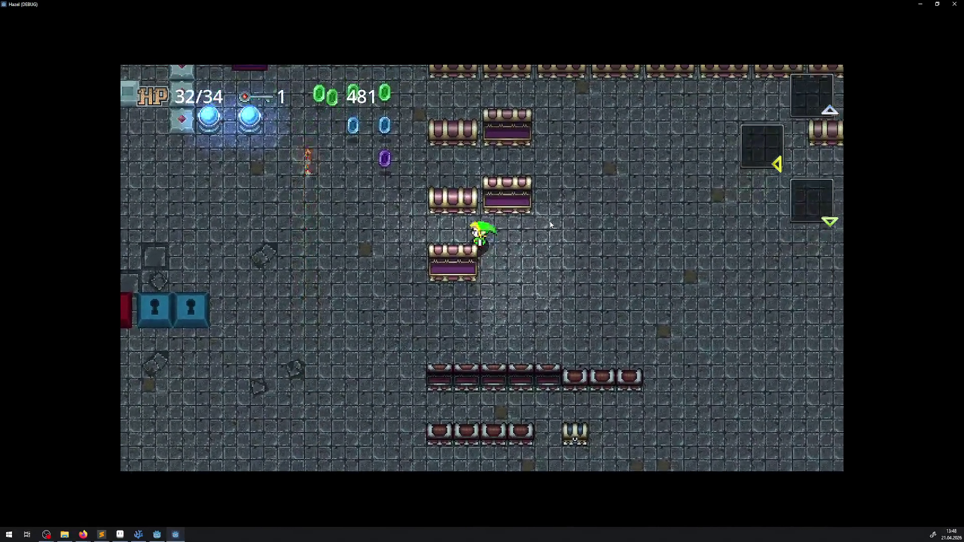
key(Left)
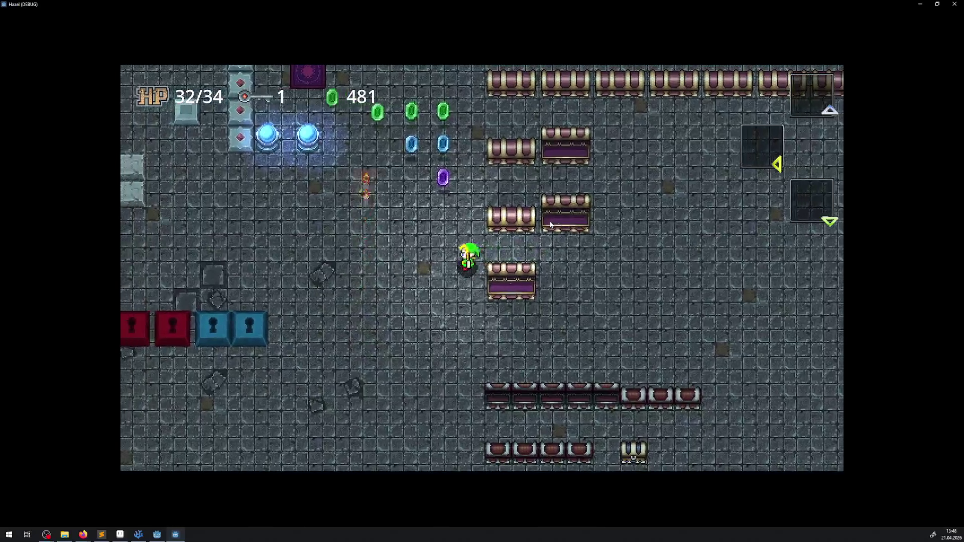
key(Right)
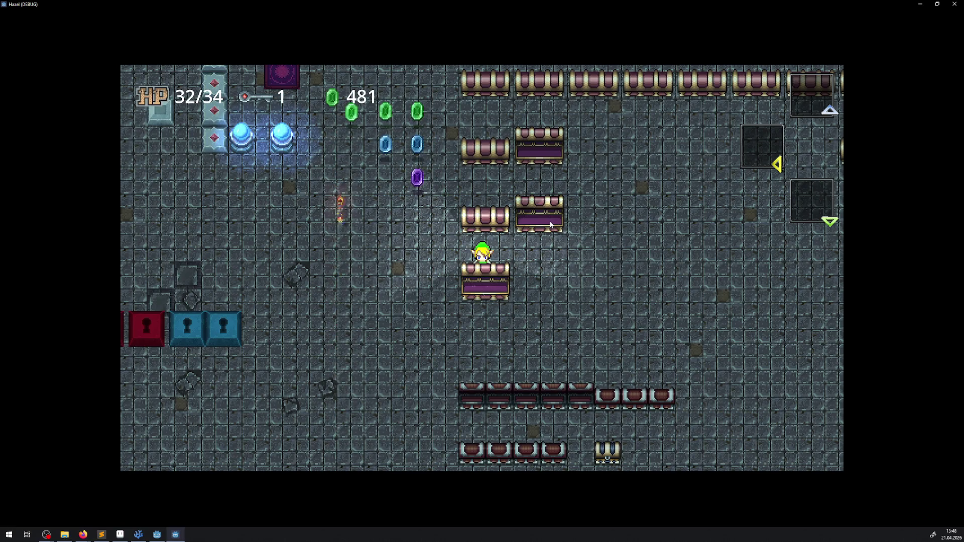
key(Down)
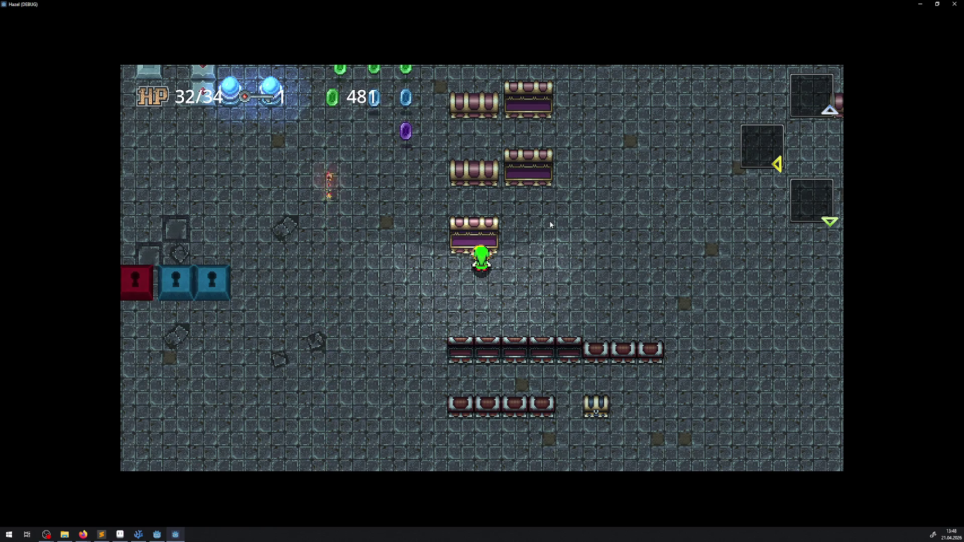
key(Up)
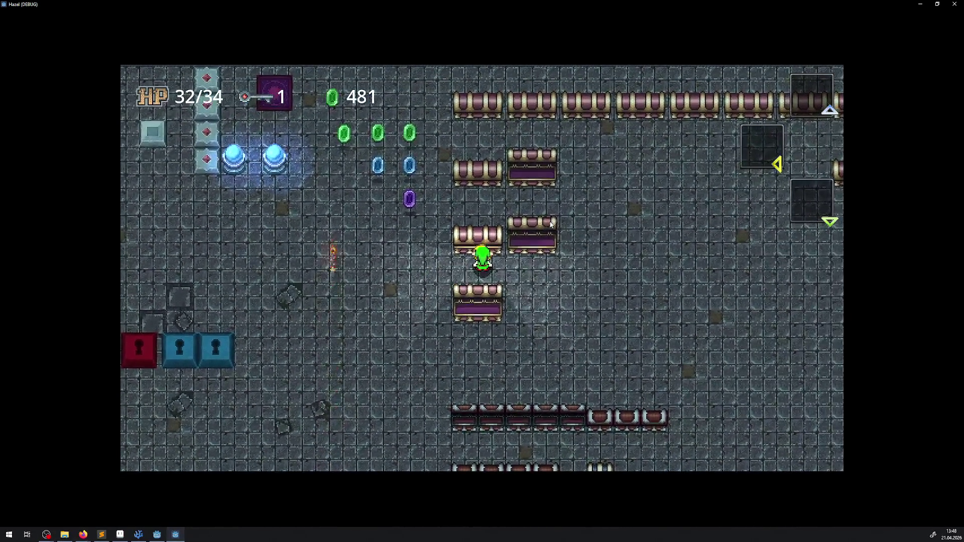
key(Up)
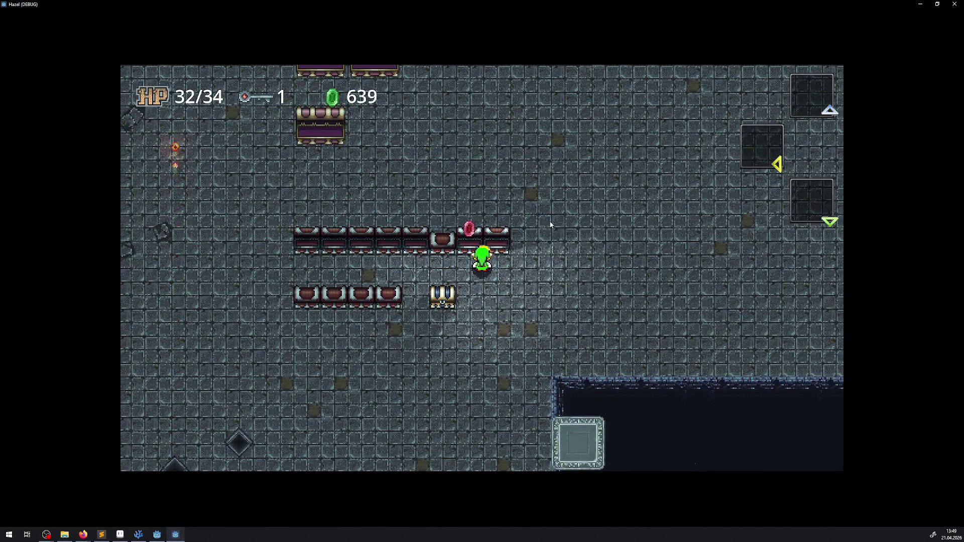
Walk the hero up, left and down past the chest row, then stop the game with F8
key(Up)
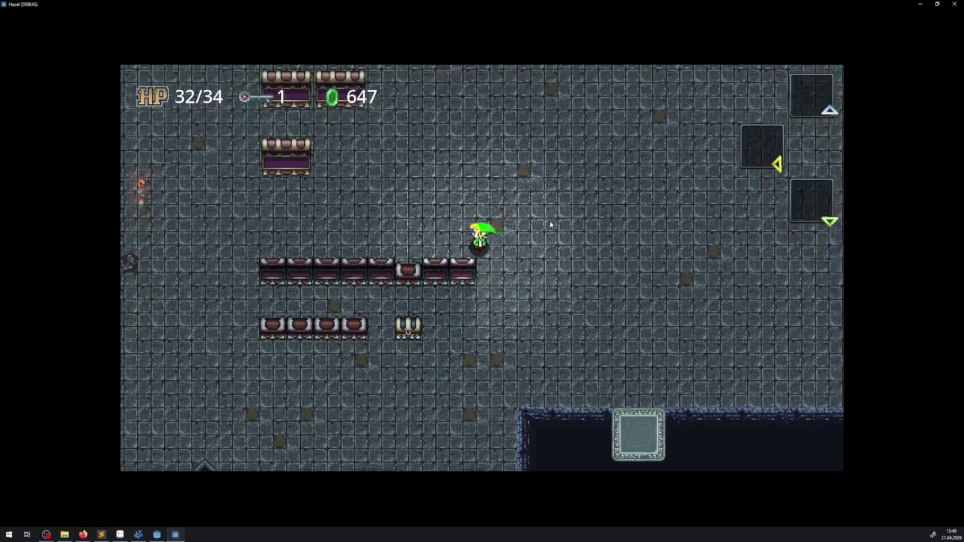
key(Left)
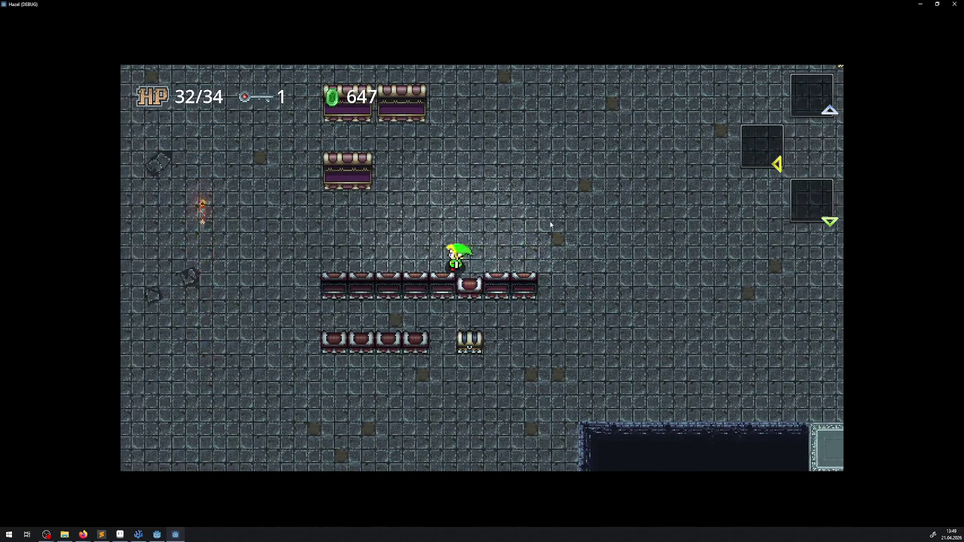
key(Left)
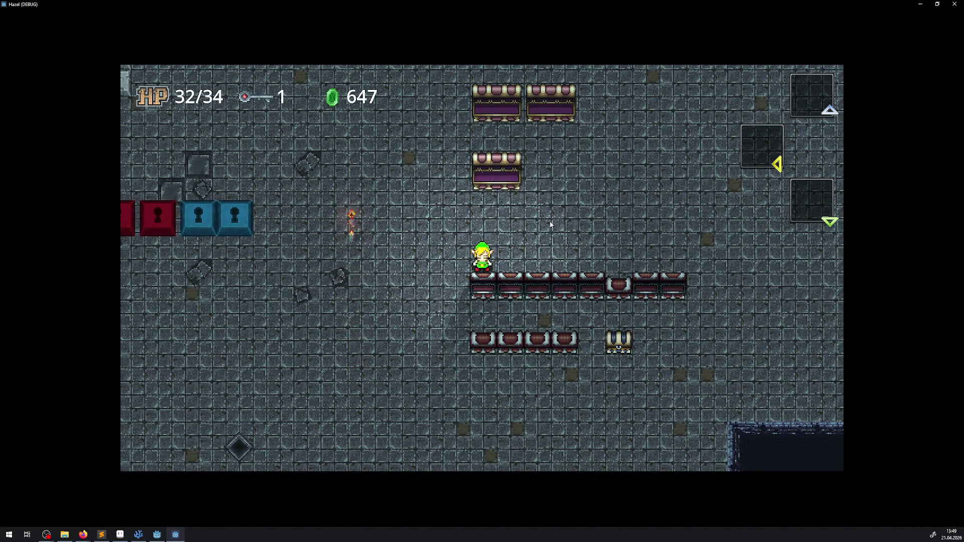
key(Down)
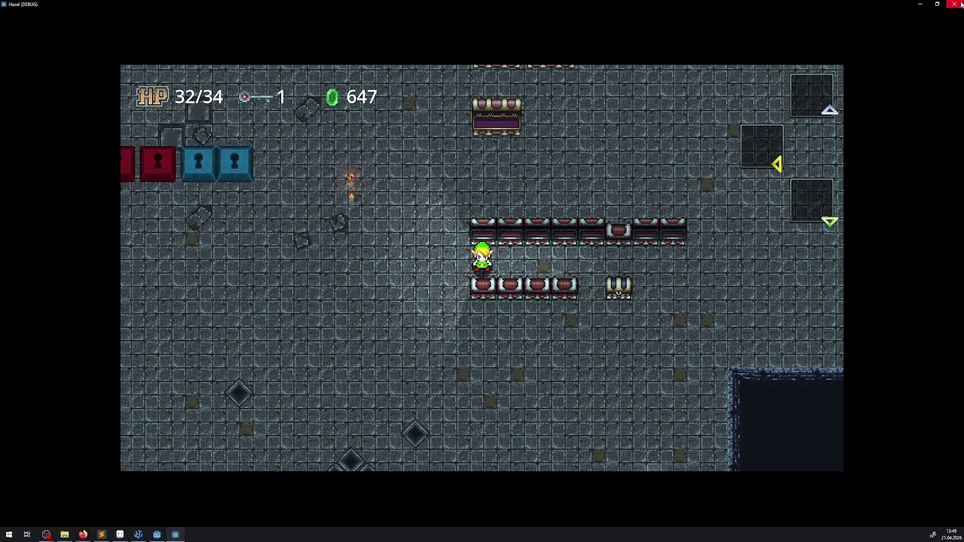
key(F8)
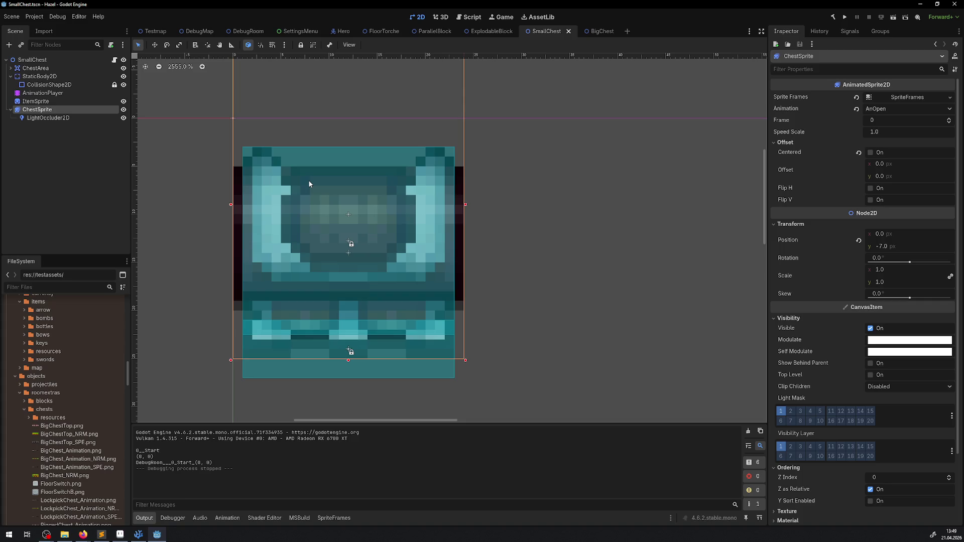
click(248, 31)
scroll(368, 320, up, 10)
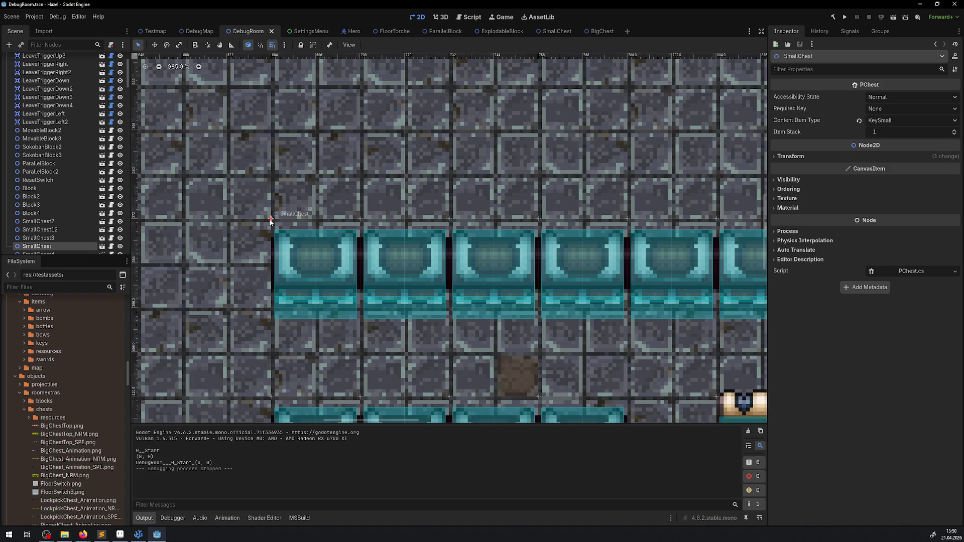
scroll(275, 227, down, 5)
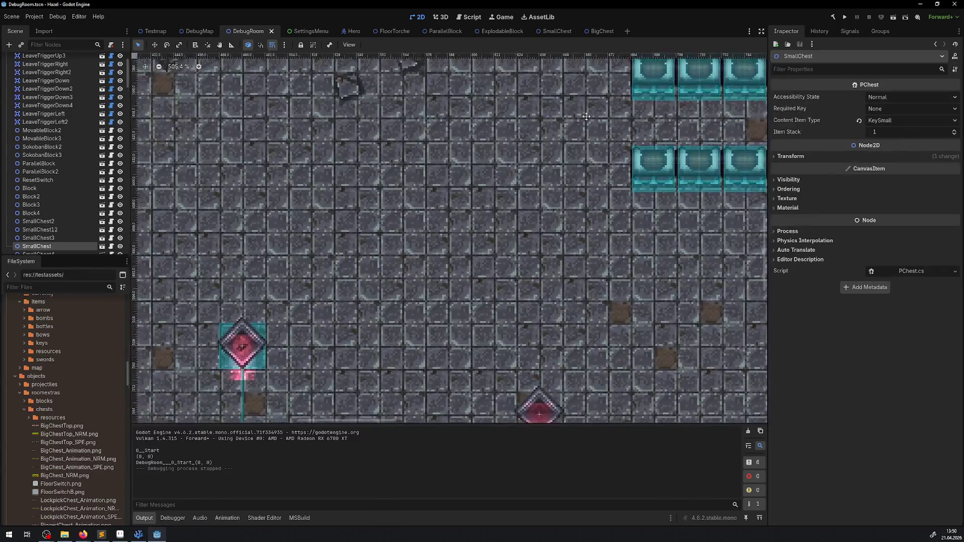
scroll(392, 206, down, 1)
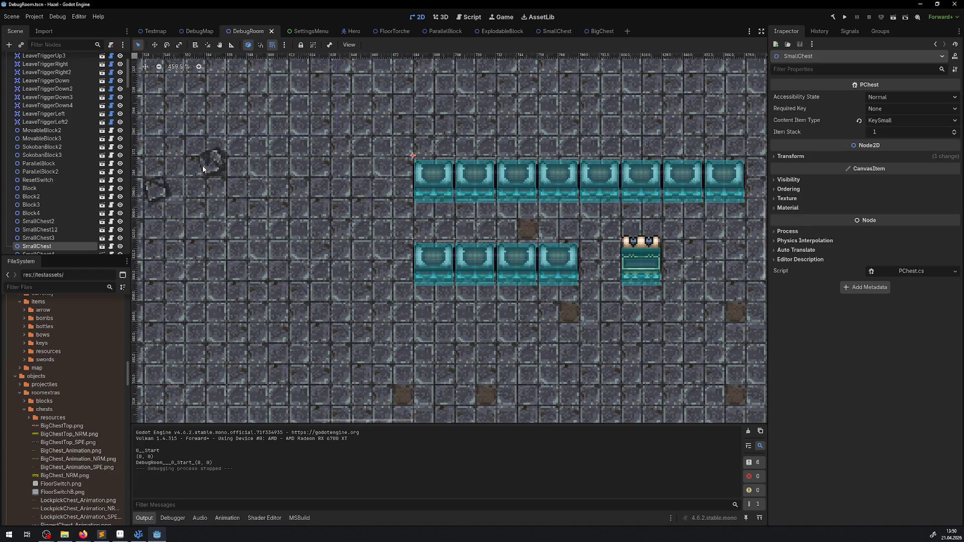
scroll(295, 116, up, 2)
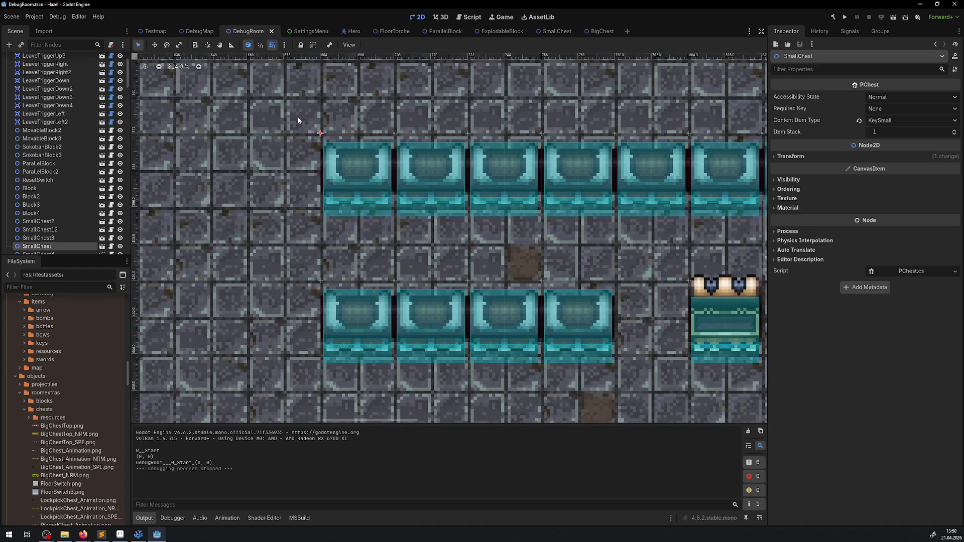
scroll(323, 133, down, 3)
scroll(323, 133, down, 1)
scroll(327, 203, up, 4)
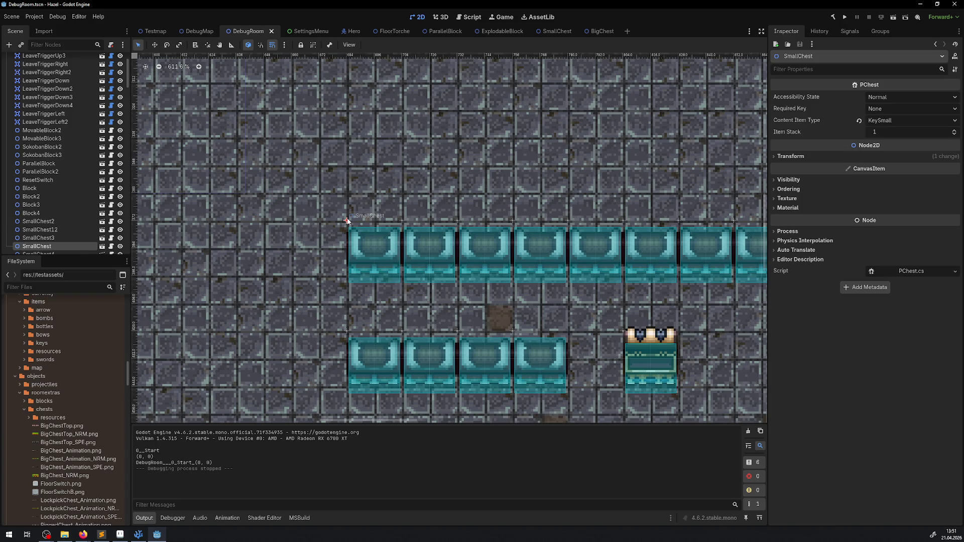
In SmallChest, show the AnimationPlayer tracks and review the RESET animation's scale track path
click(541, 32)
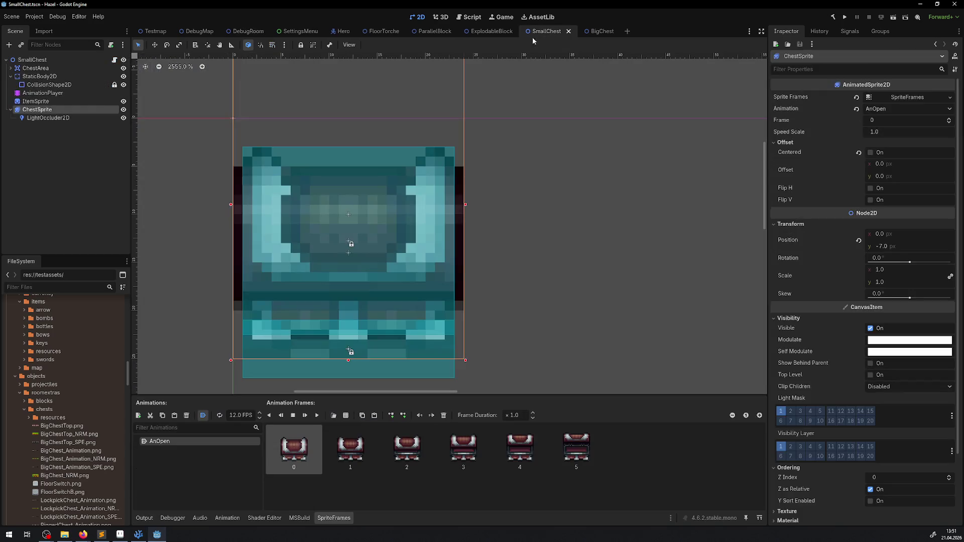
click(42, 92)
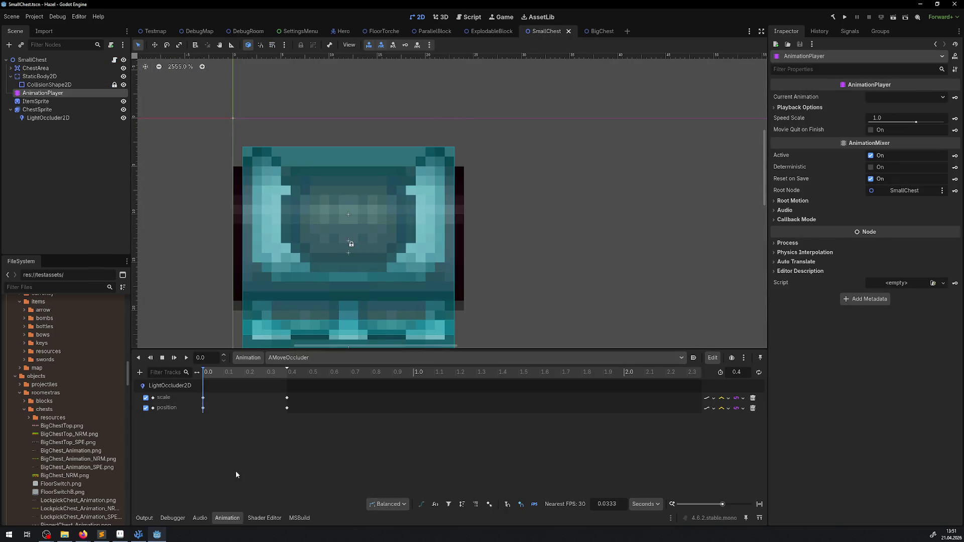
drag(272, 347, 309, 298)
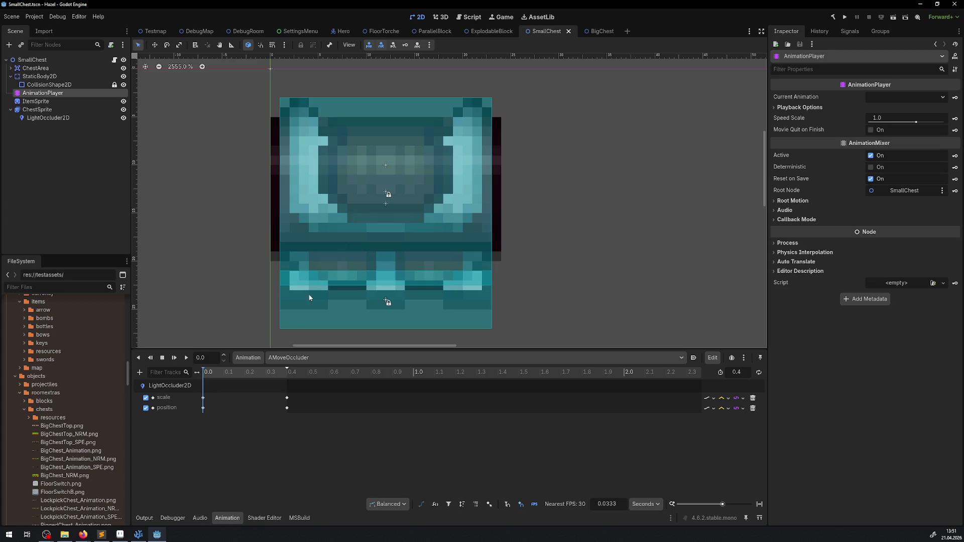
click(280, 358)
click(296, 388)
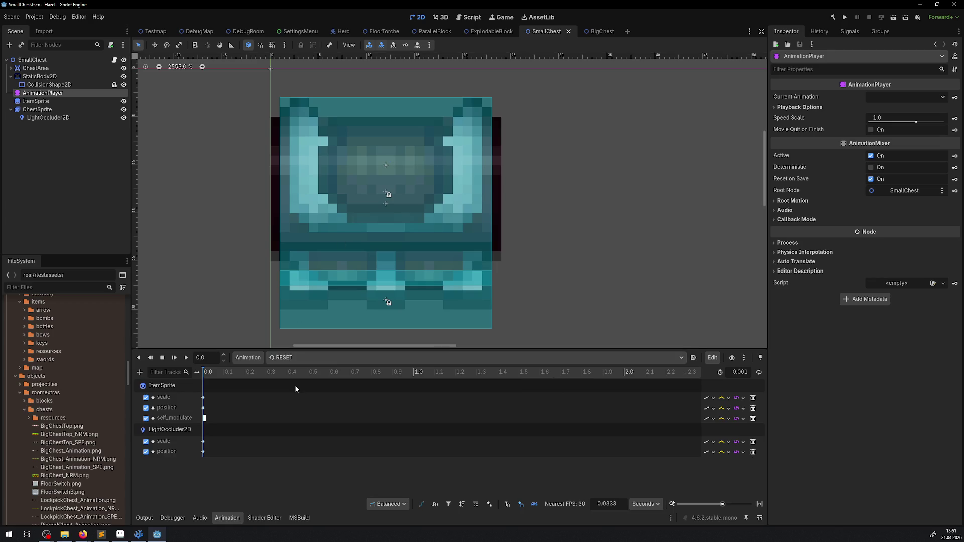
double_click(169, 443)
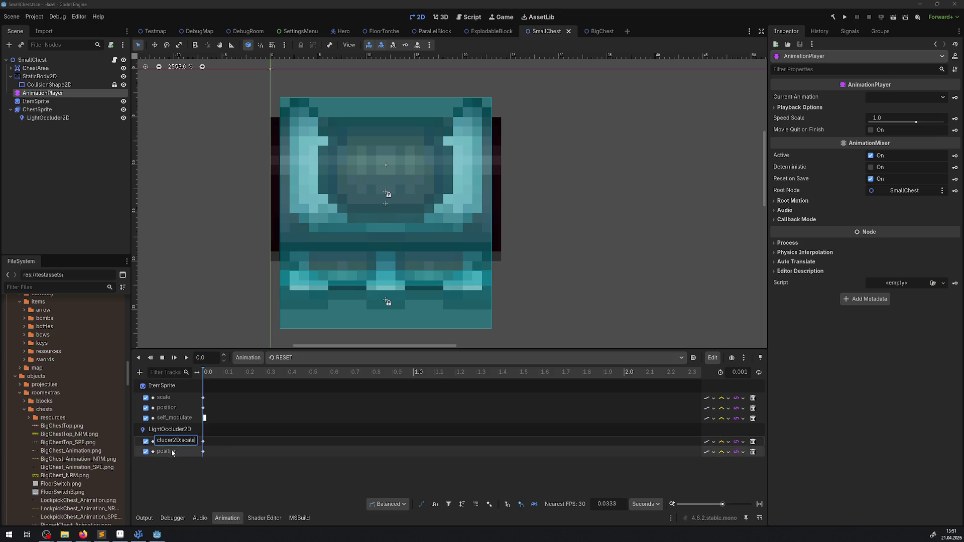
click(172, 454)
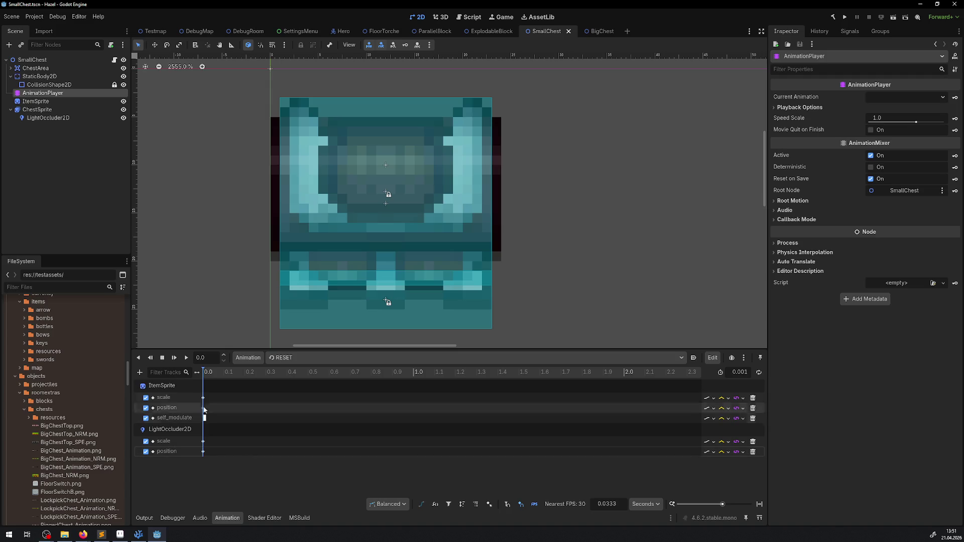
Review the AMoveOccluder and AShowItem animations, then switch to the BigChest scene
click(296, 357)
click(308, 372)
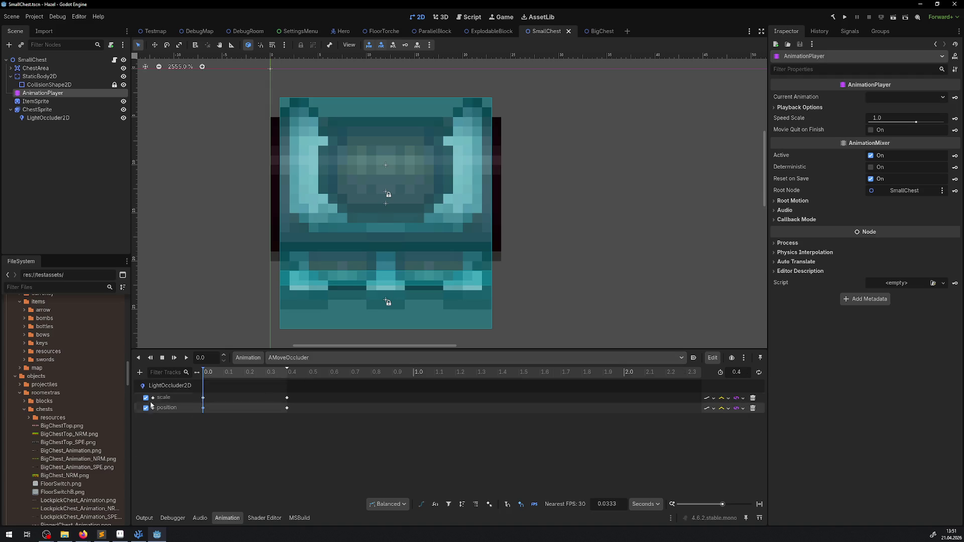
click(288, 358)
click(298, 379)
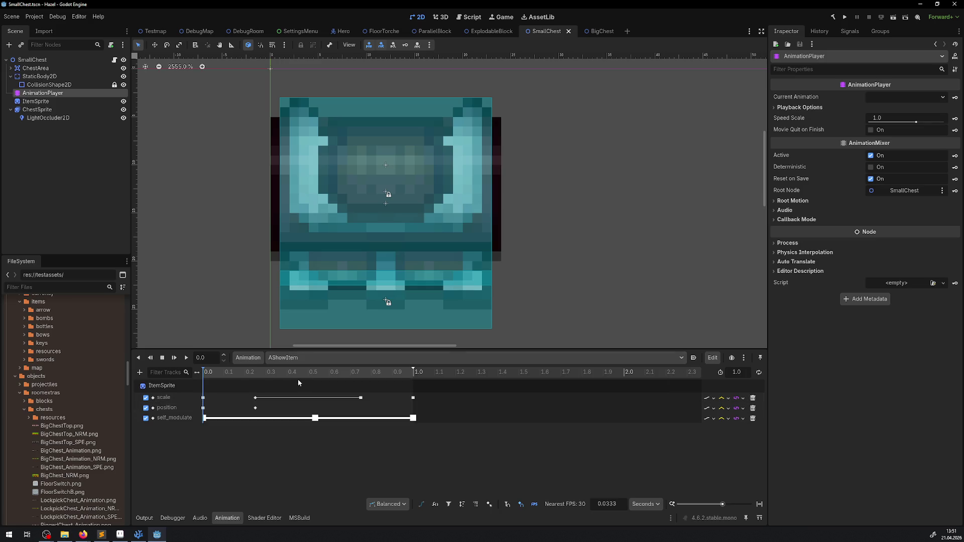
click(298, 358)
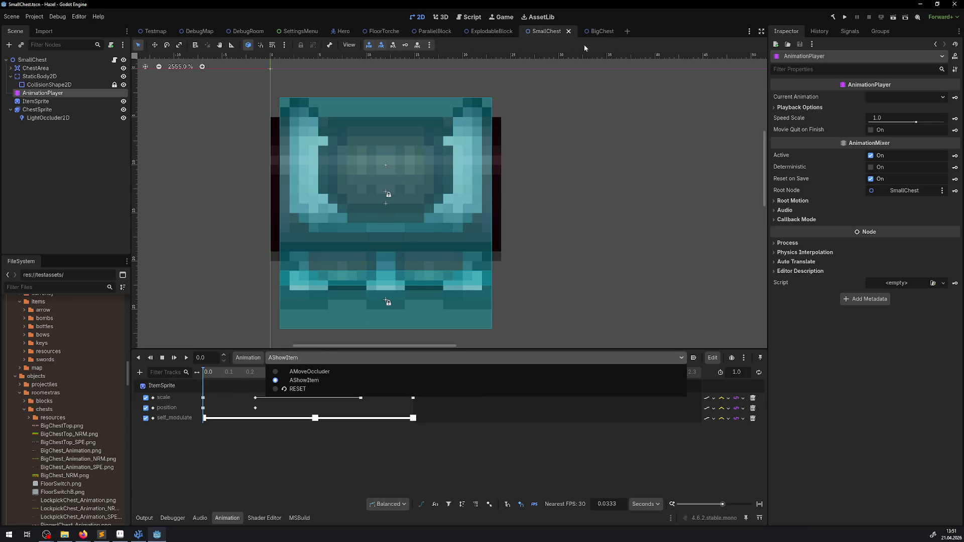
click(597, 37)
click(599, 32)
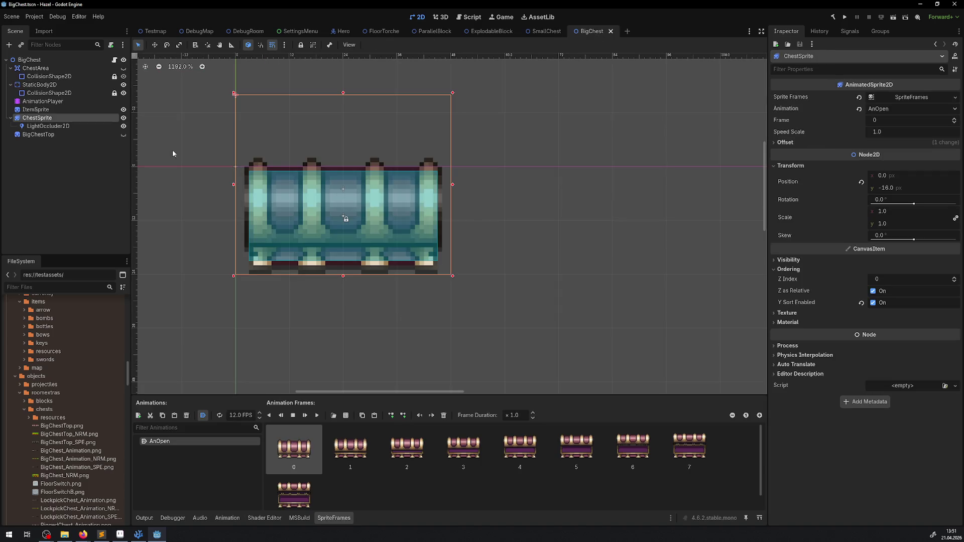
View BigChest's AMoveOccluder tracks, then load AMoveOccluder in the SmallChest scene
click(32, 102)
click(32, 102)
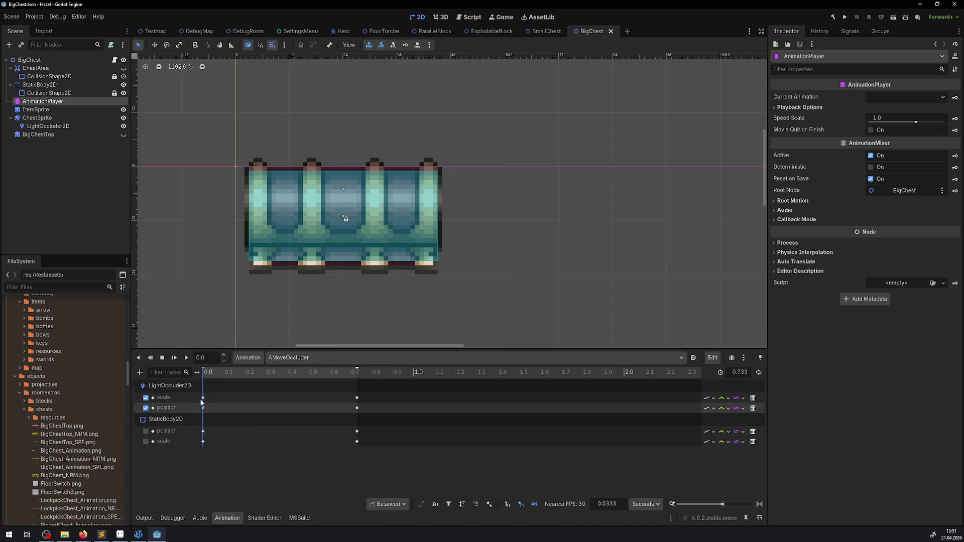
click(537, 31)
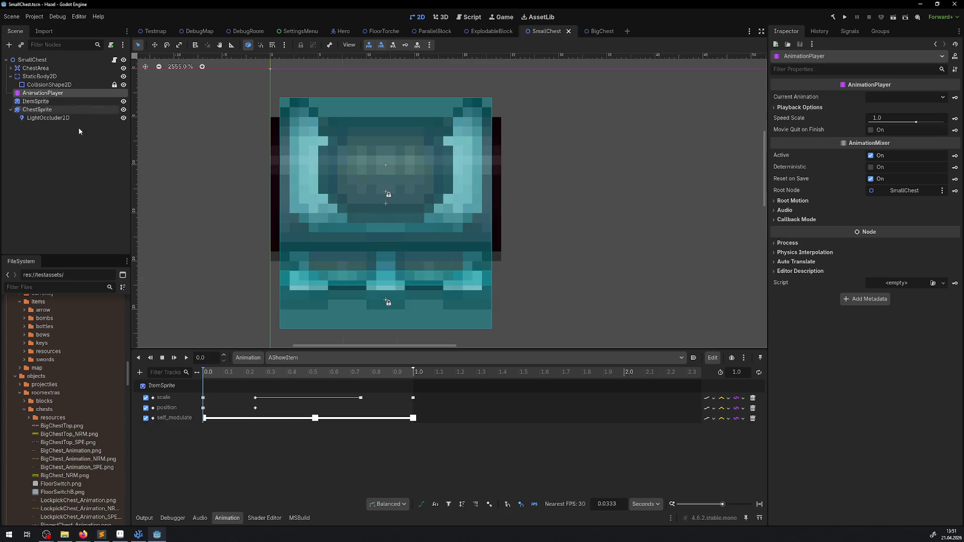
click(293, 358)
click(305, 372)
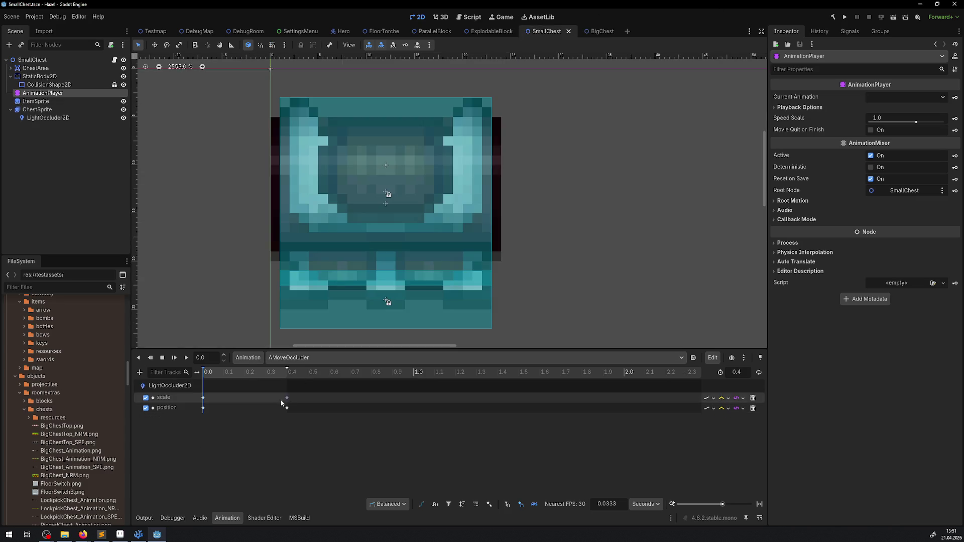
Hide ChestArea and drag the SmallChest collision shape's top edge down to 22 × 15.5 px
click(40, 78)
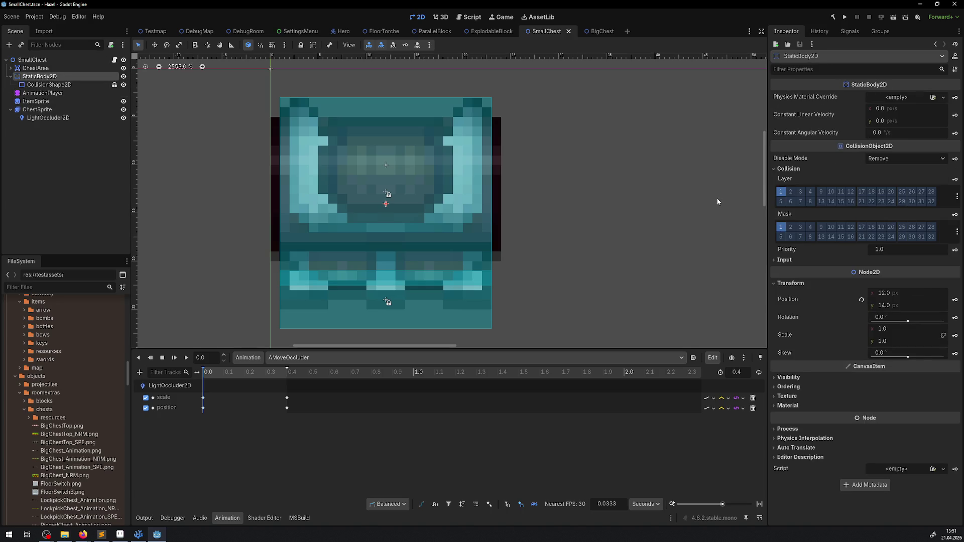
click(123, 68)
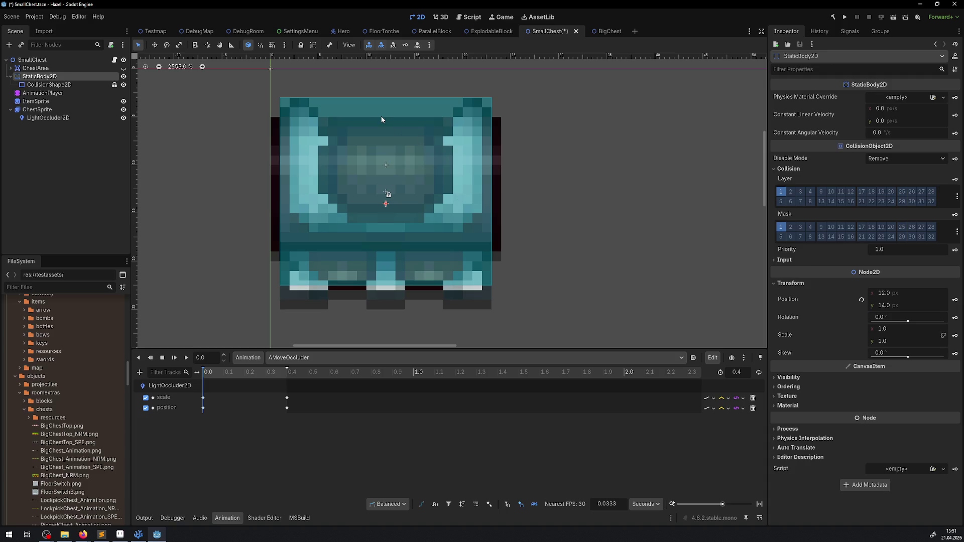
click(387, 196)
click(49, 85)
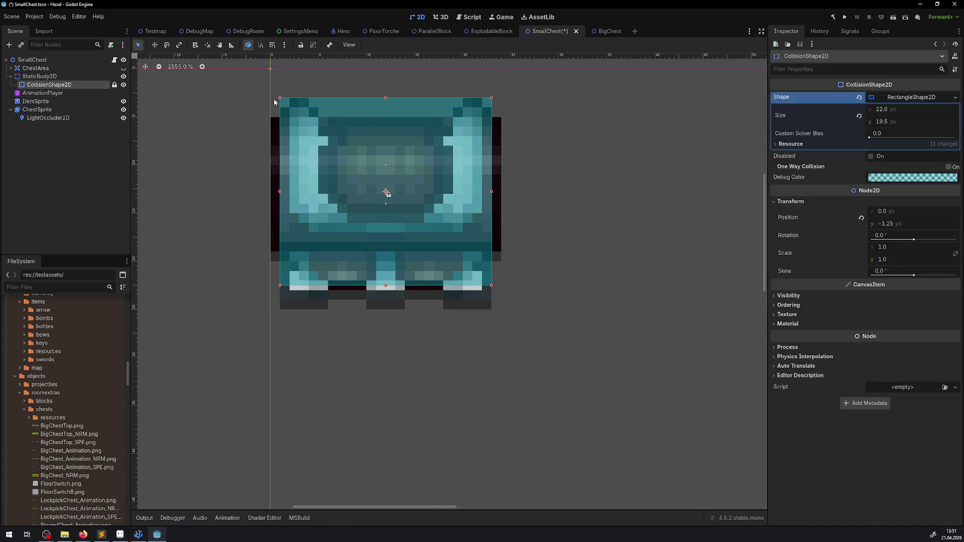
drag(387, 99, 392, 137)
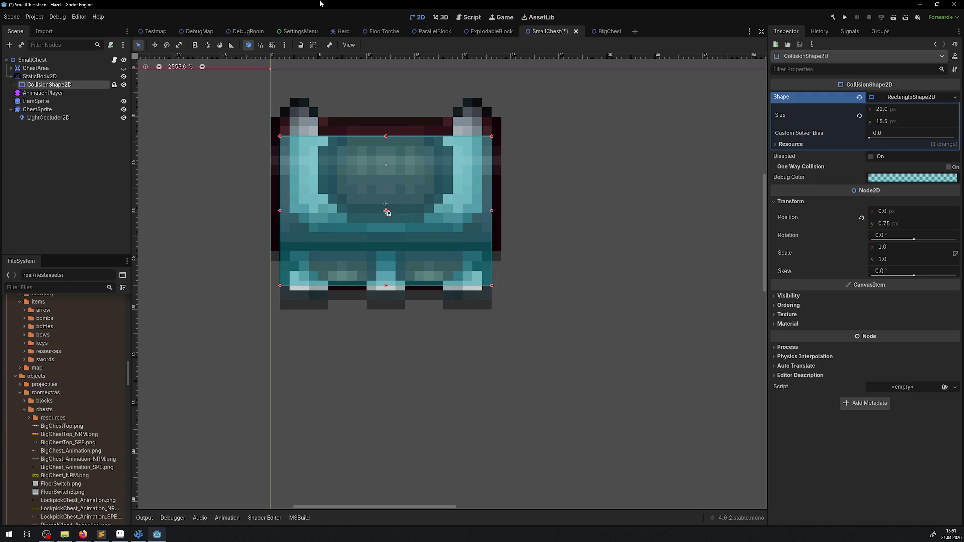
From the DebugRoom, open the LockpickChest scene for editing and bring the chest into view
click(246, 31)
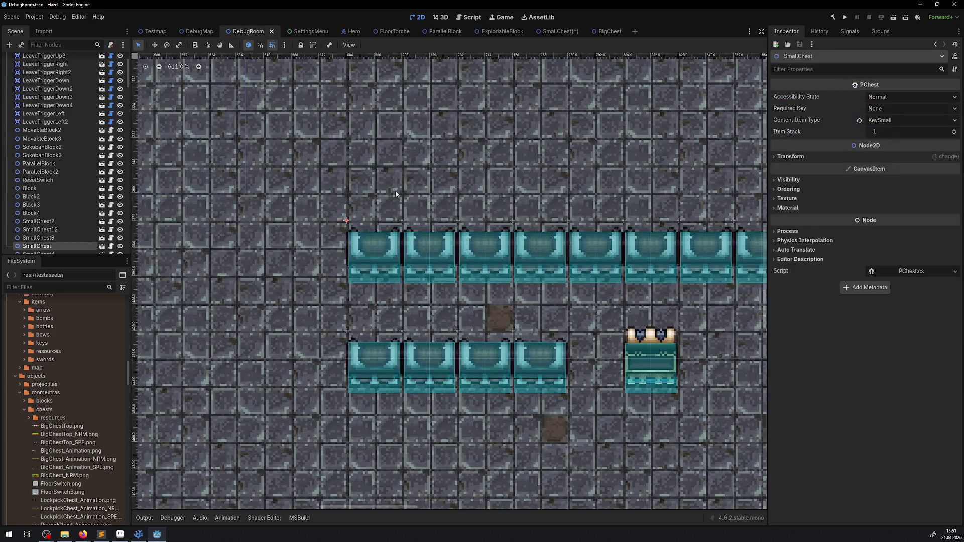
click(644, 360)
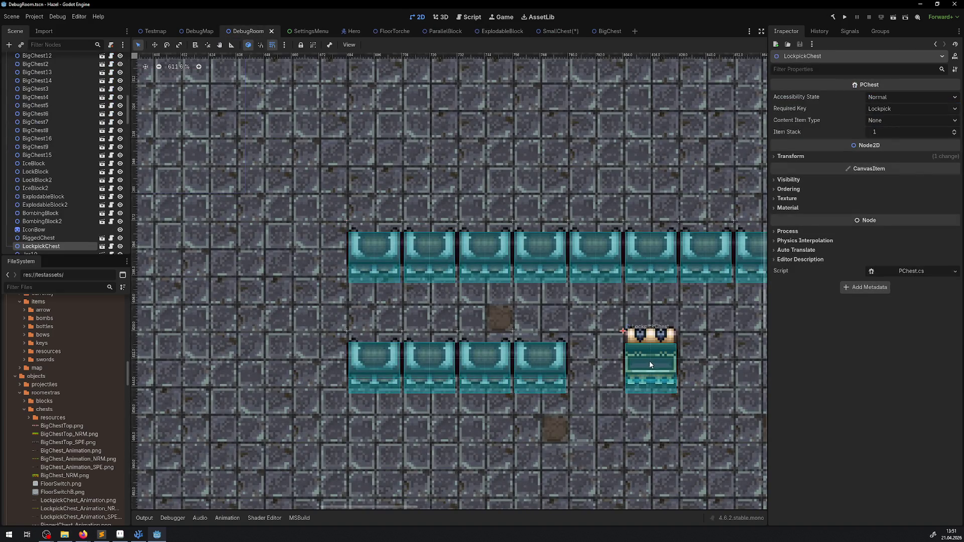
click(102, 249)
scroll(235, 122, up, 10)
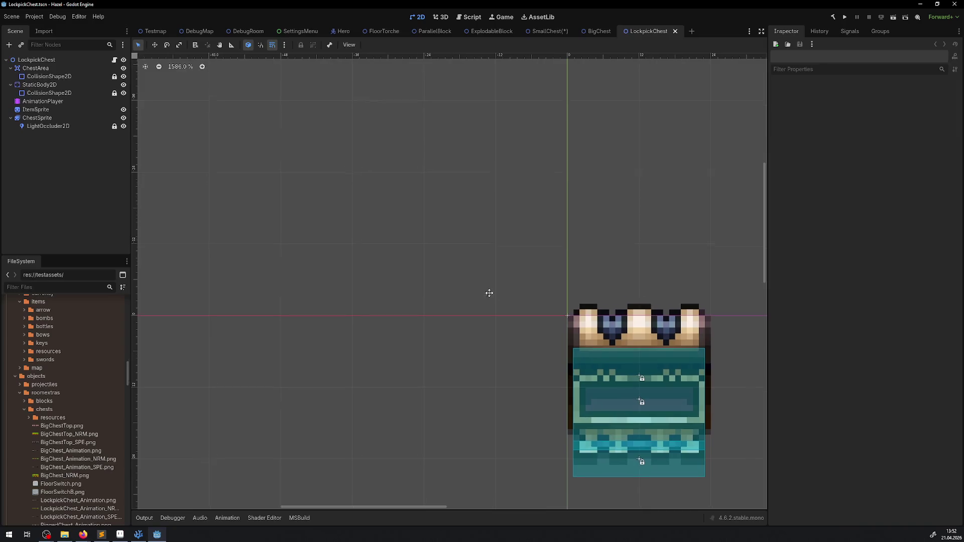
drag(489, 293, 751, 127)
Reset the lockpick chest sprite to its closed first frame and inspect ChestArea's Transform and collision shape
click(74, 117)
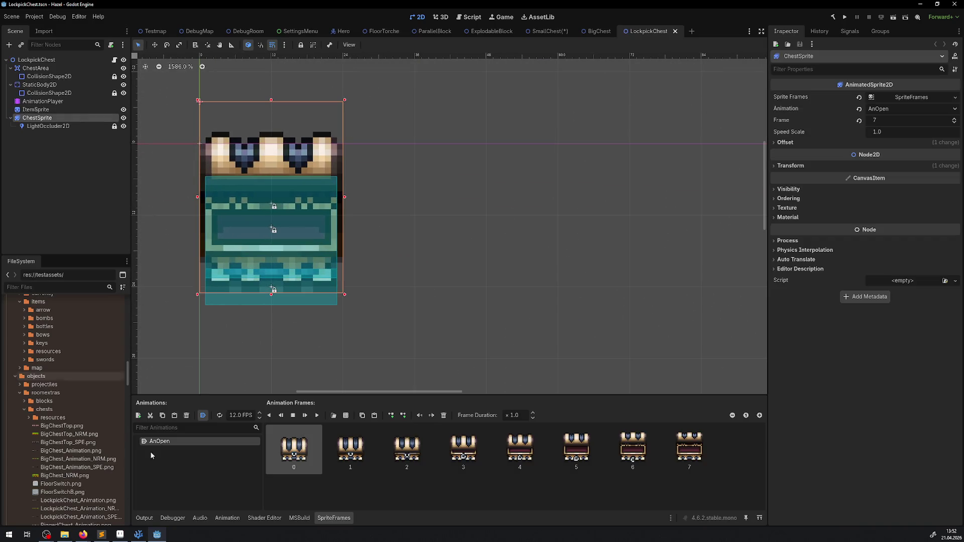
click(270, 416)
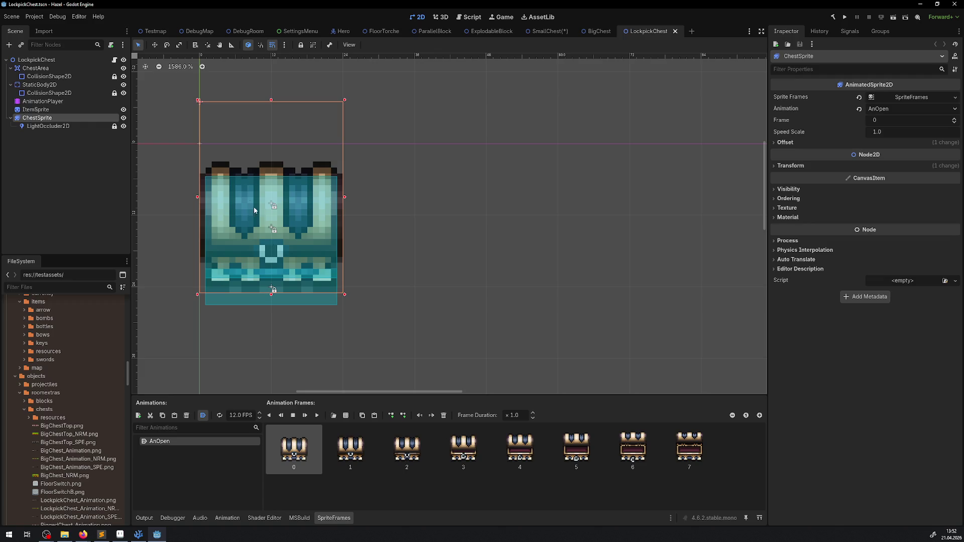
scroll(229, 180, up, 4)
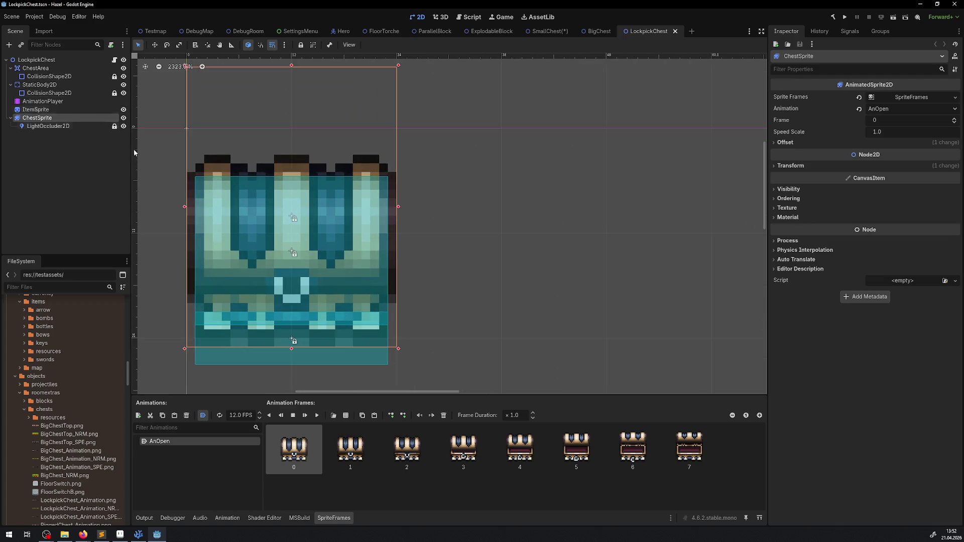
click(43, 75)
click(40, 70)
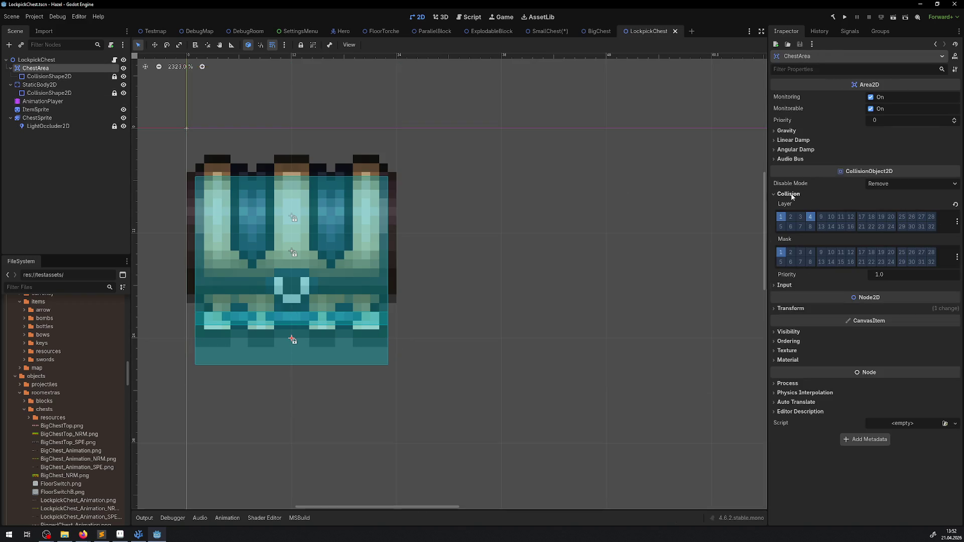
click(799, 309)
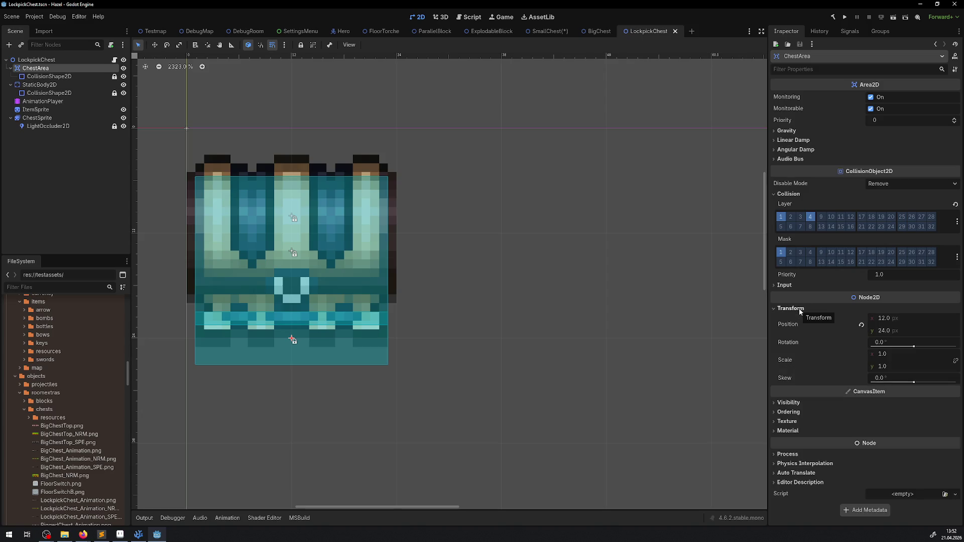
click(52, 77)
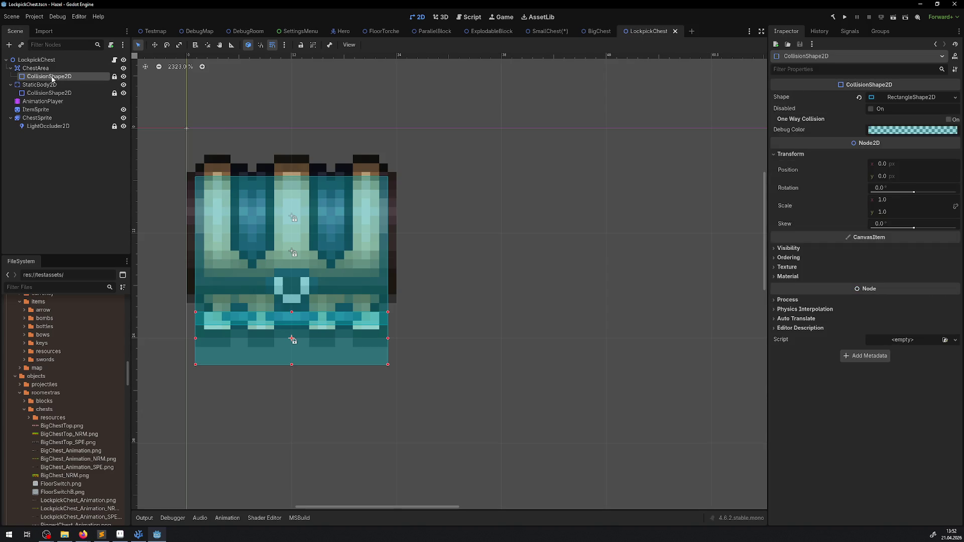
Hide ChestArea, set the StaticBody2D collision rectangle's Size y to 18 px, and save LockpickChest
click(124, 68)
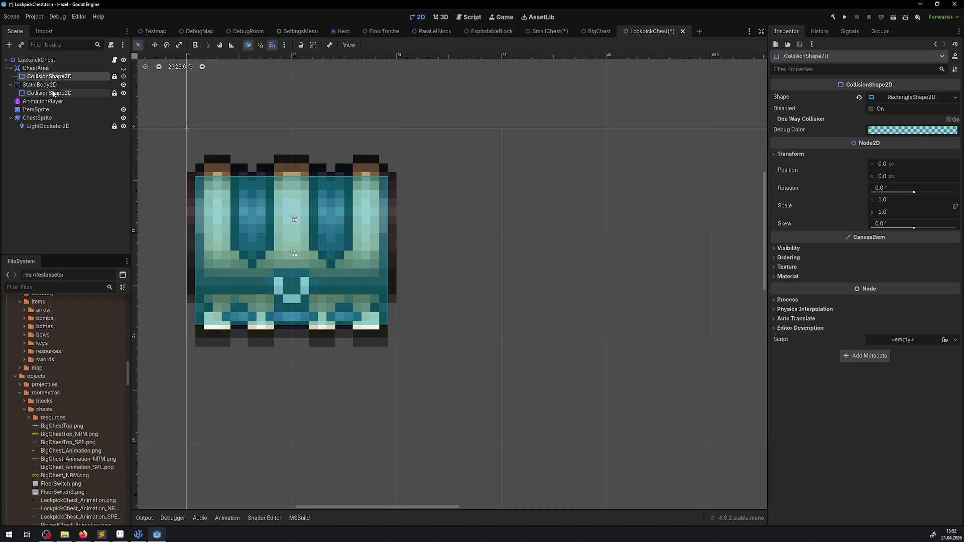
click(54, 86)
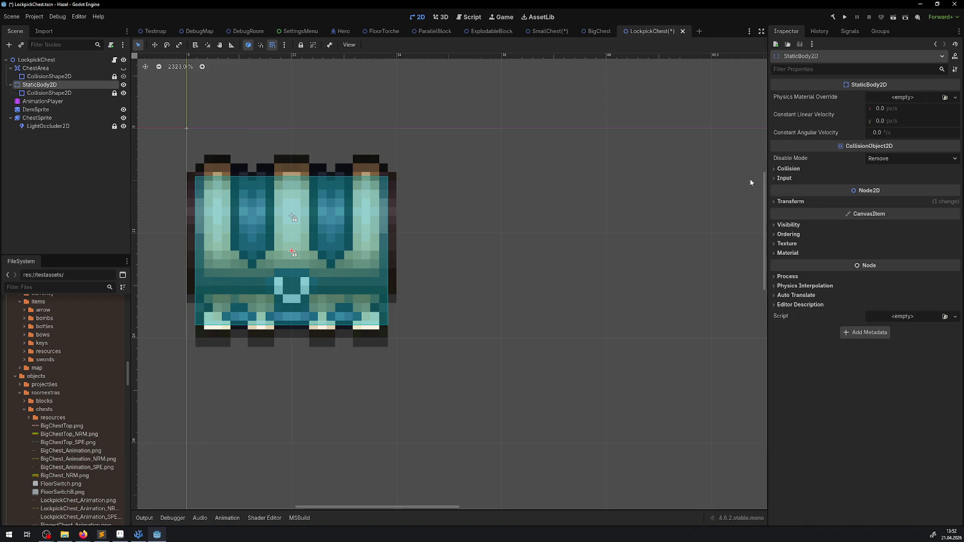
click(784, 201)
click(49, 93)
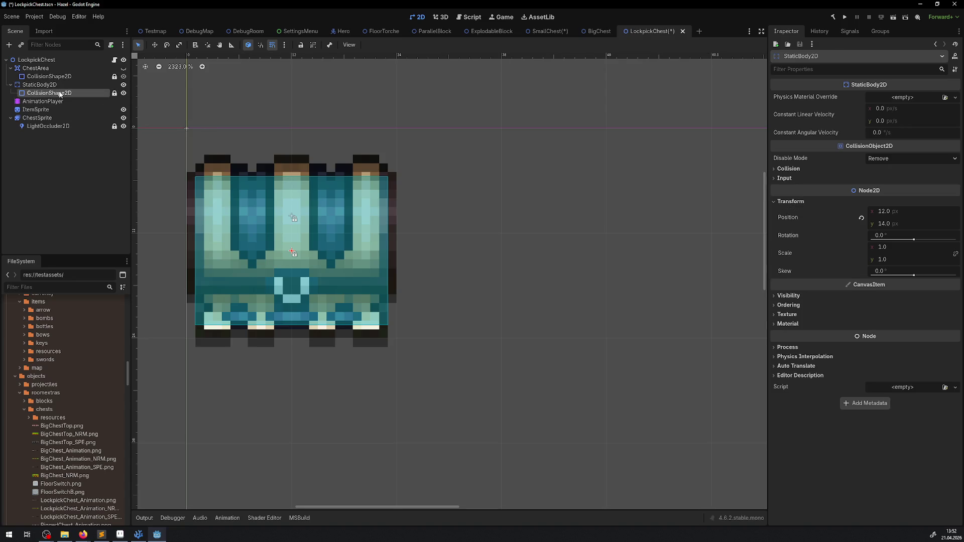
click(901, 98)
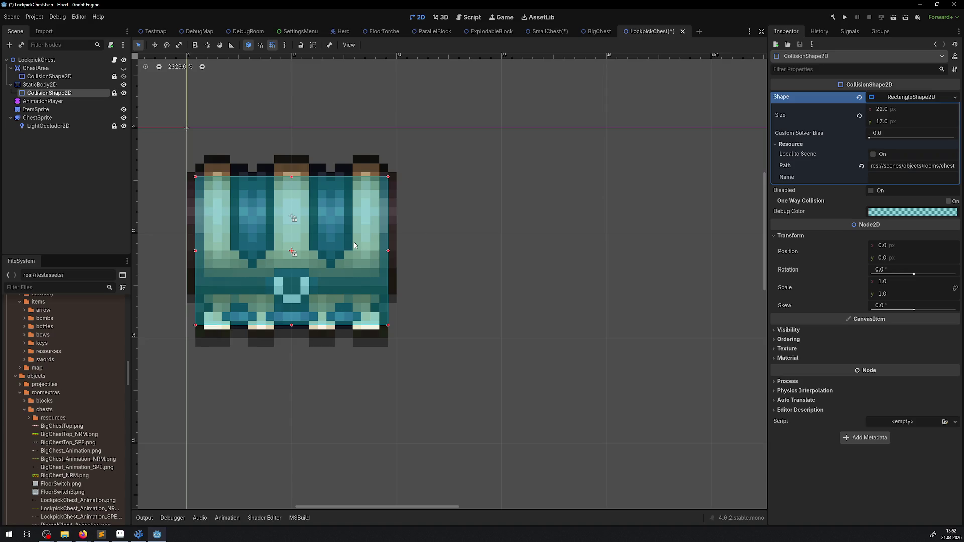
scroll(251, 205, up, 2)
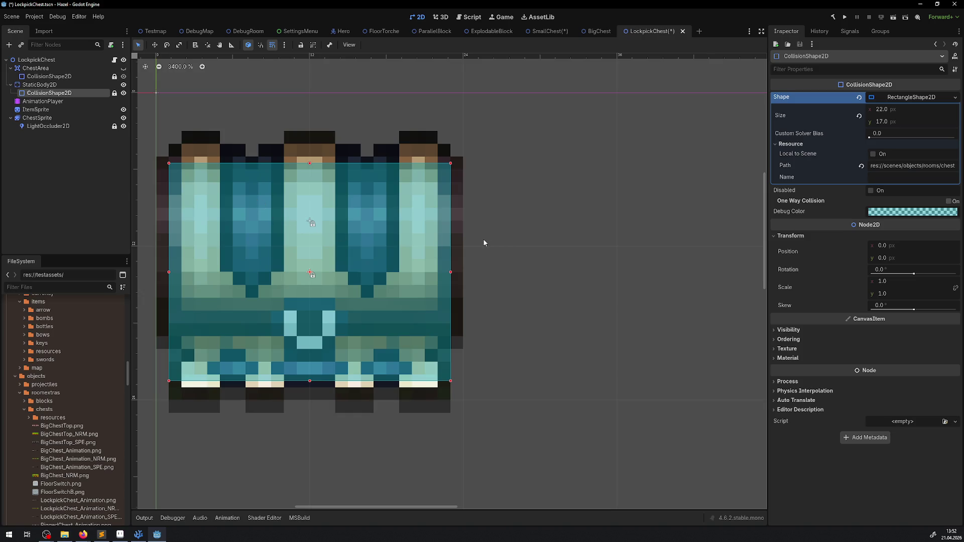
click(880, 122)
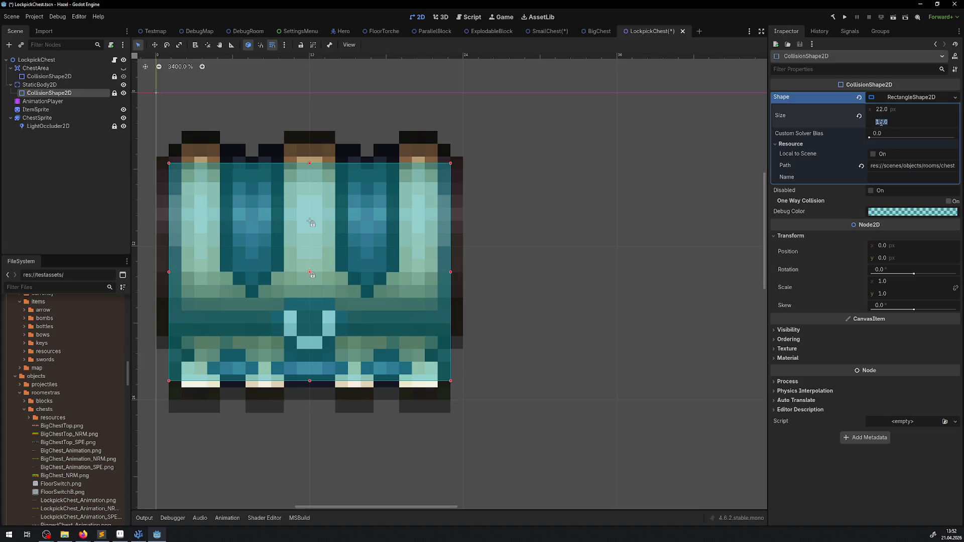
text(18)
key(Return)
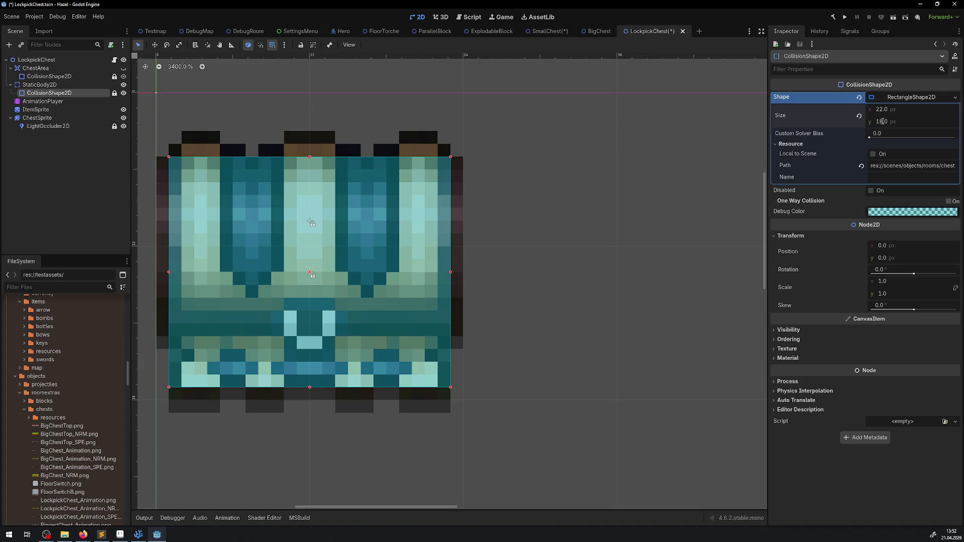
key(ctrl+s)
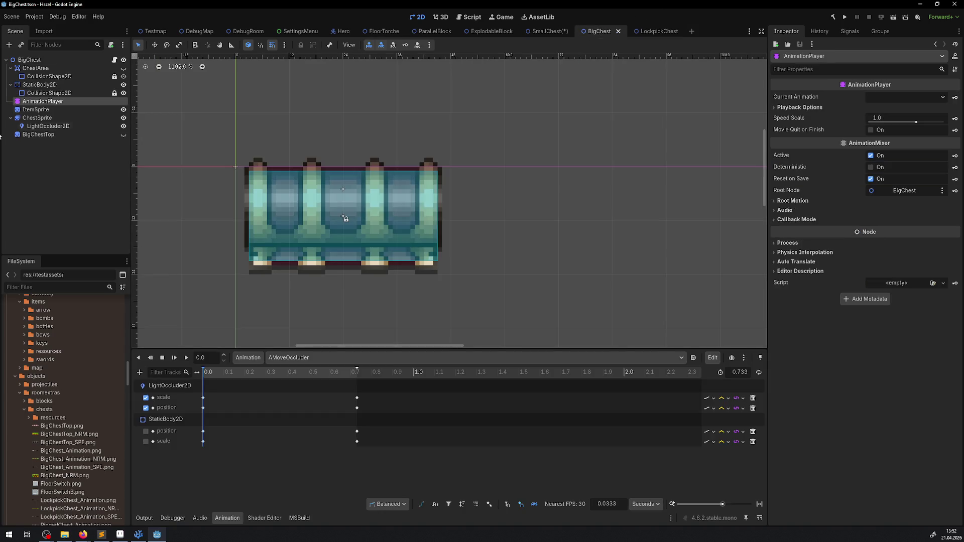
Close BigChest and set SmallChest's collision rectangle Size y to 18 instead of 15.5
click(618, 31)
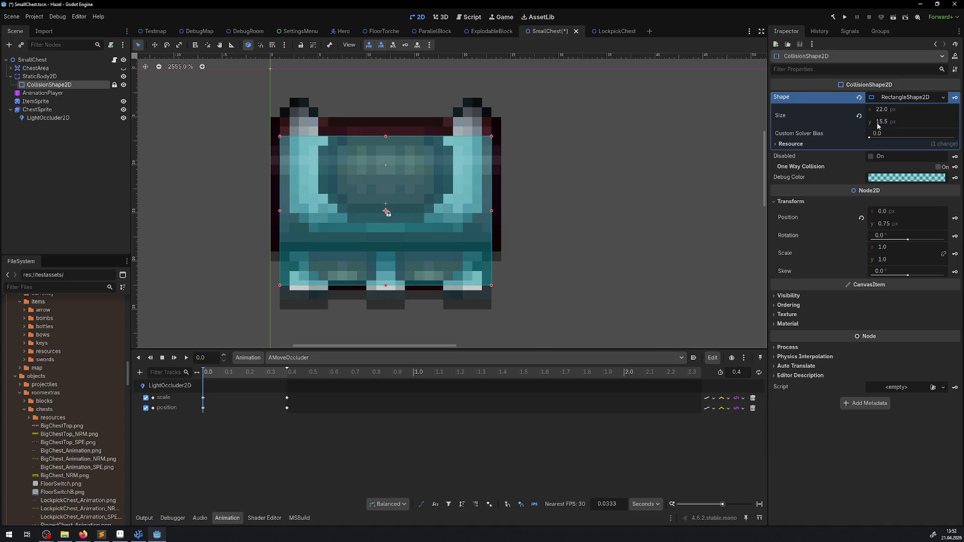
scroll(517, 244, up, 2)
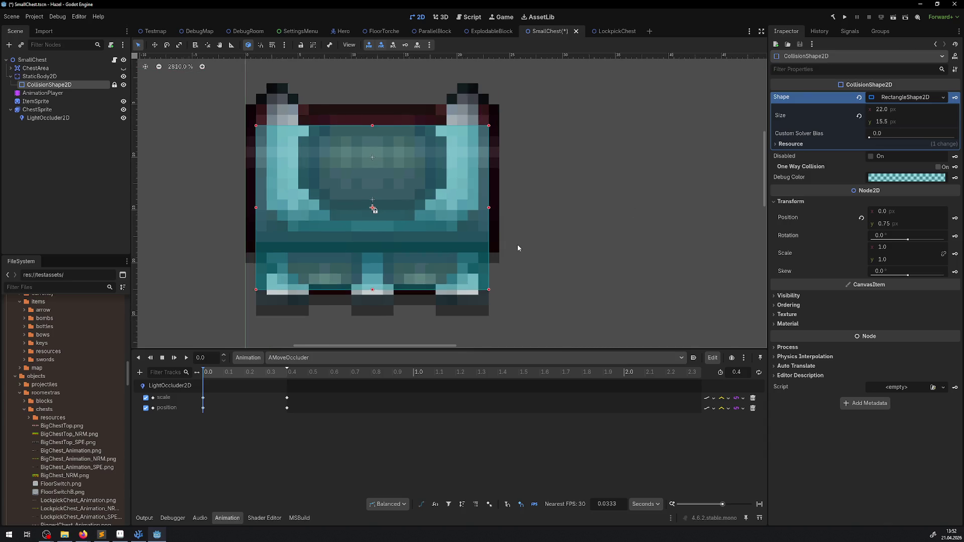
click(882, 123)
text(1)
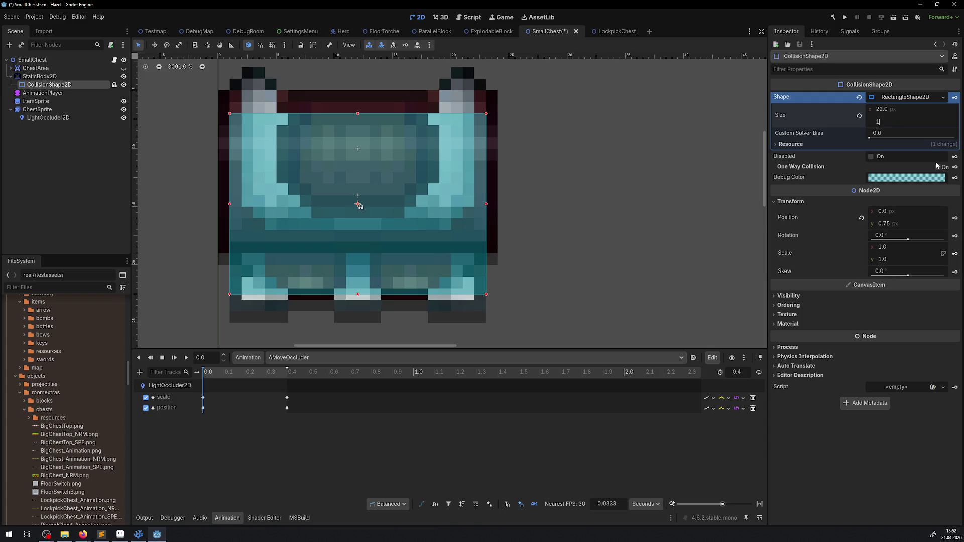
text(8)
key(Return)
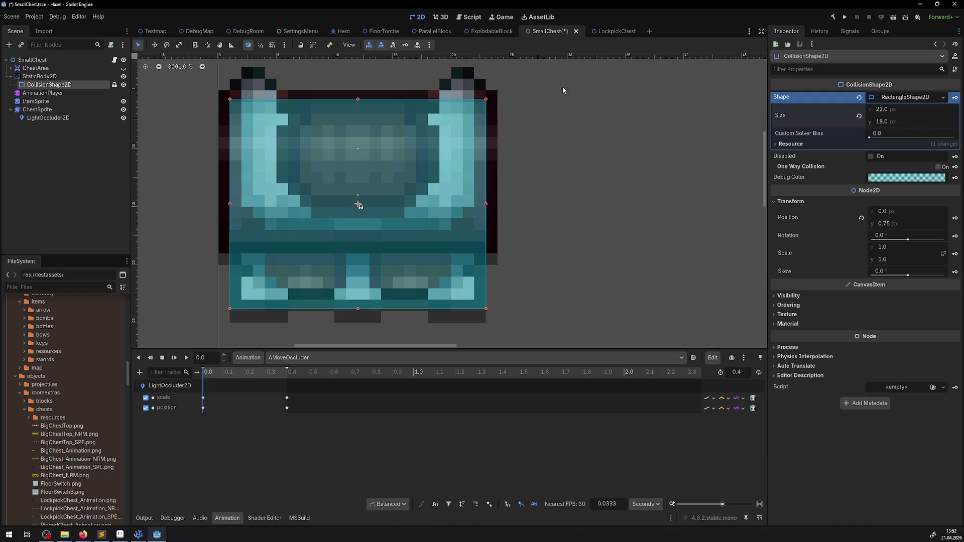
click(610, 30)
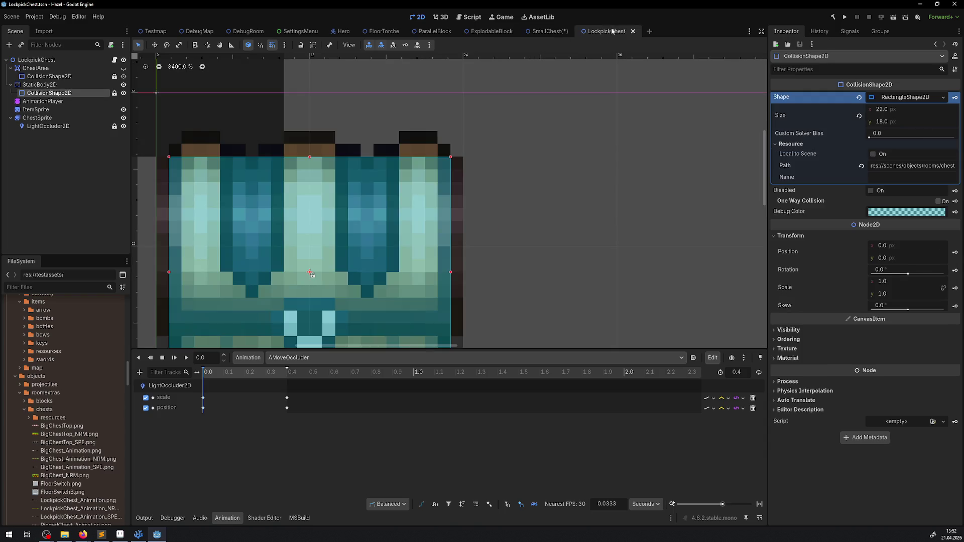
Compare SmallChest's and LockpickChest's StaticBody2D positions (12, 14) and save SmallChest
click(540, 32)
scroll(382, 222, down, 1)
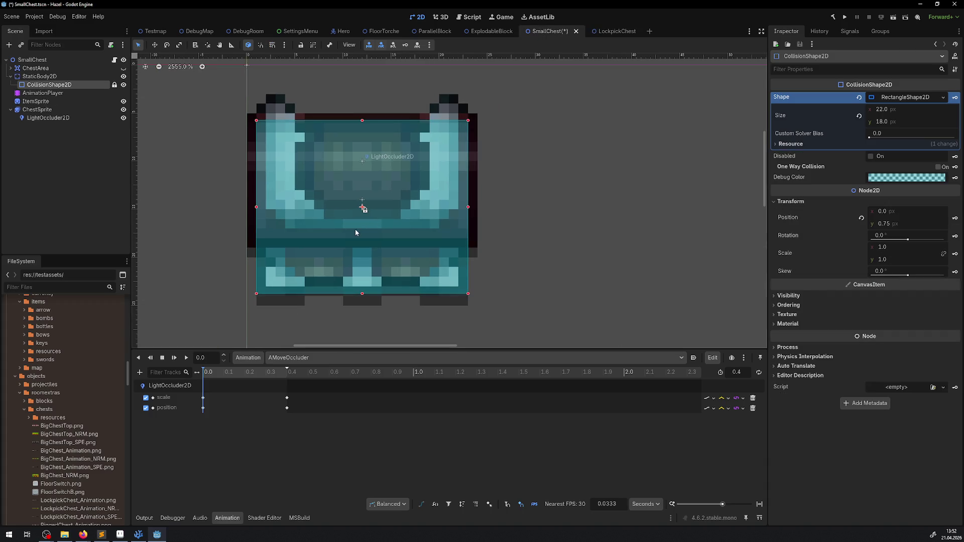
click(45, 78)
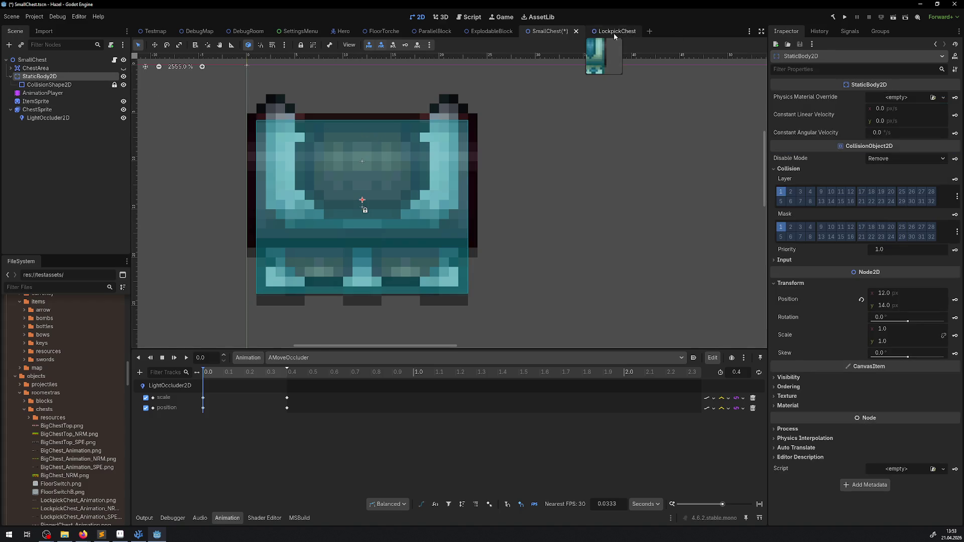
click(615, 31)
click(43, 87)
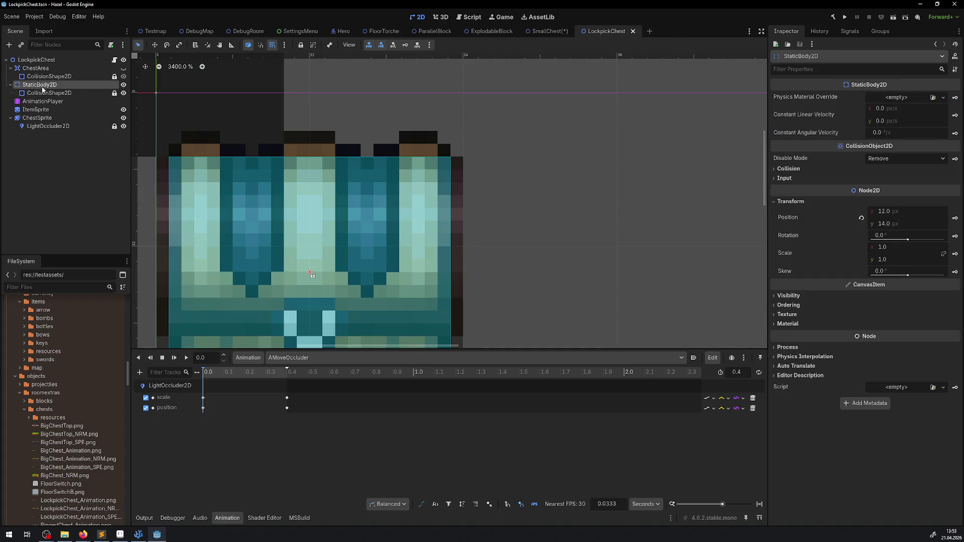
click(527, 33)
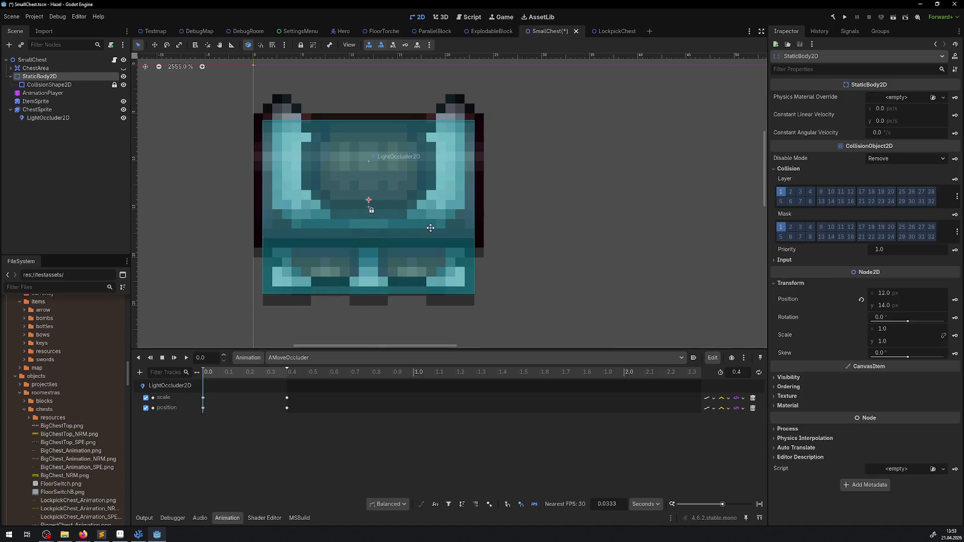
key(ctrl+s)
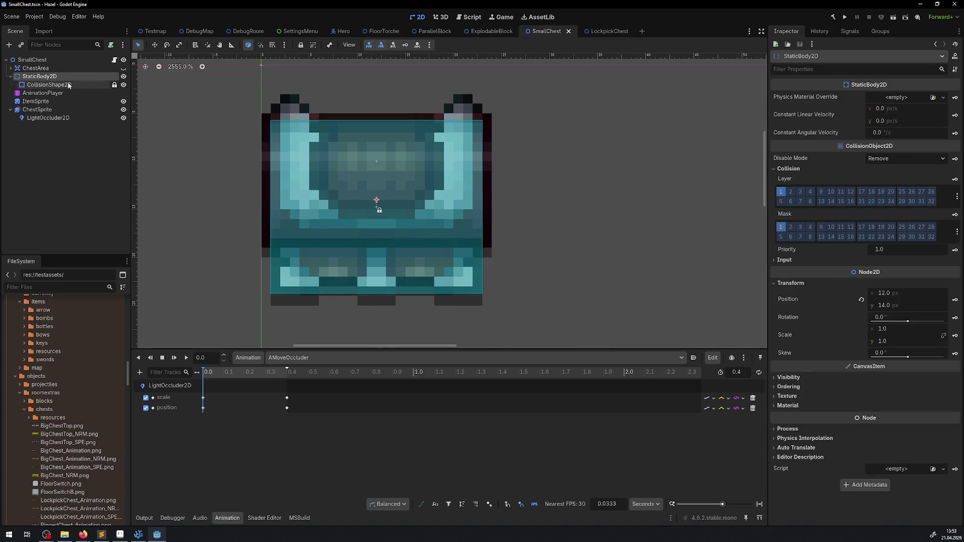
scroll(495, 182, down, 2)
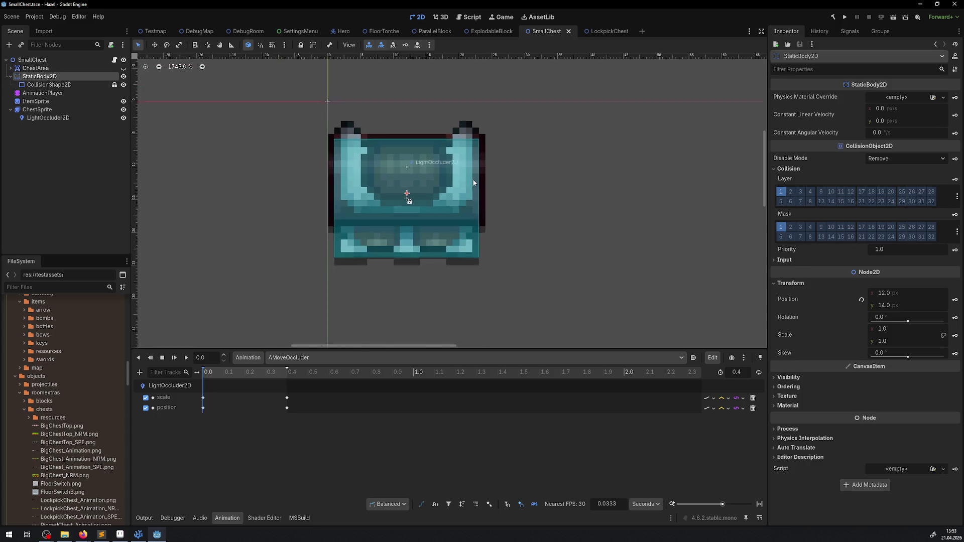
scroll(485, 178, up, 1)
scroll(478, 176, up, 1)
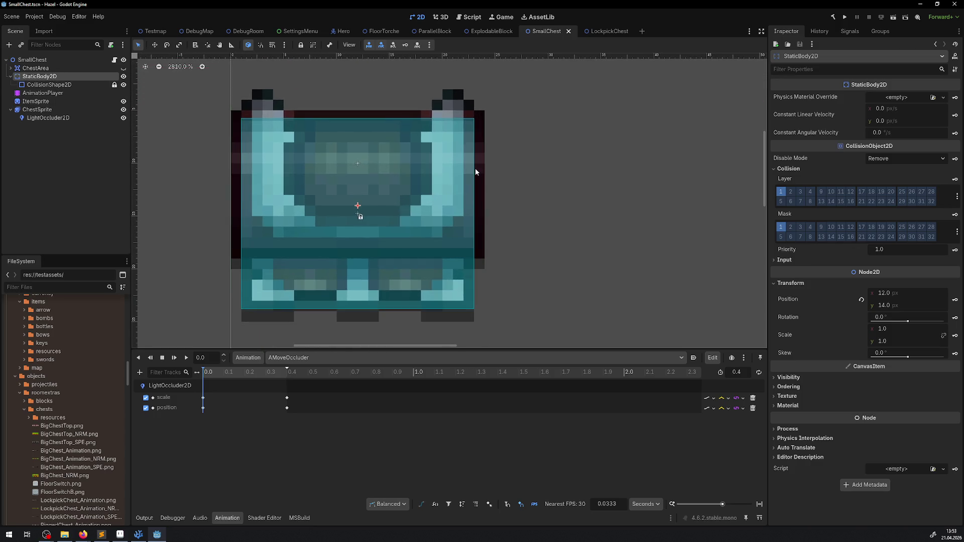
click(601, 31)
scroll(568, 81, down, 3)
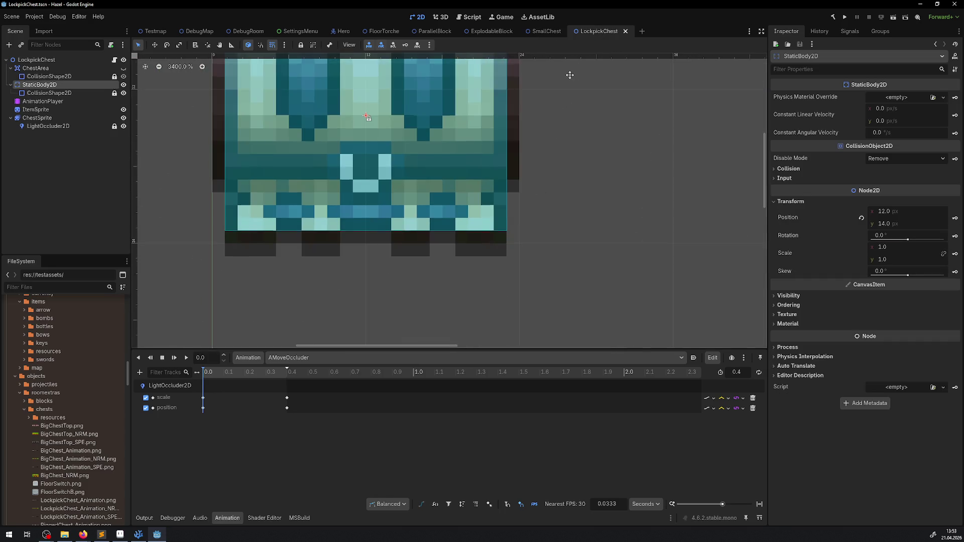
scroll(559, 155, up, 3)
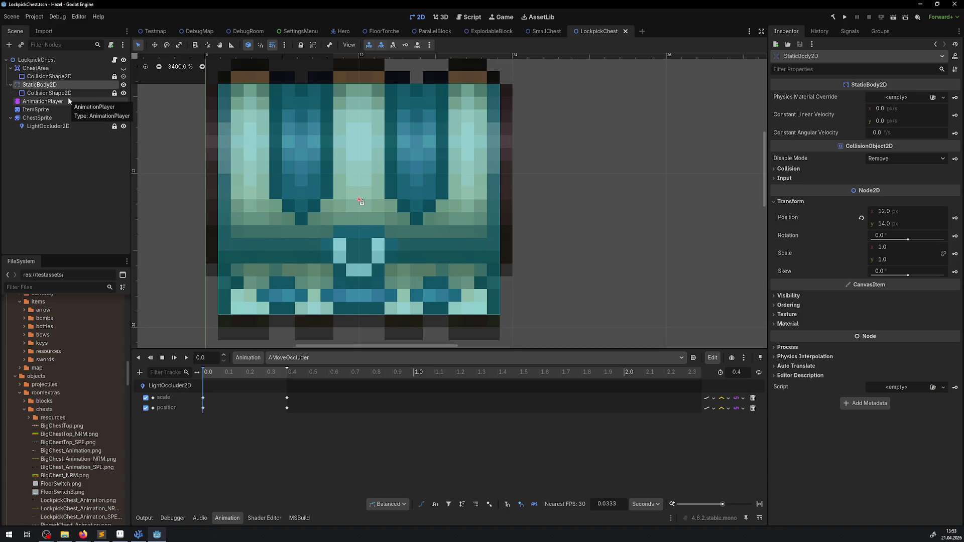
In LockpickChest, adjust the collision rectangle height and move the StaticBody2D to y 13, then save
click(49, 93)
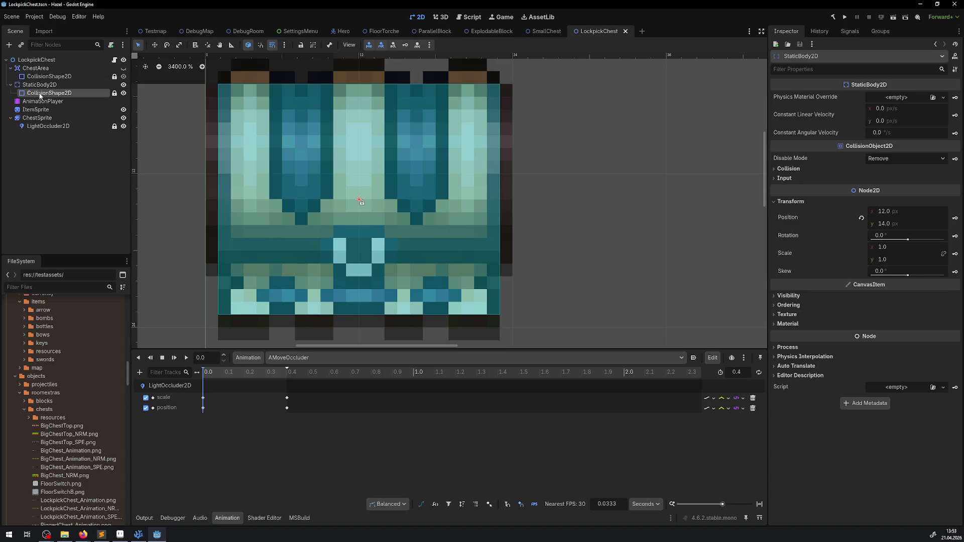
click(890, 121)
text(16)
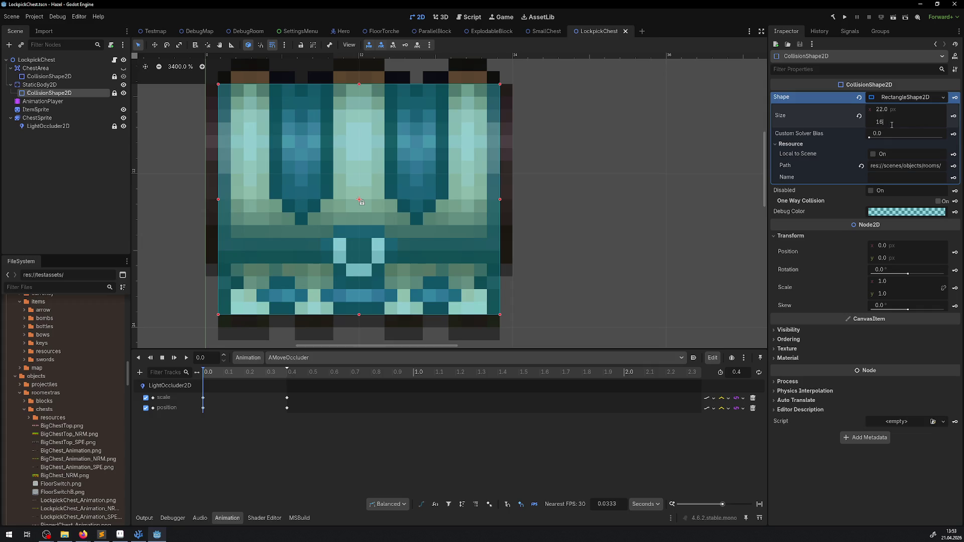
key(Return)
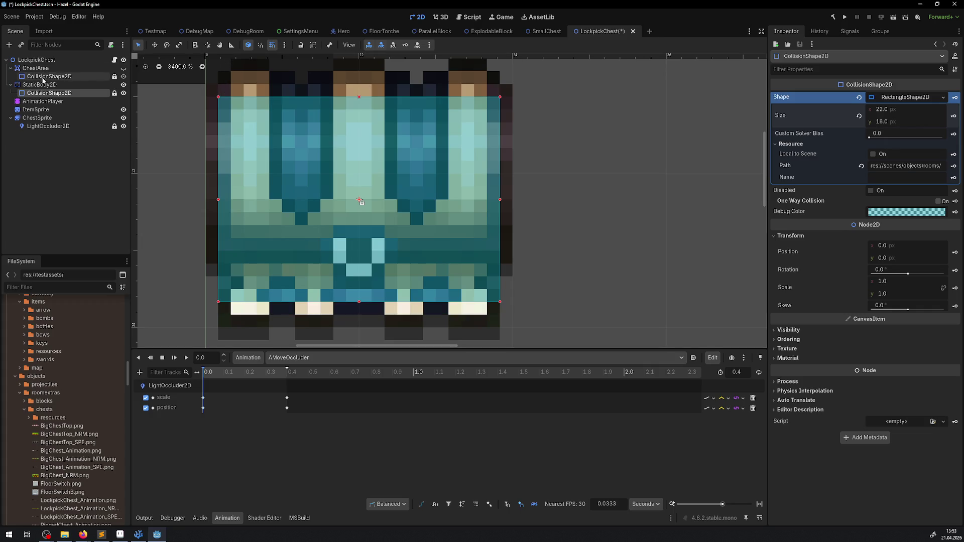
click(39, 85)
click(893, 226)
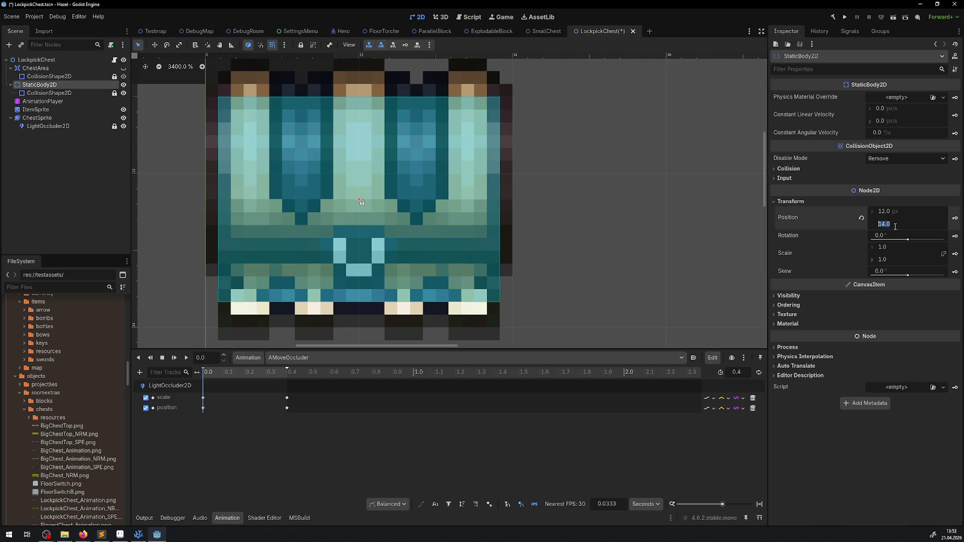
text(15)
key(Return)
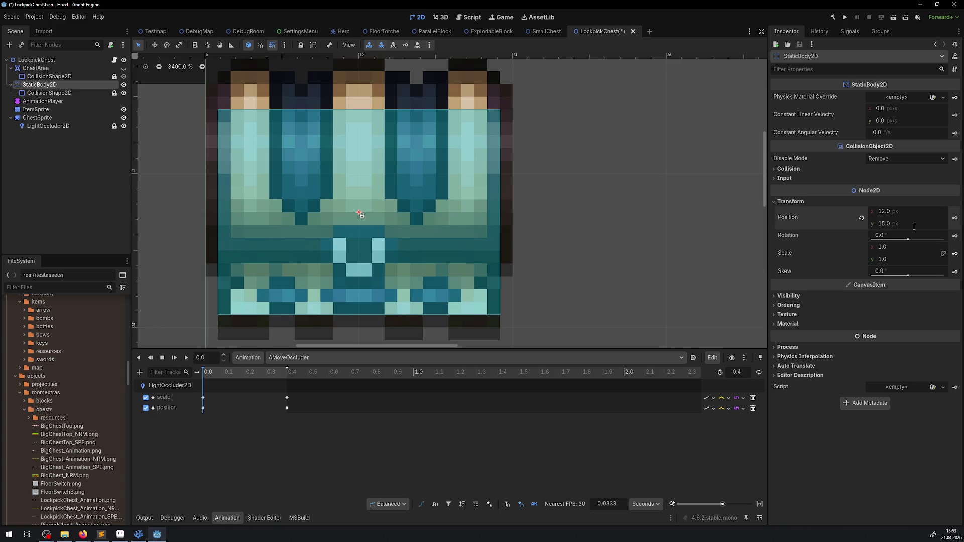
text(13)
key(Return)
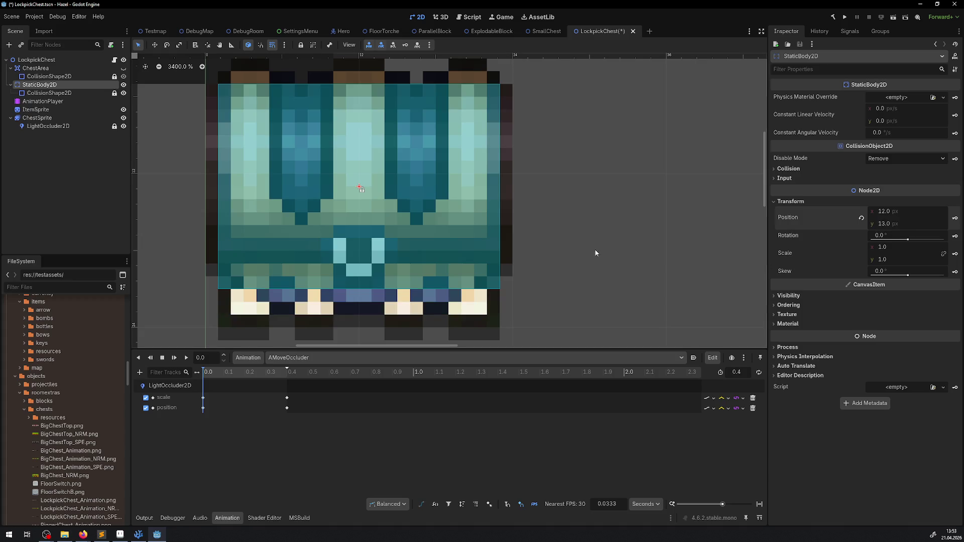
key(ctrl+s)
In SmallChest, set the collision height to 16 and the StaticBody2D y position to 13, then save
click(527, 30)
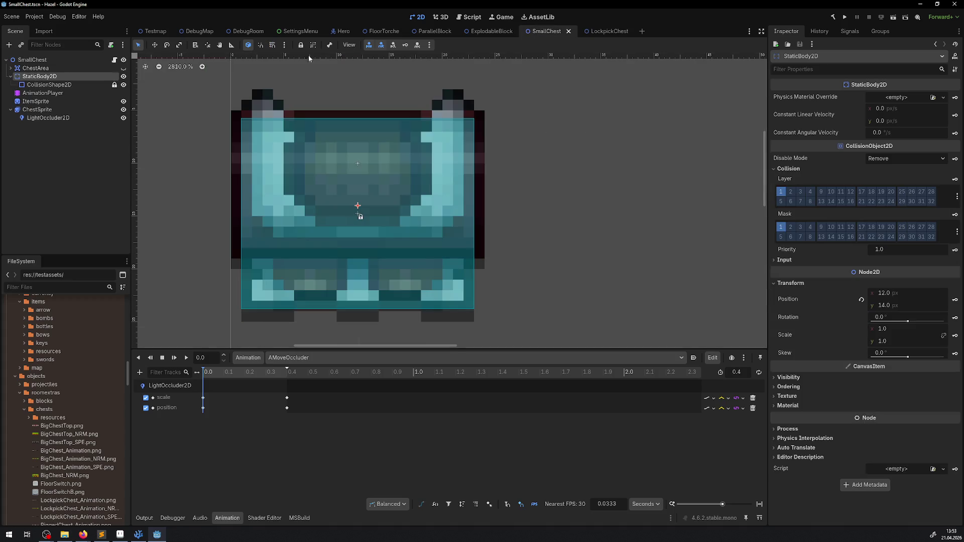
click(59, 85)
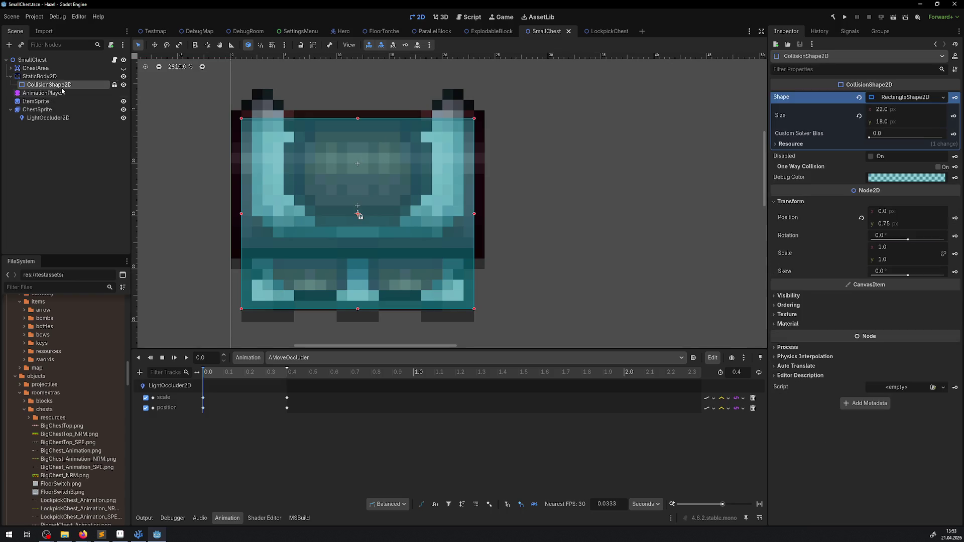
click(899, 121)
text(16)
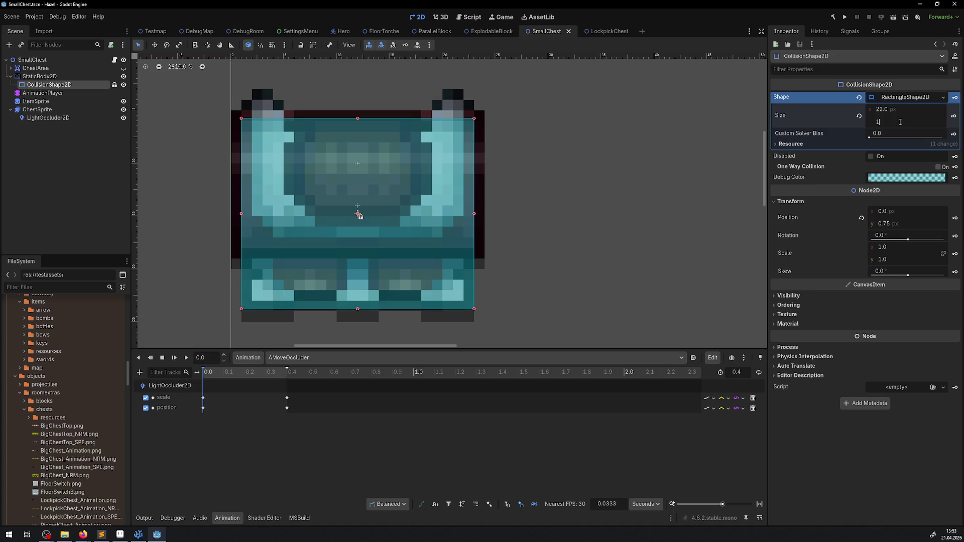
key(Return)
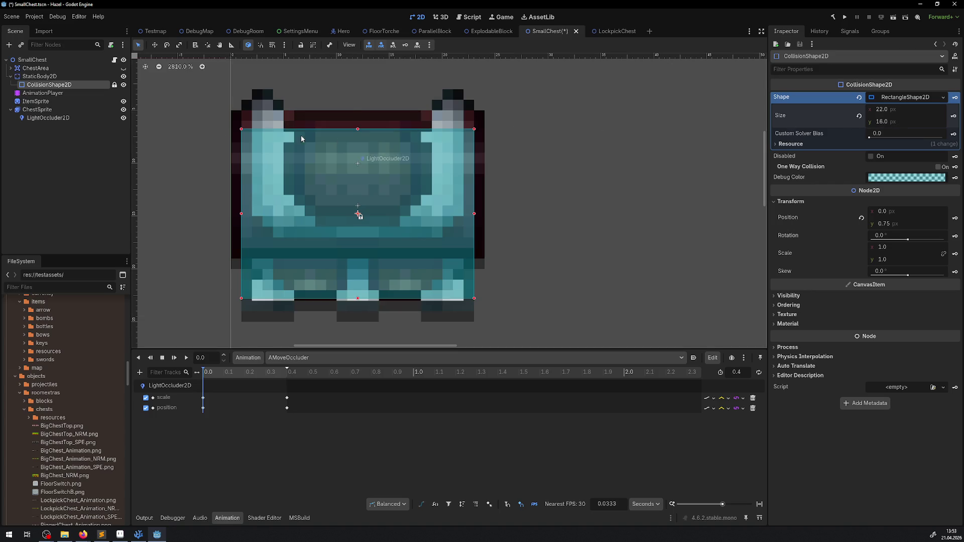
click(43, 76)
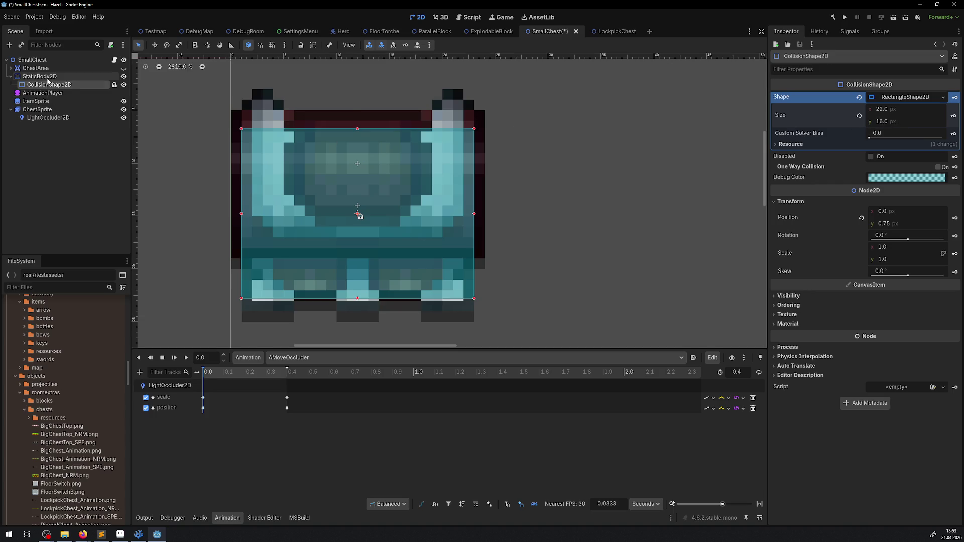
click(889, 304)
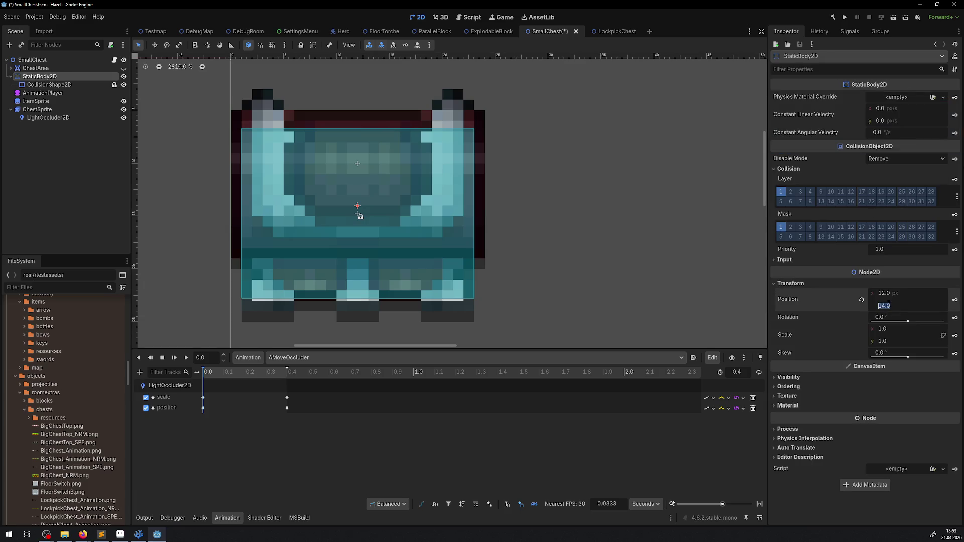
text(13)
key(Return)
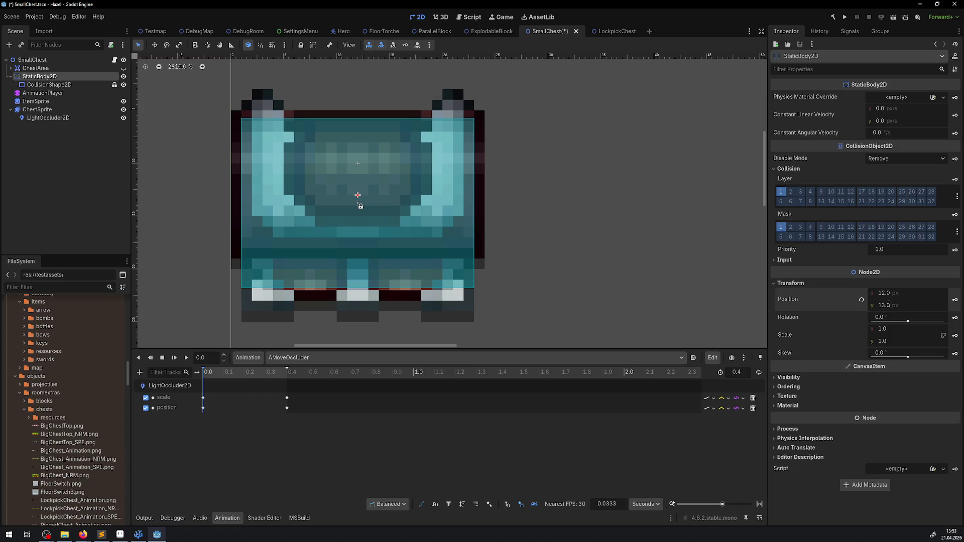
key(ctrl+s)
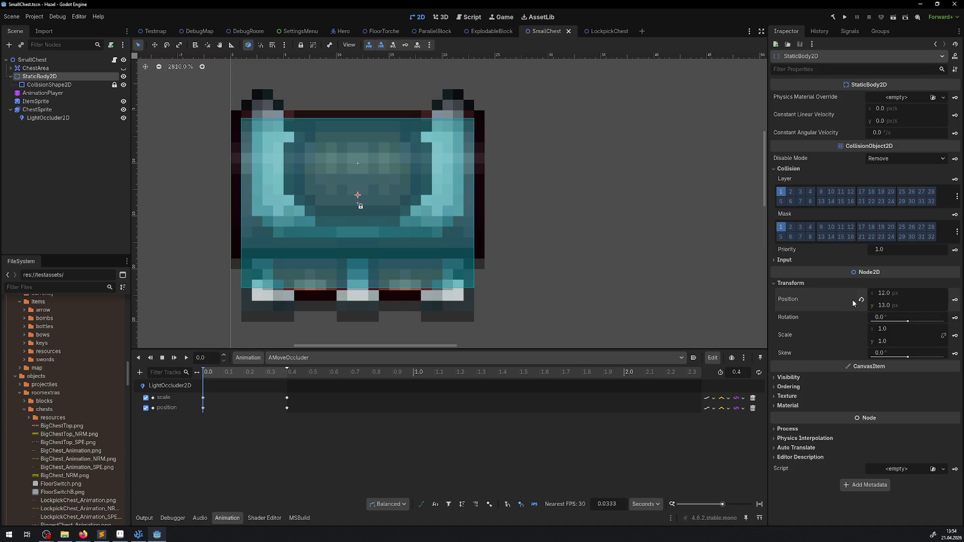
Set SmallChest's collision shape y offset to 0, save, and run the project
click(35, 86)
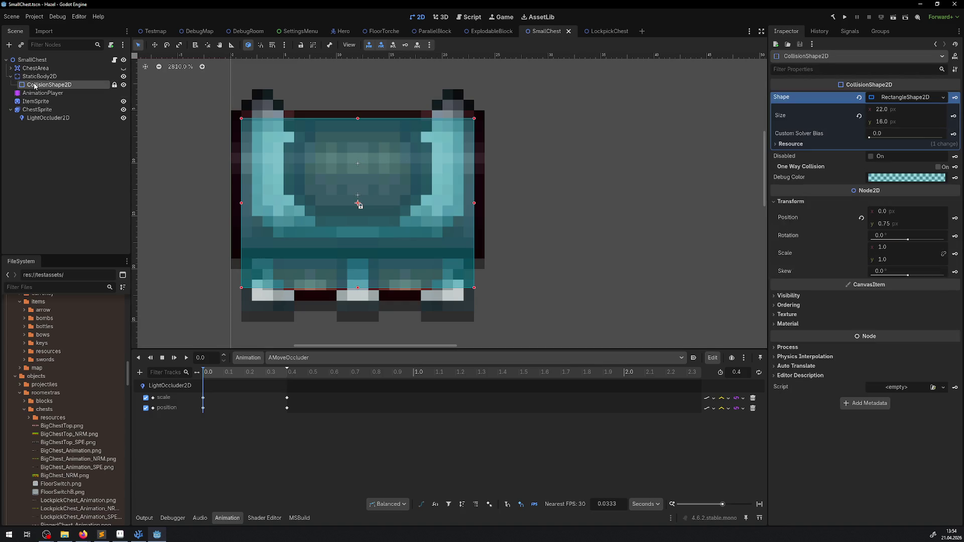
click(898, 224)
text(0)
key(Return)
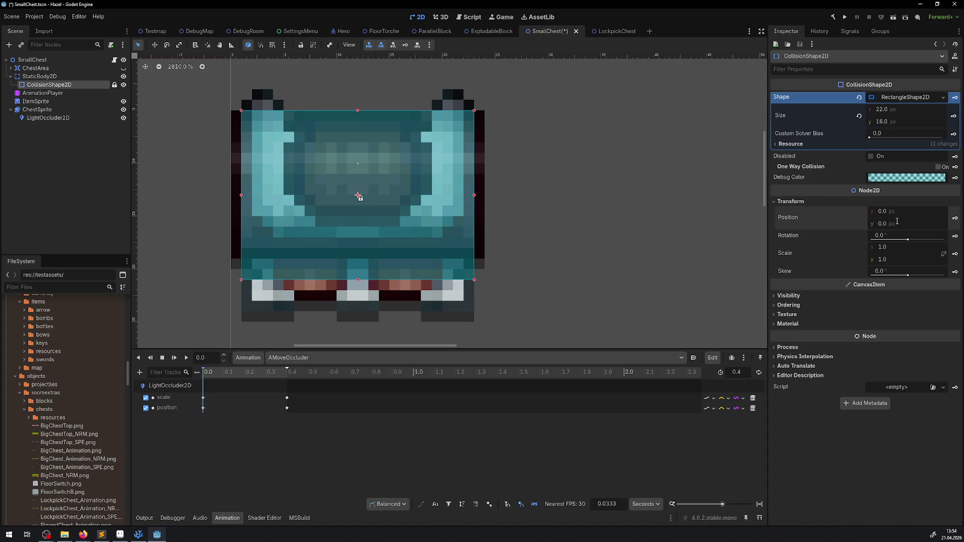
key(ctrl+s)
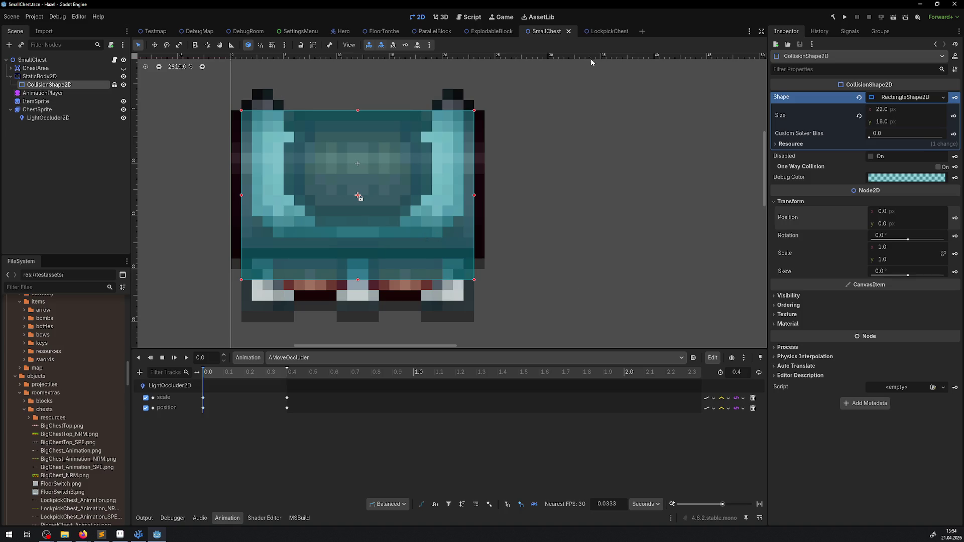
click(600, 31)
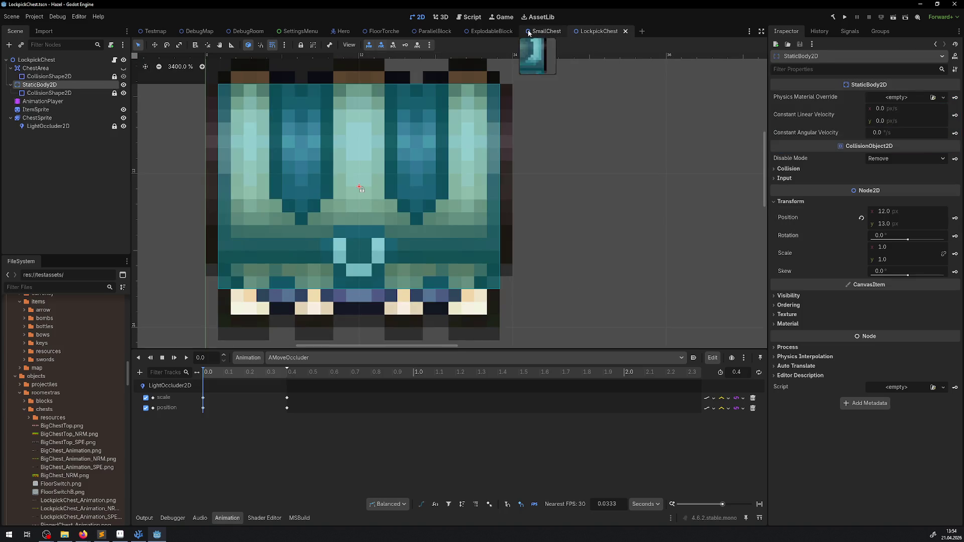
click(546, 31)
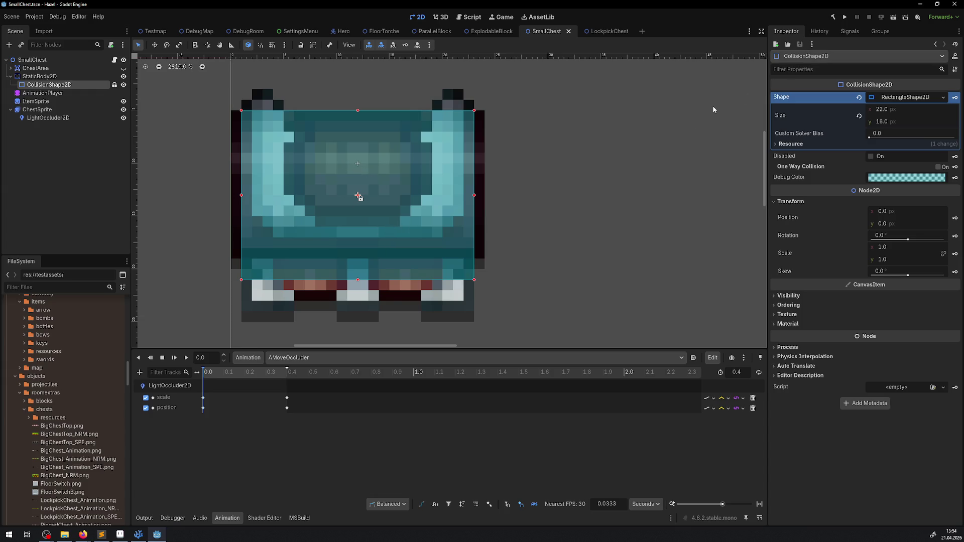
click(844, 17)
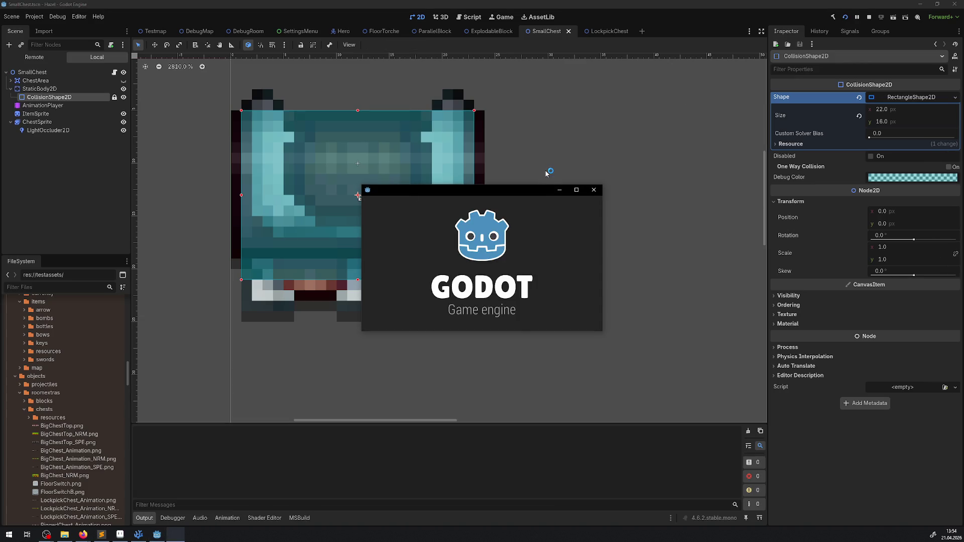
In the maximised Hazel window, walk the player into the chest rows to test collision, then quit
click(577, 191)
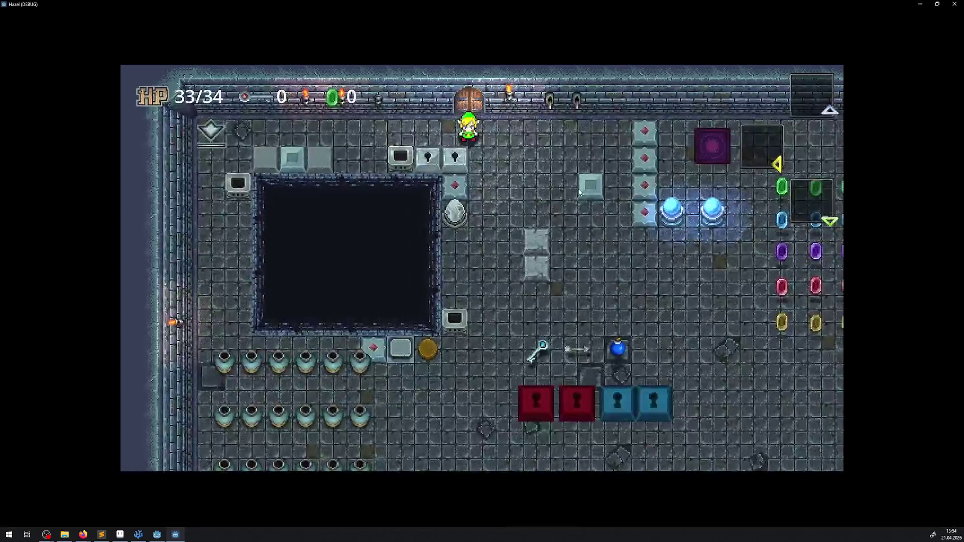
key(Down)
key(Right)
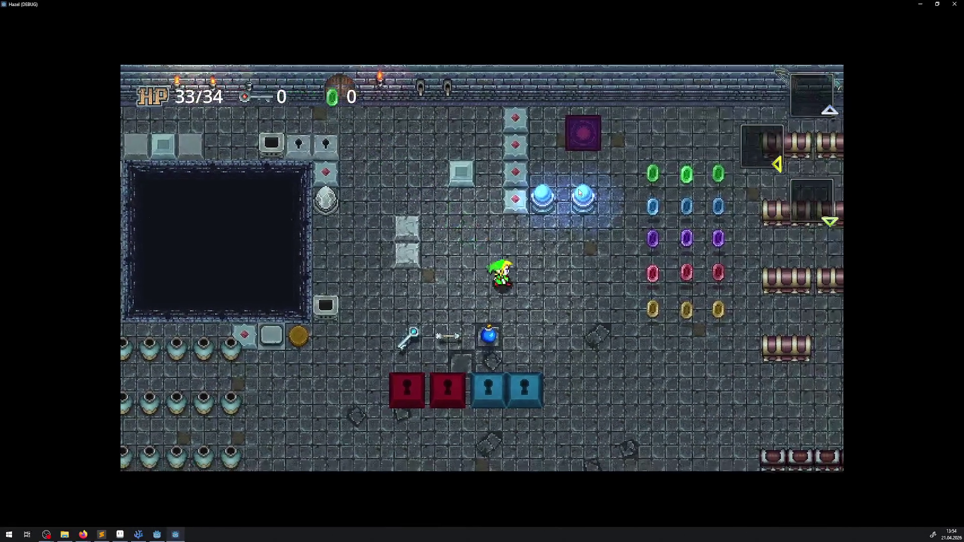
key(Right)
key(Down)
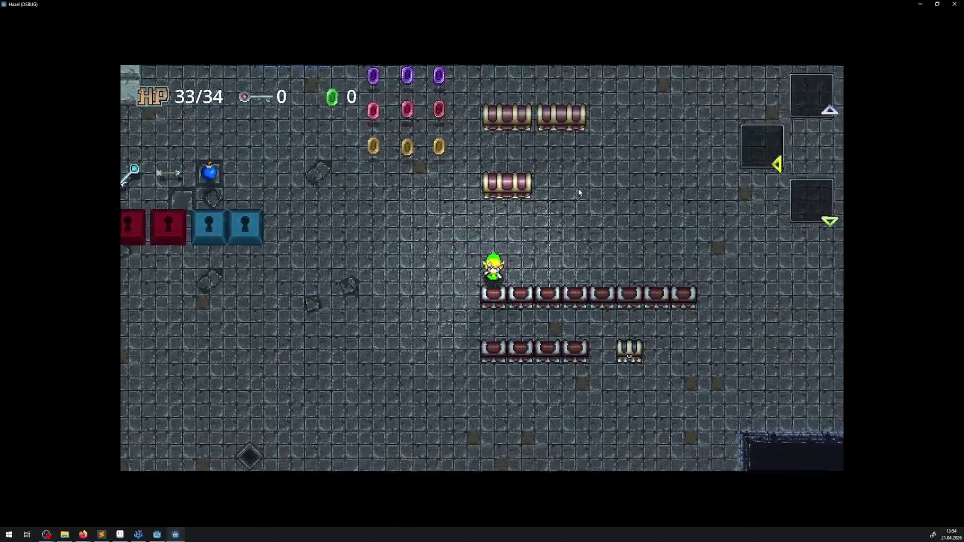
key(Left)
key(Down)
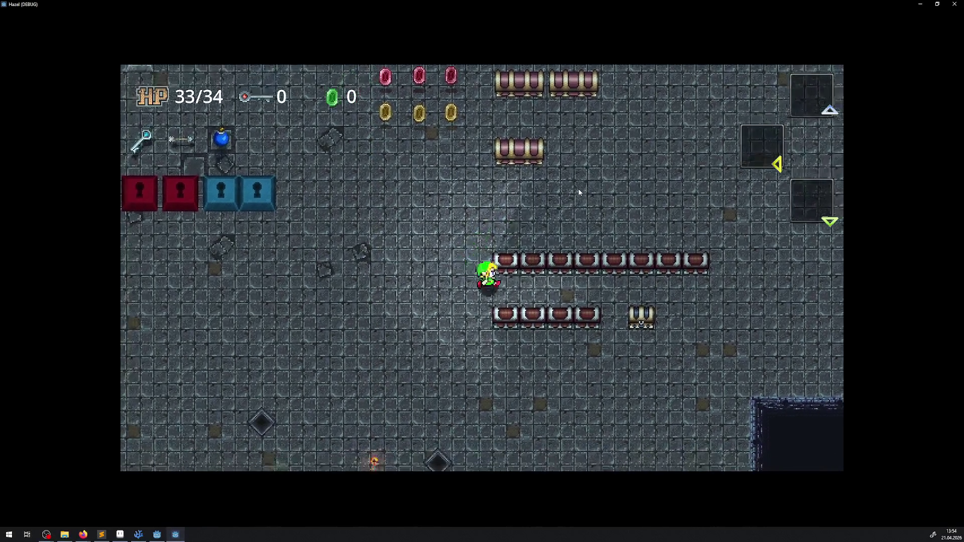
key(Right)
key(Up)
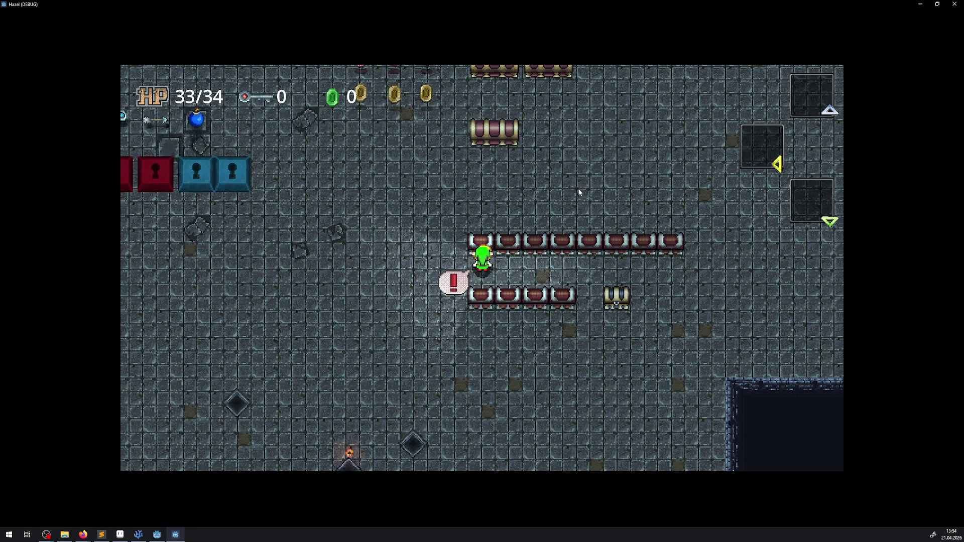
key(F8)
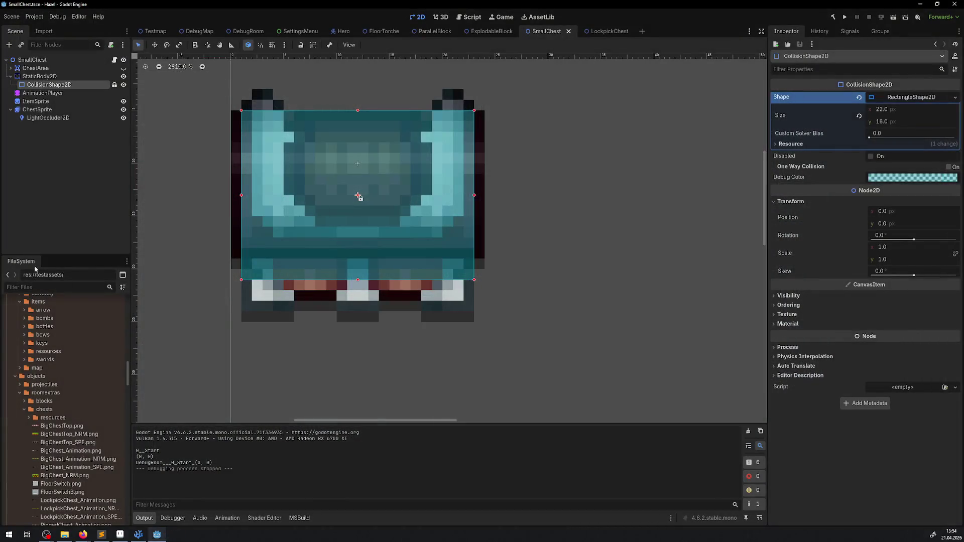
Key StaticBody2D's scale and position at 0.0 s in AMoveOccluder, then select the chest sprite
click(43, 93)
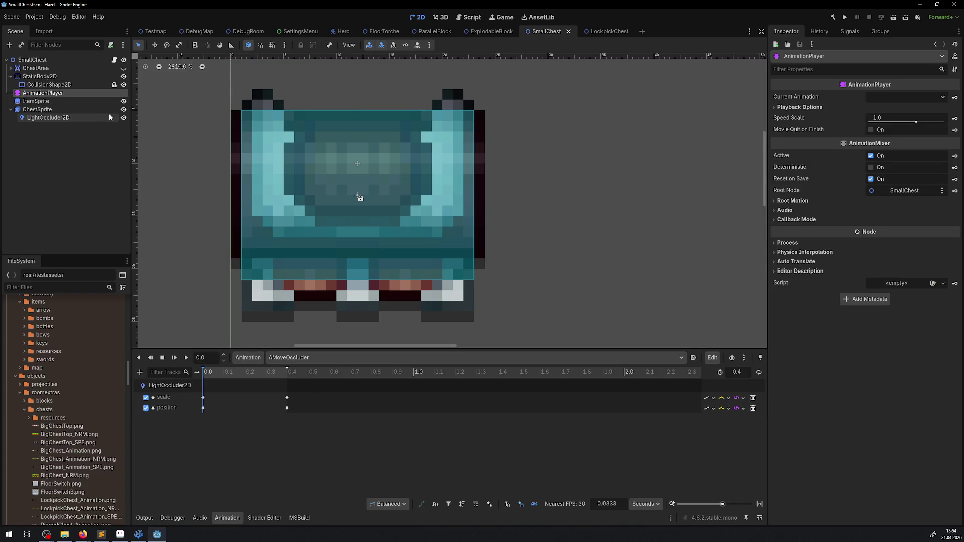
click(40, 76)
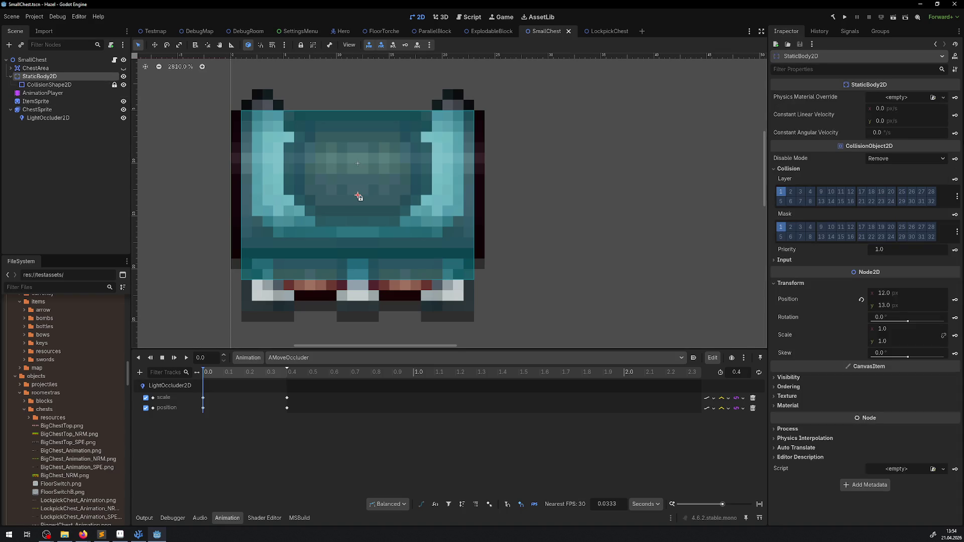
click(957, 337)
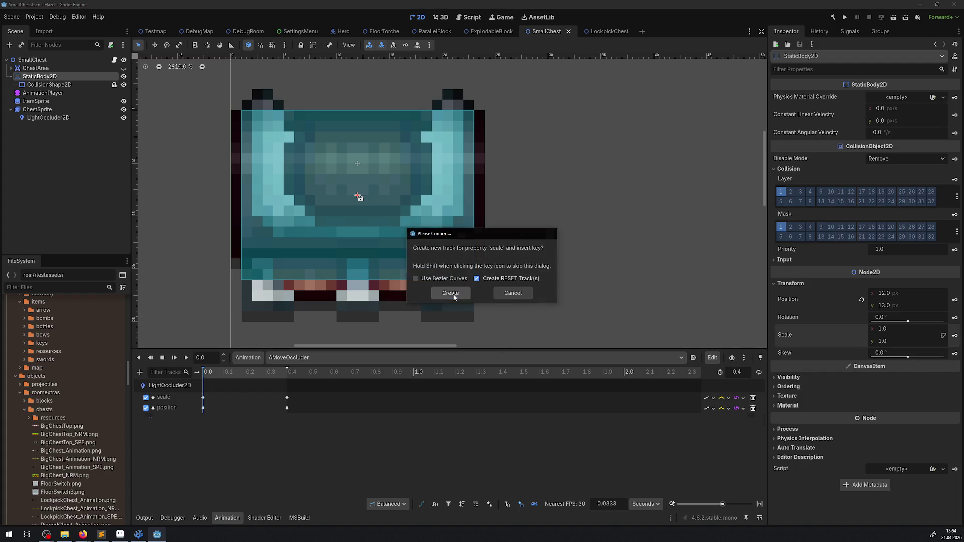
click(454, 297)
click(956, 300)
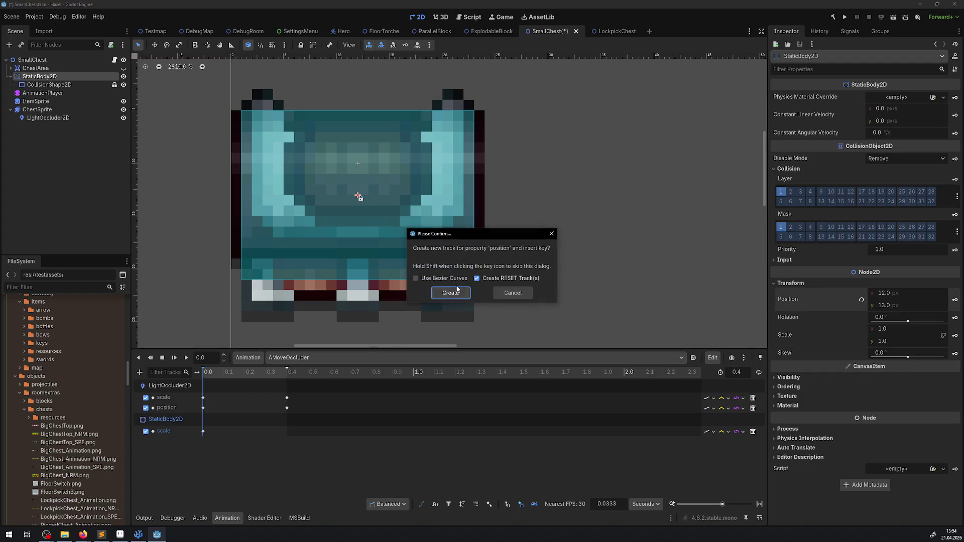
click(450, 292)
click(53, 104)
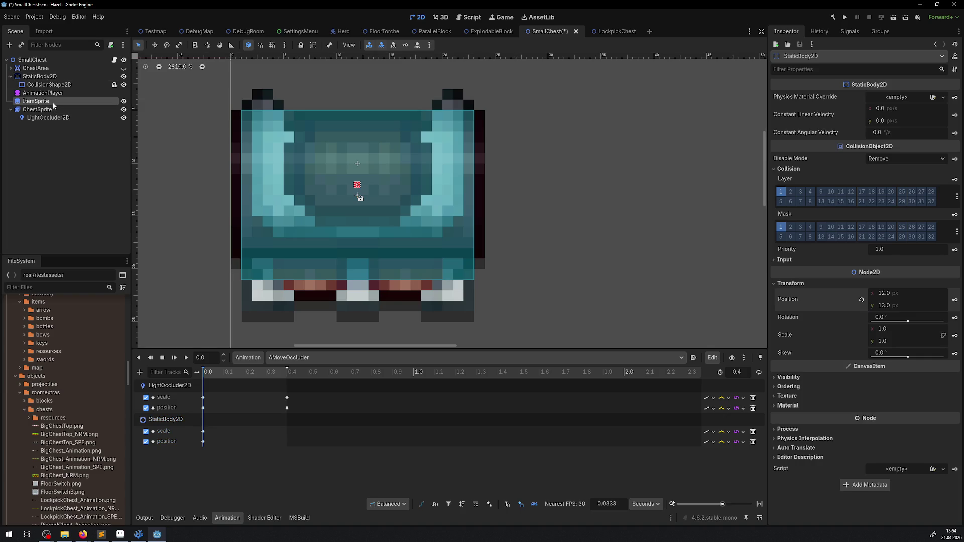
click(50, 110)
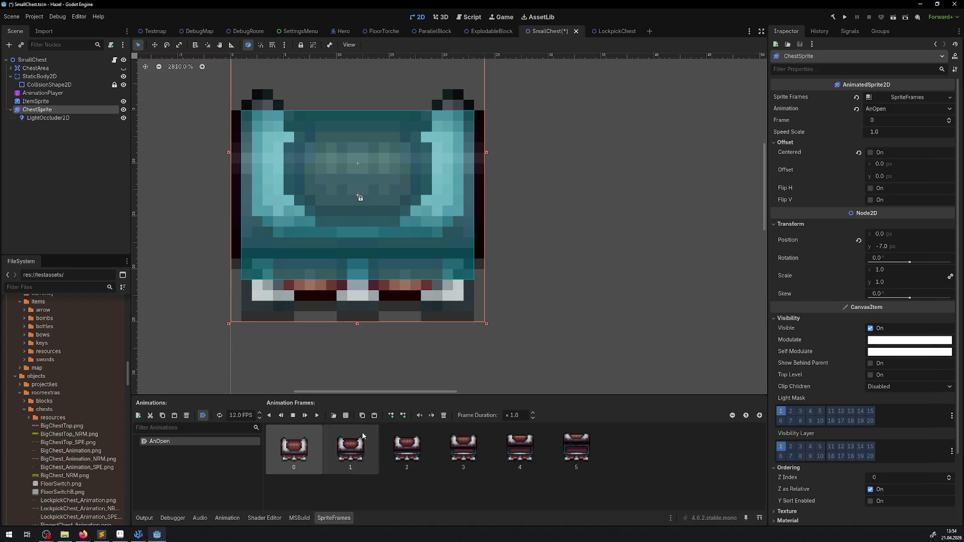
Preview the chest's AnOpen state and measure its opened height with a 24 px ruler line
click(317, 415)
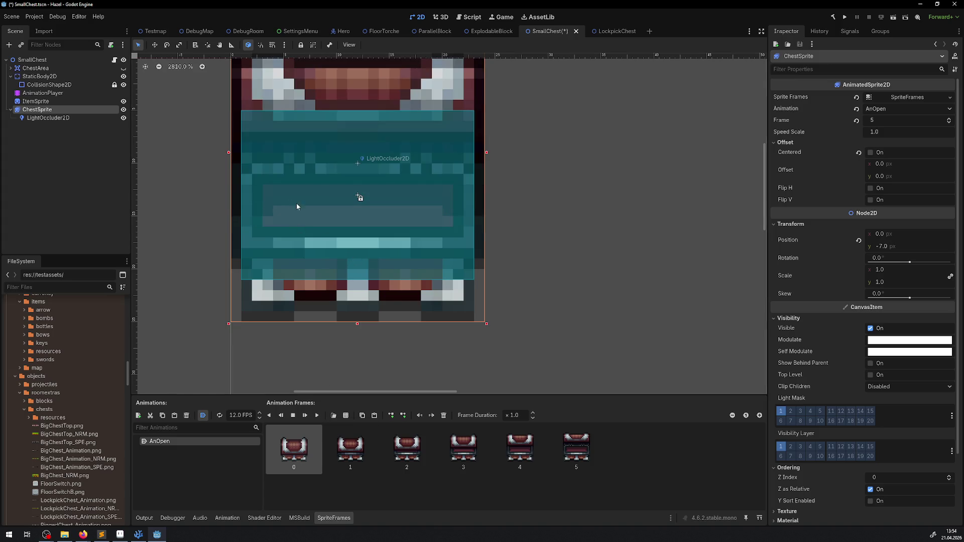
drag(296, 206, 304, 233)
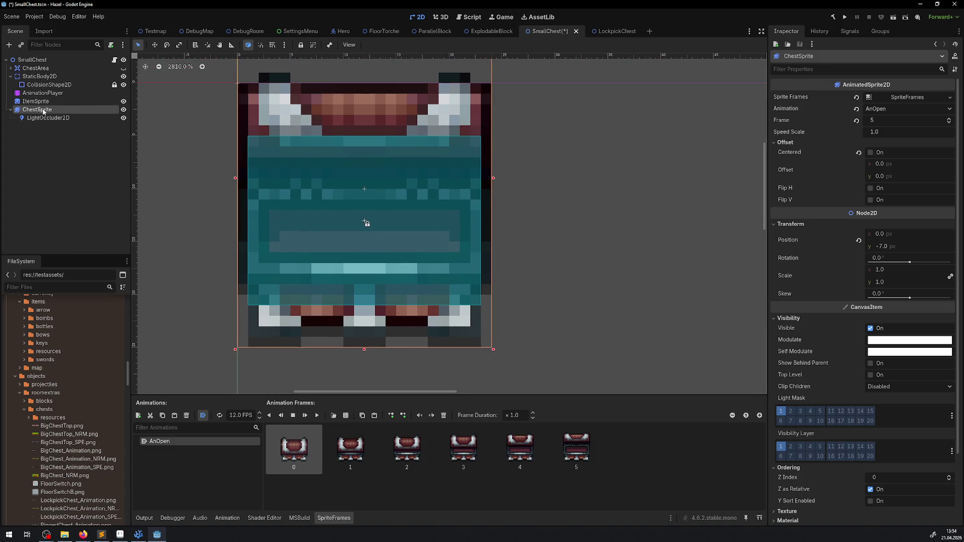
click(41, 93)
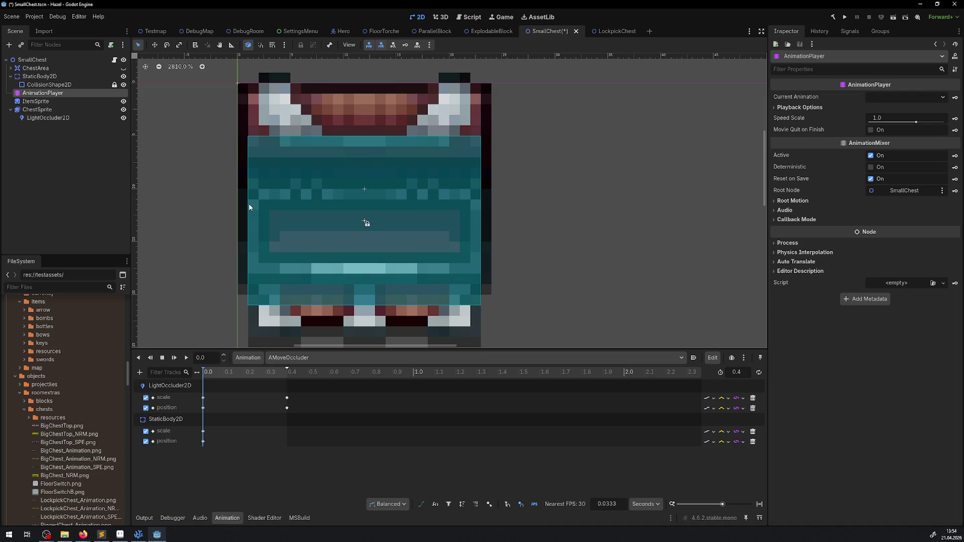
scroll(347, 232, down, 3)
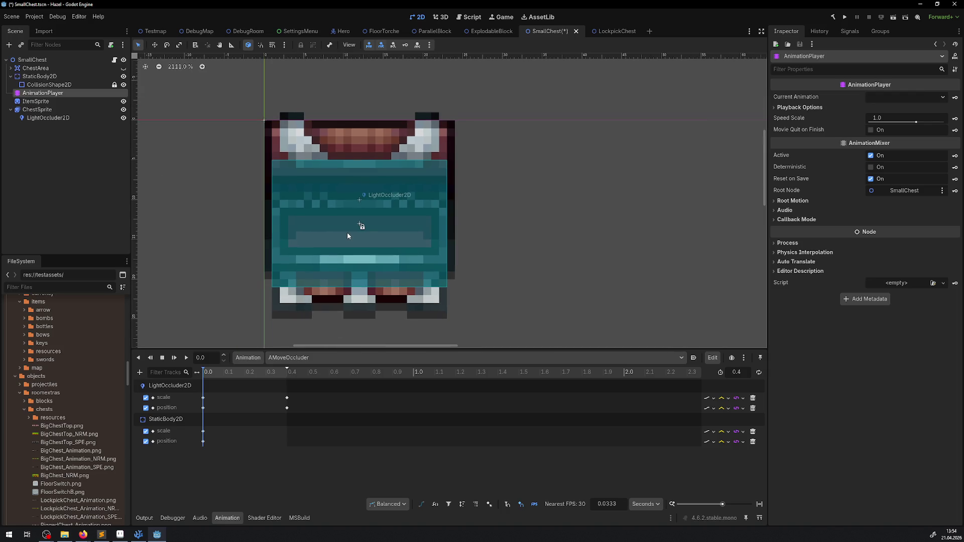
click(231, 45)
drag(296, 319, 297, 129)
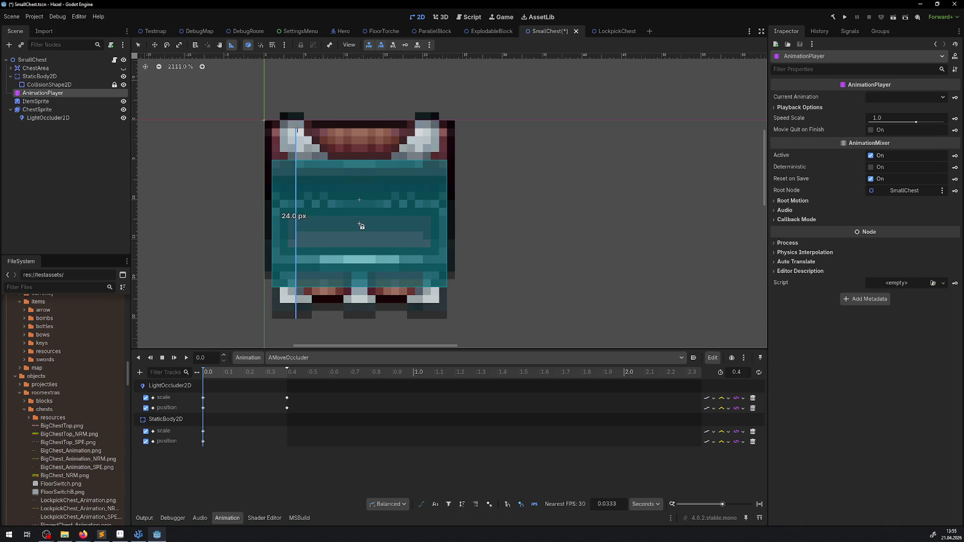
Measure the chest front's height with the ruler, then inspect LightOccluder2D and the AnimationPlayer
drag(297, 129, 297, 143)
click(48, 118)
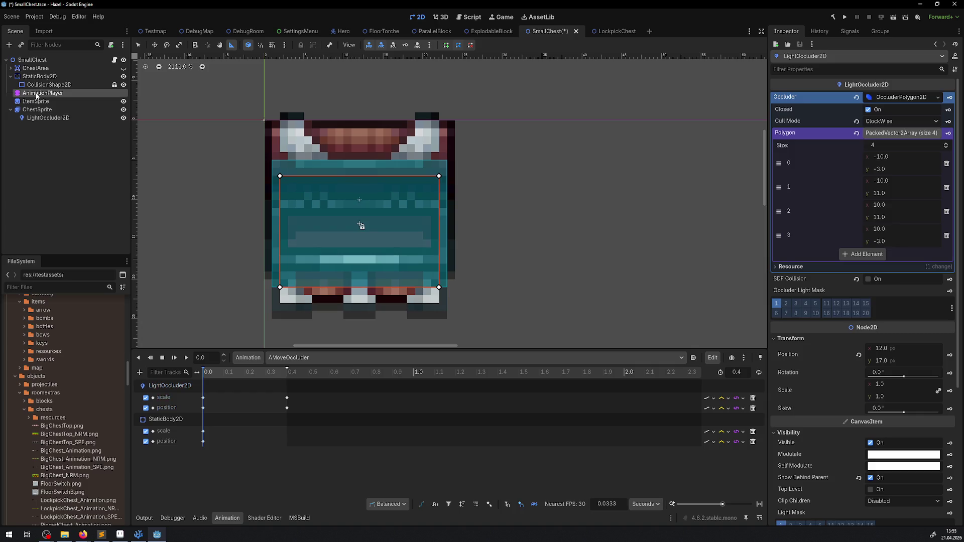
click(37, 95)
Move AMoveOccluder to the 0.4 s frame, check CollisionShape2D, and select StaticBody2D
drag(236, 376, 287, 375)
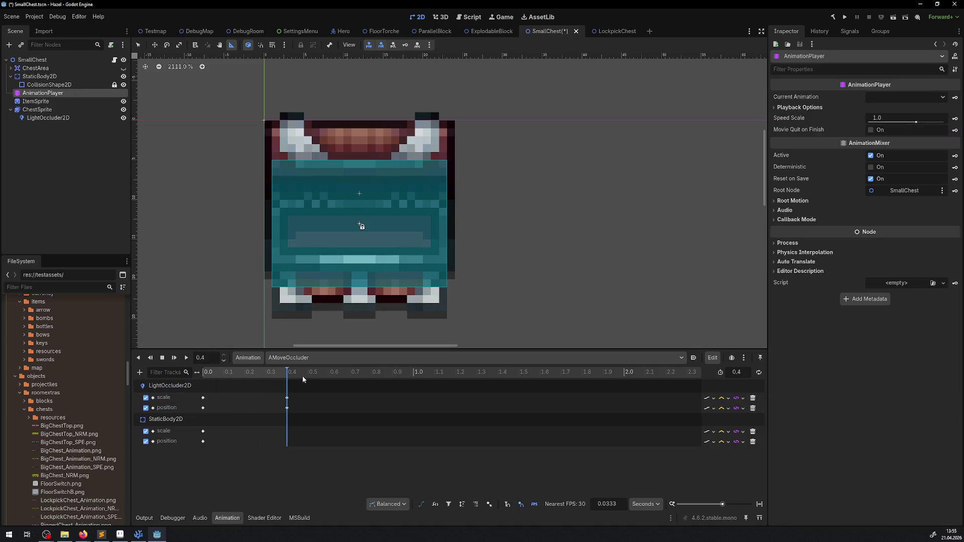
click(44, 85)
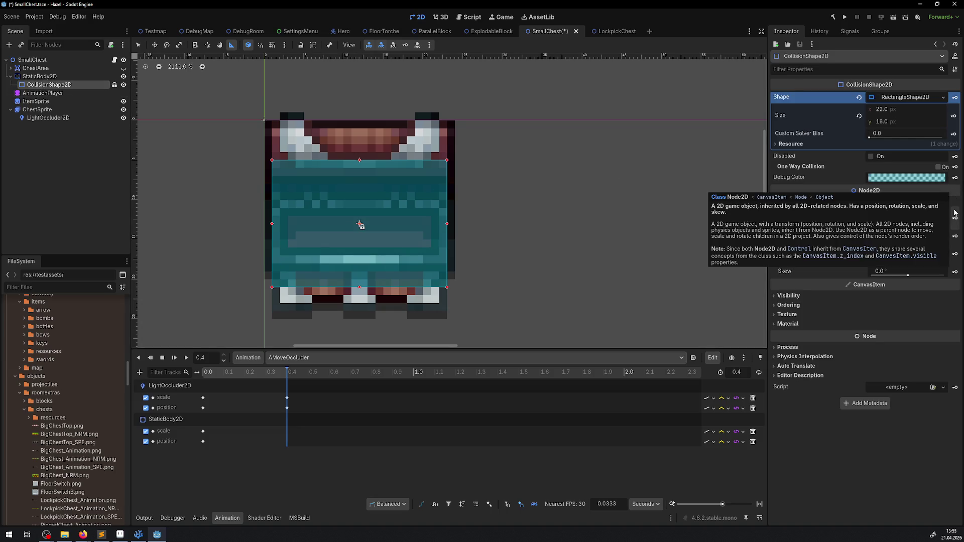
click(39, 76)
Try StaticBody2D scale y 1.1, then position y 14 and then 12
click(899, 341)
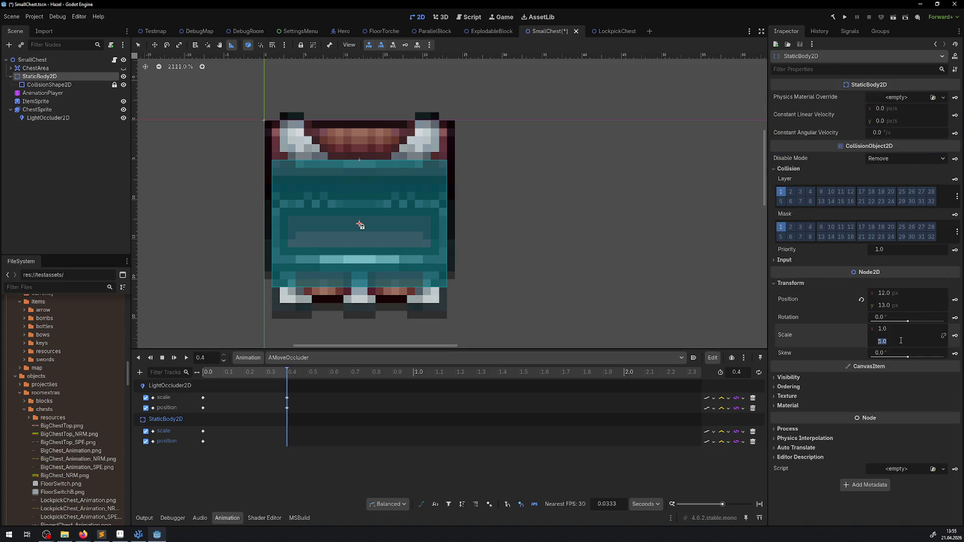
text(1.1)
key(Return)
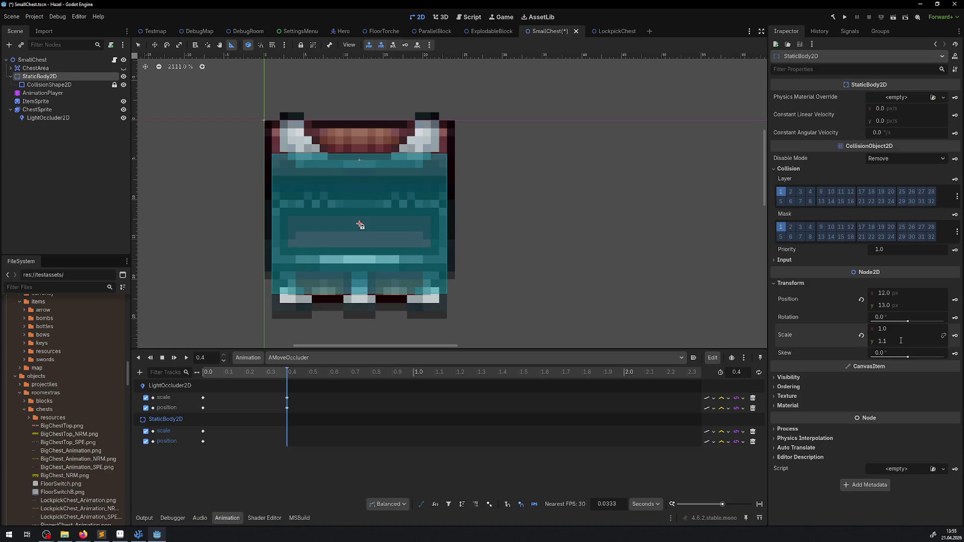
click(893, 307)
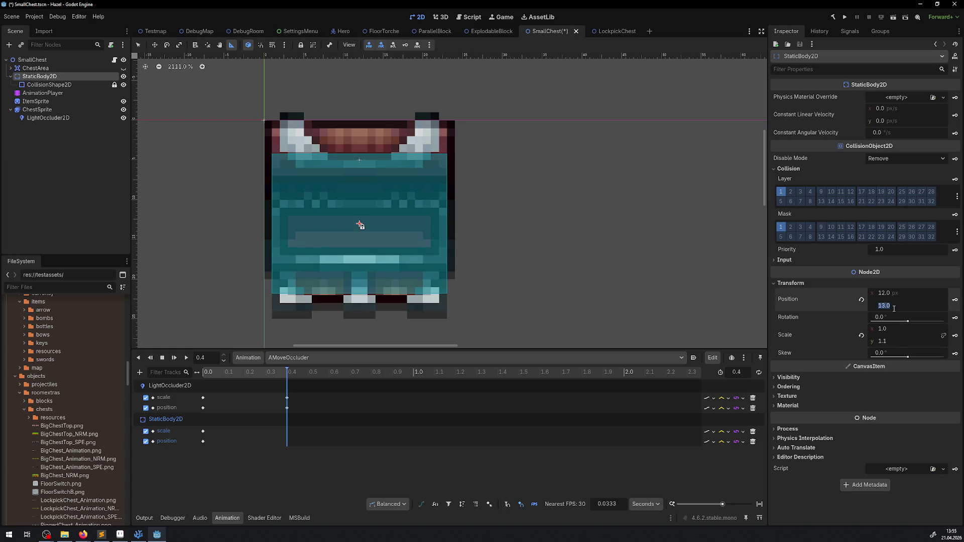
text(14)
key(Return)
click(894, 306)
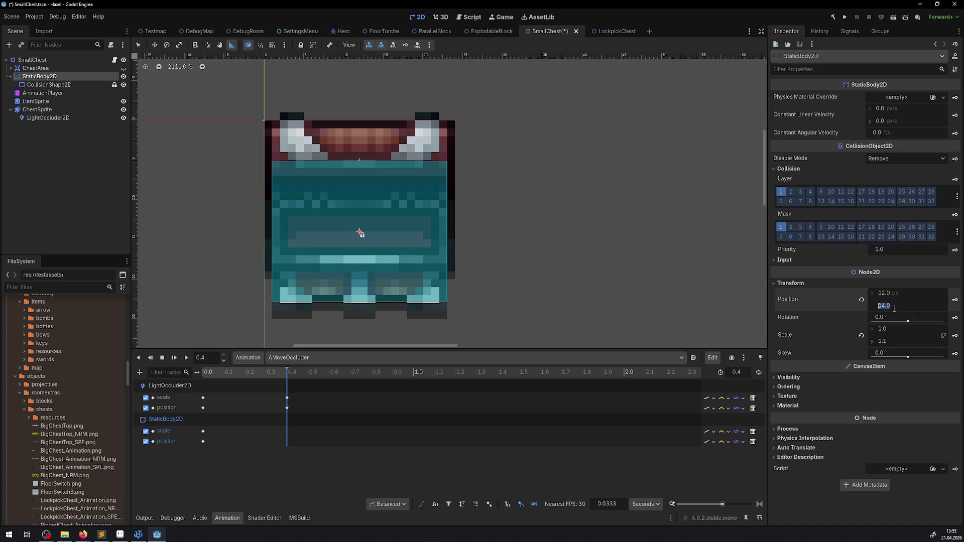
text(12)
key(Return)
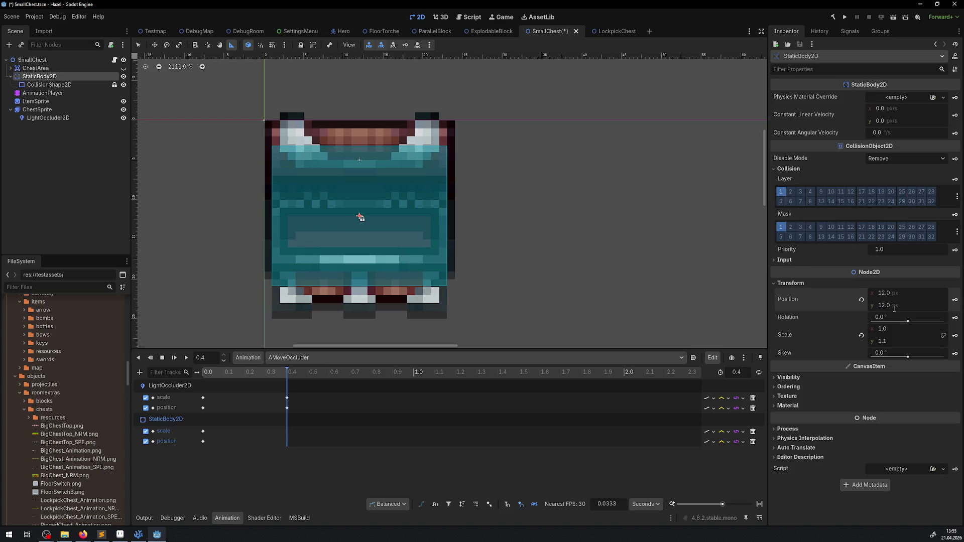
Retry with StaticBody2D scale y 1.25 and position y 13, then 11
click(888, 342)
text(1.25)
key(Return)
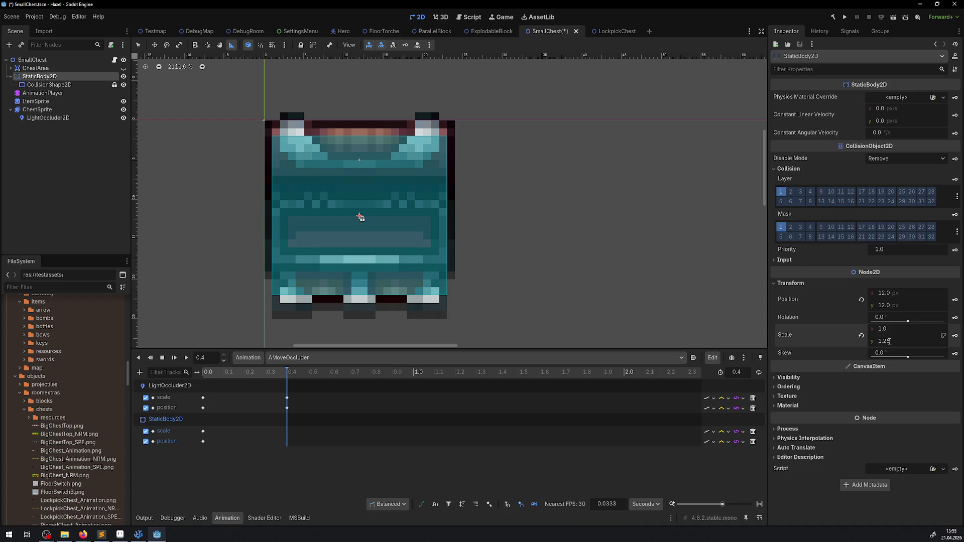
click(897, 304)
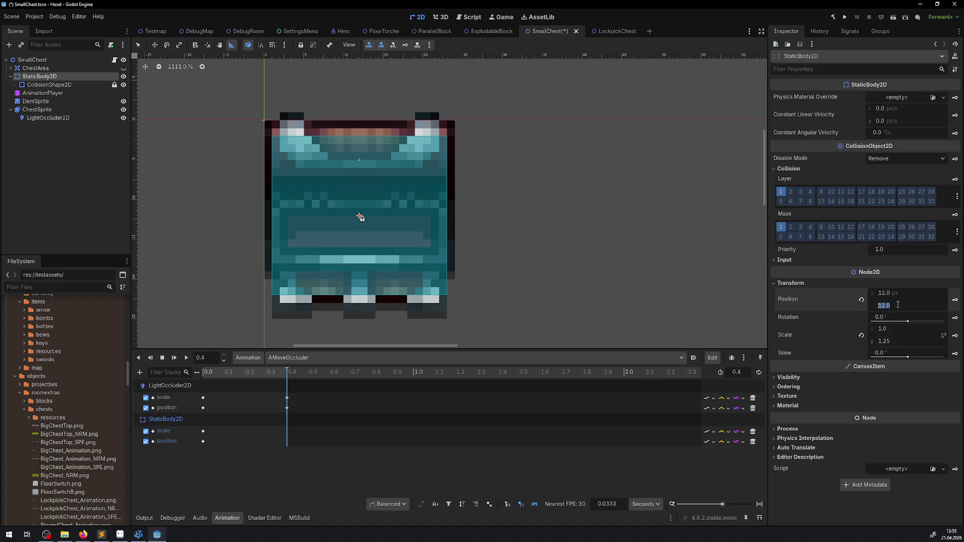
text(13)
key(Return)
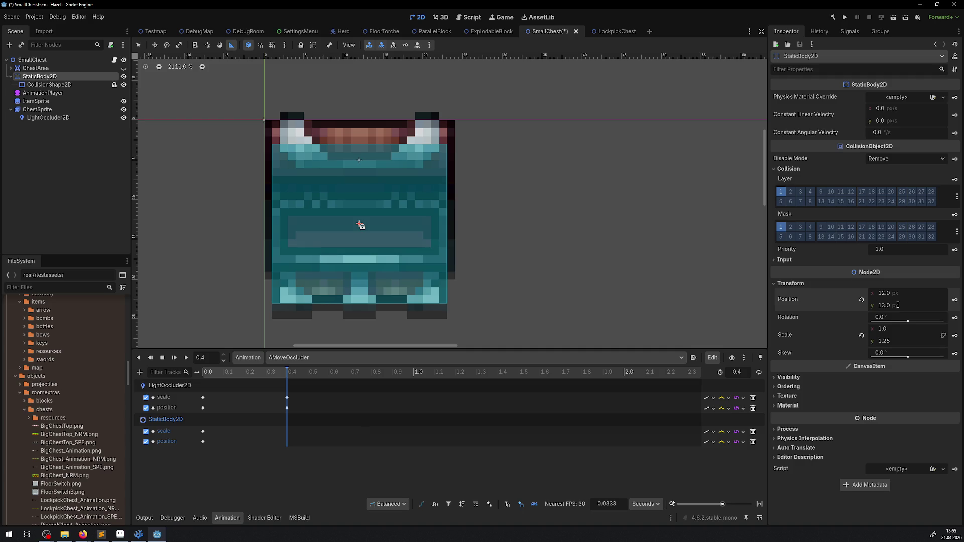
click(898, 304)
text(11)
key(Return)
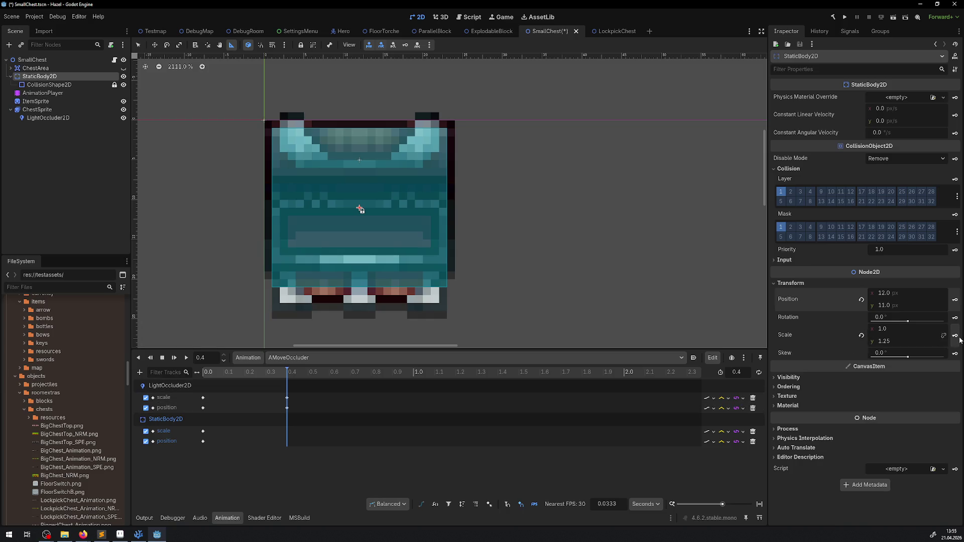
Keyframe StaticBody2D scale and position at 0.4 s and scrub to preview the stretch
click(955, 335)
click(956, 299)
mouse_move(287, 372)
mouse_down()
mouse_move(132, 375)
mouse_move(302, 371)
mouse_up()
Fine-tune StaticBody2D to scale y 1.15 and position y 13, then save SmallChest
drag(900, 340, 889, 340)
text(1.75)
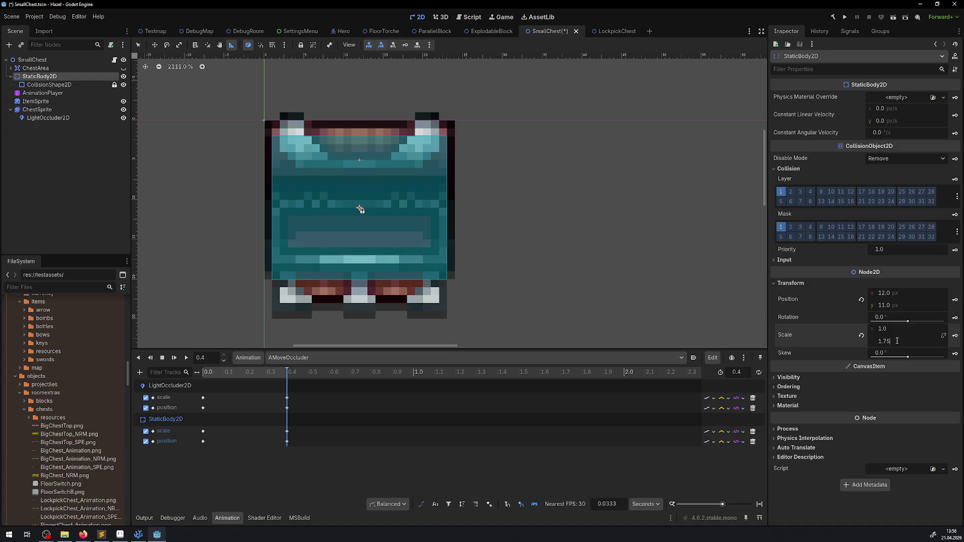
key(Return)
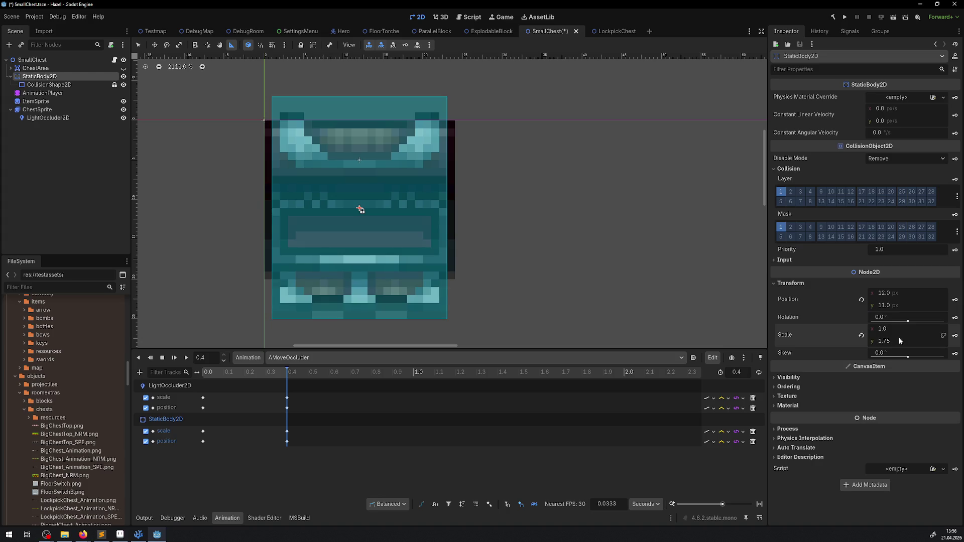
text(1.15)
key(Return)
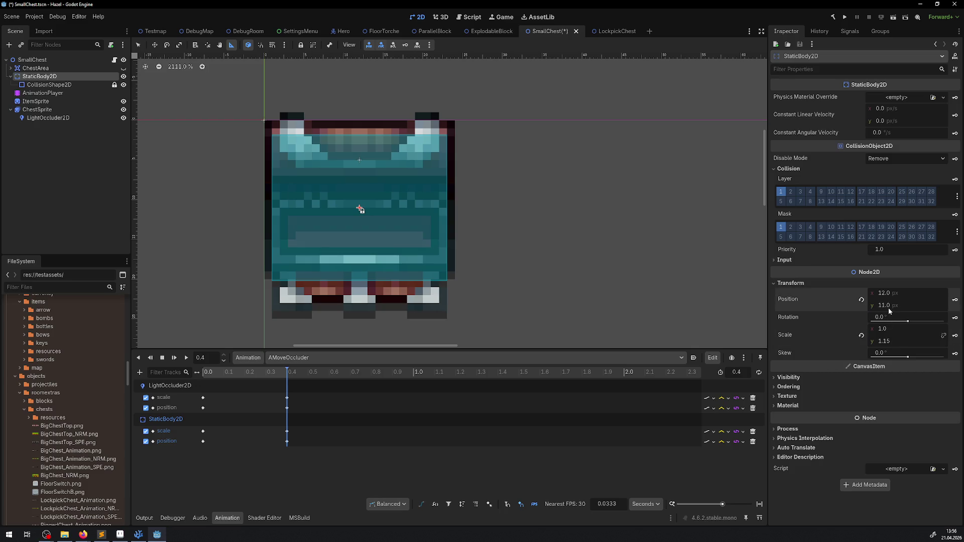
drag(884, 306, 904, 305)
drag(359, 222, 359, 223)
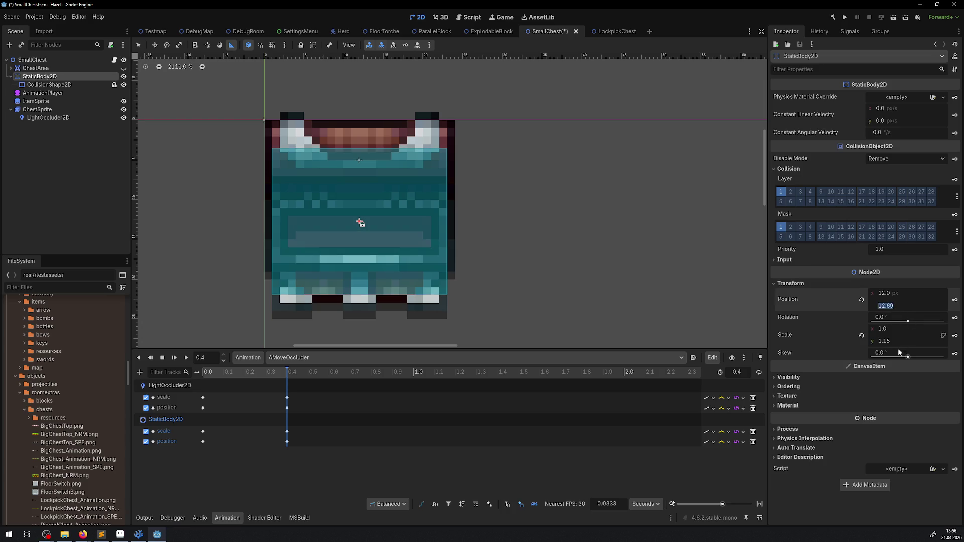
text(3)
key(Return)
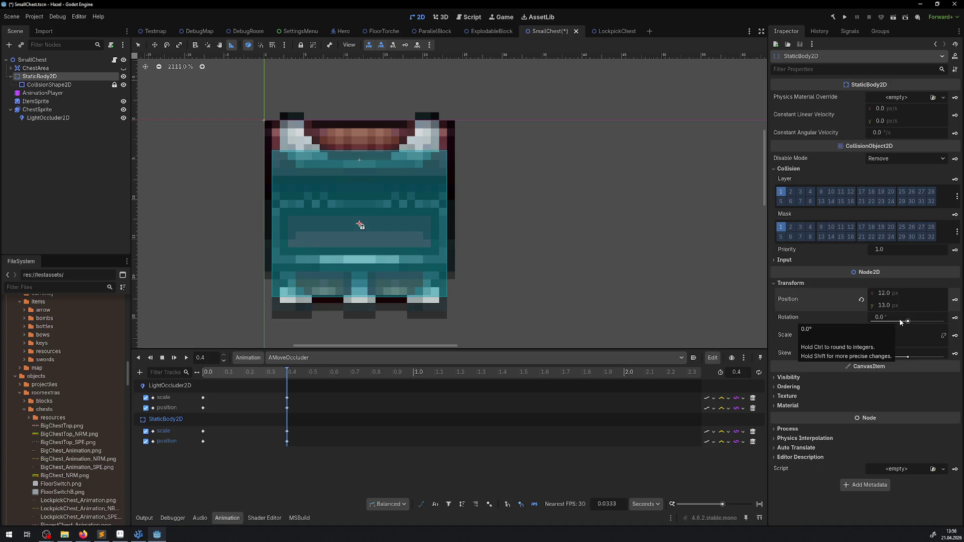
key(ctrl+s)
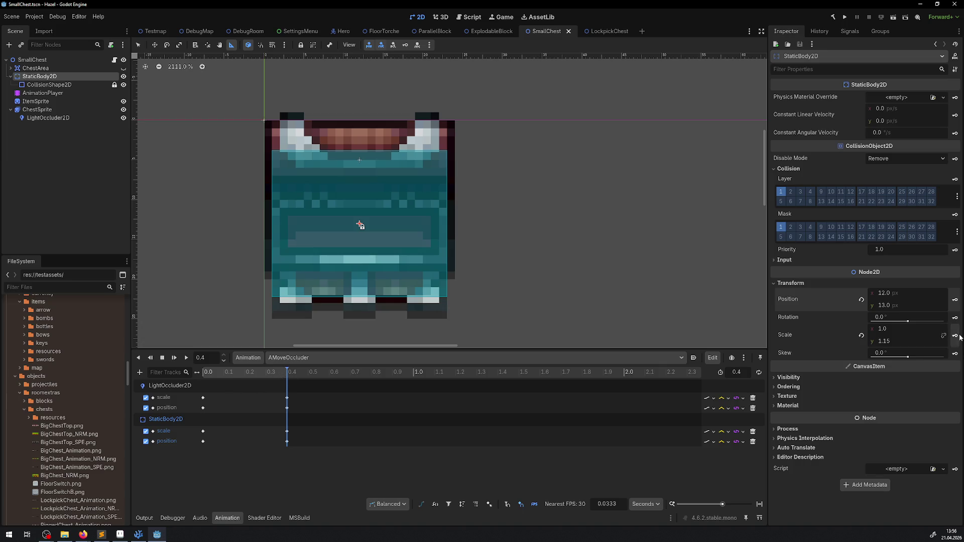
Keyframe StaticBody2D position at 0.4 s and settle position y at 12
click(955, 300)
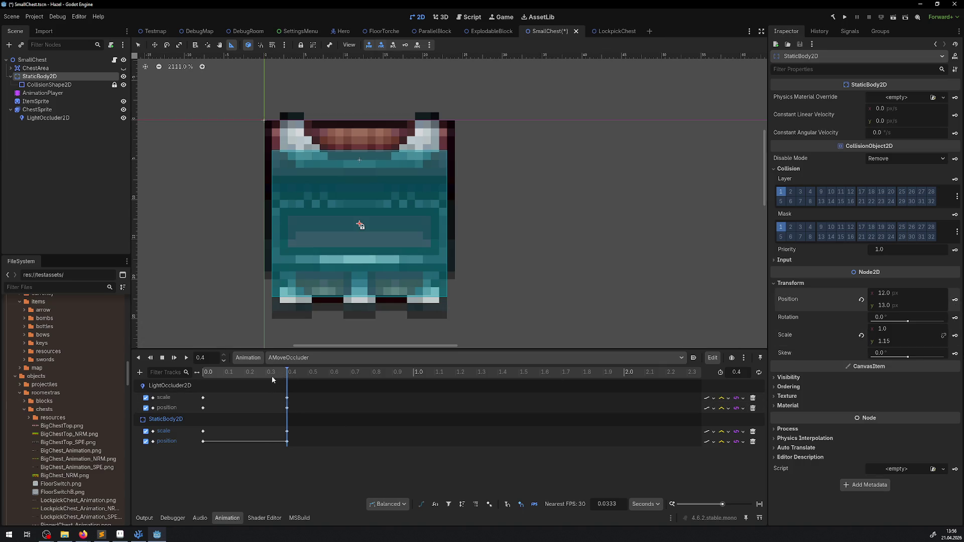
mouse_move(286, 377)
mouse_down()
mouse_move(163, 378)
mouse_move(573, 396)
mouse_up()
text(5)
key(Return)
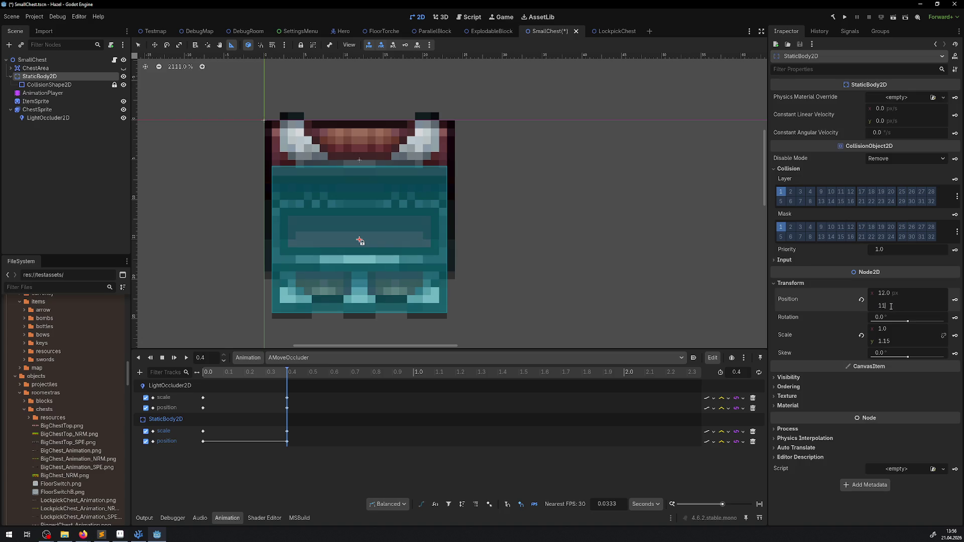
key(Return)
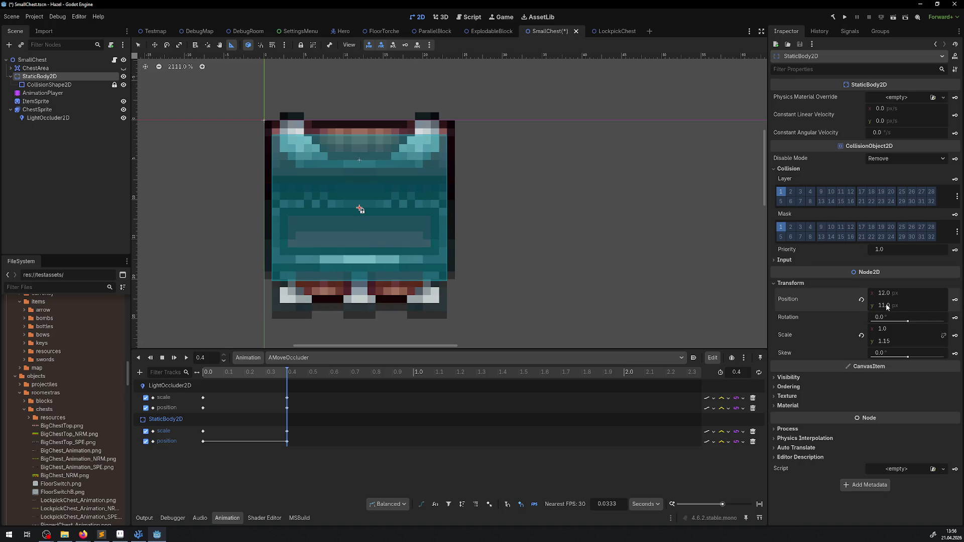
key(Return)
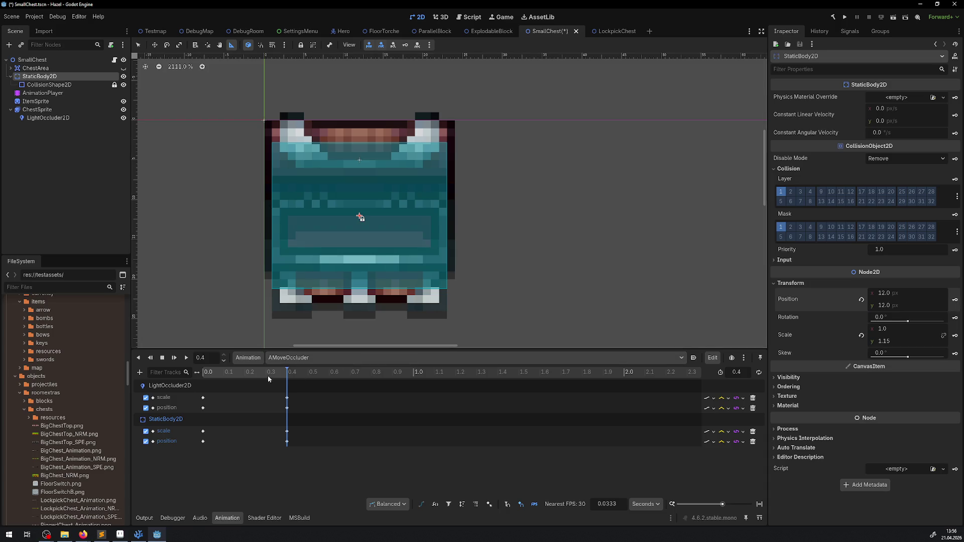
Play AMoveOccluder a few times to check the motion, then save SmallChest
click(212, 376)
click(315, 377)
key(shift+d)
key(shift+d)
key(ctrl+s)
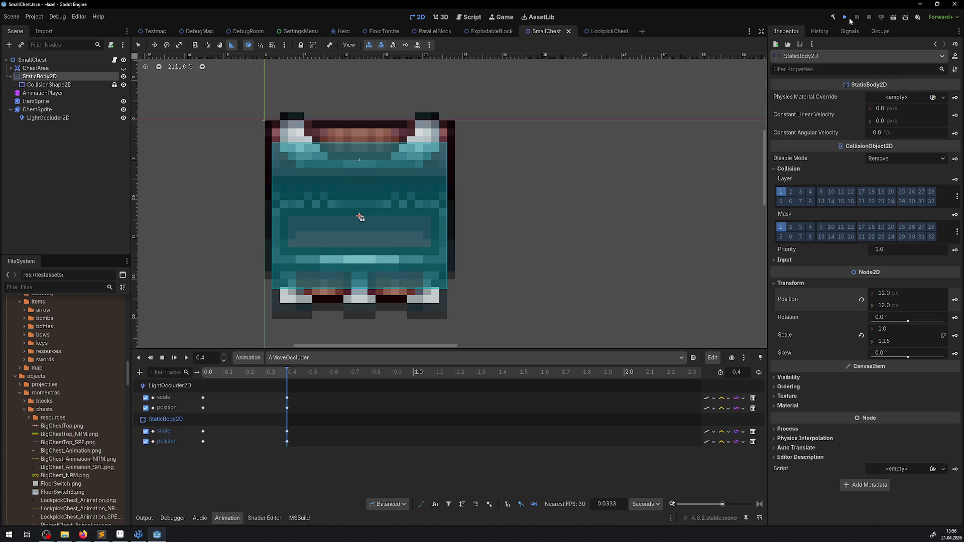
Run the game maximized and walk Link down to the chest row and along it
click(848, 19)
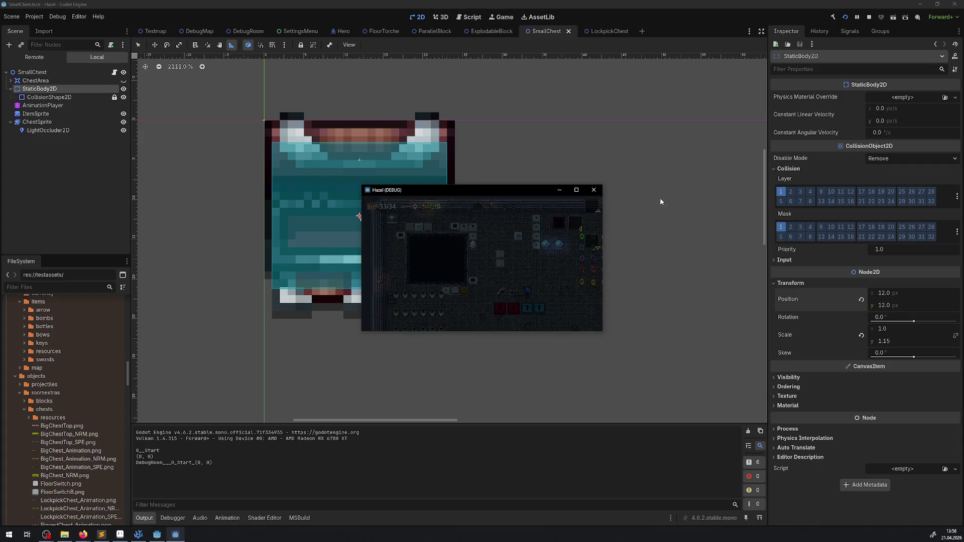
click(576, 189)
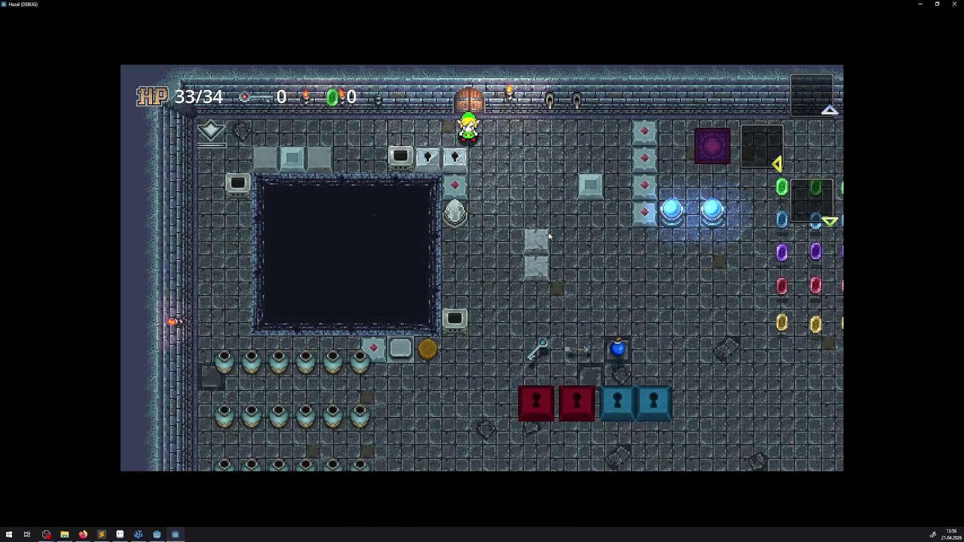
key(Down)
key(Right)
key(Down)
key(Right)
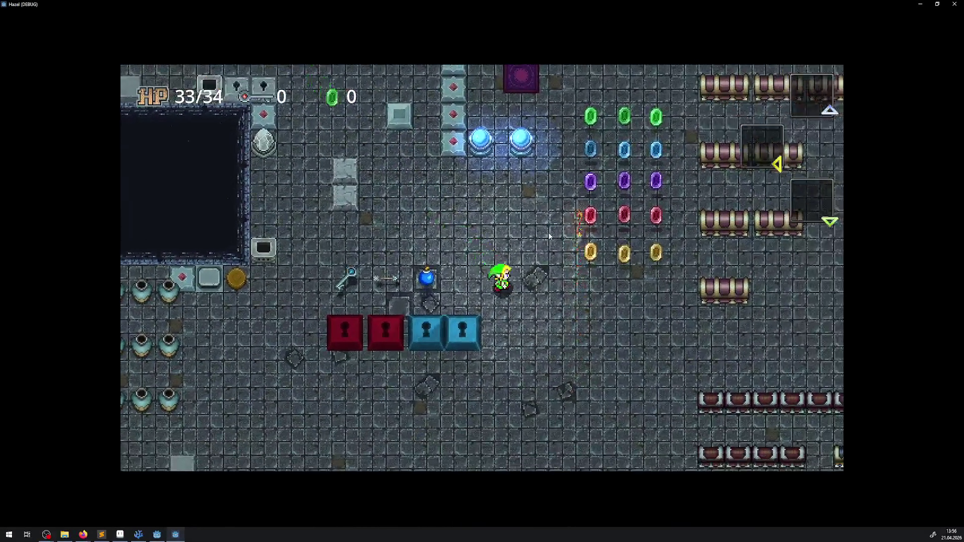
key(Down)
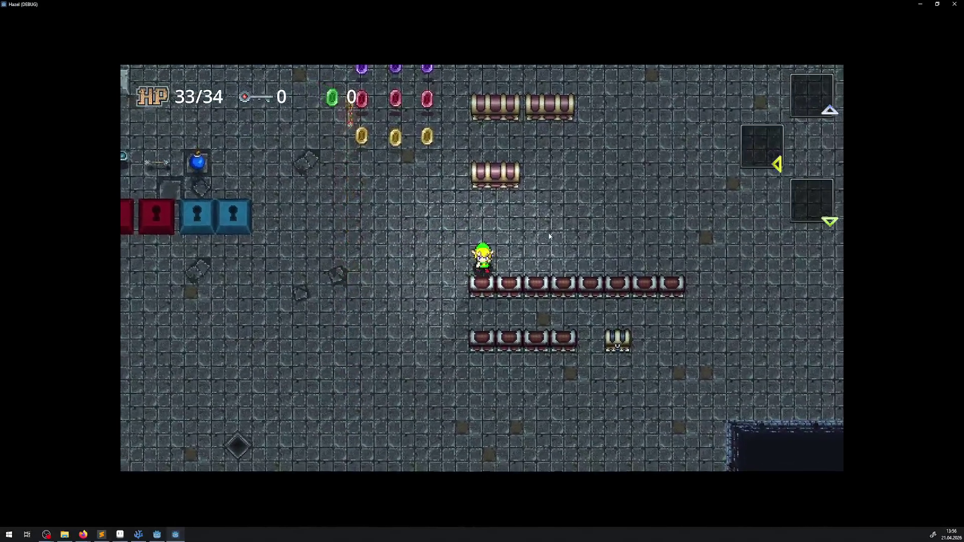
key(Up)
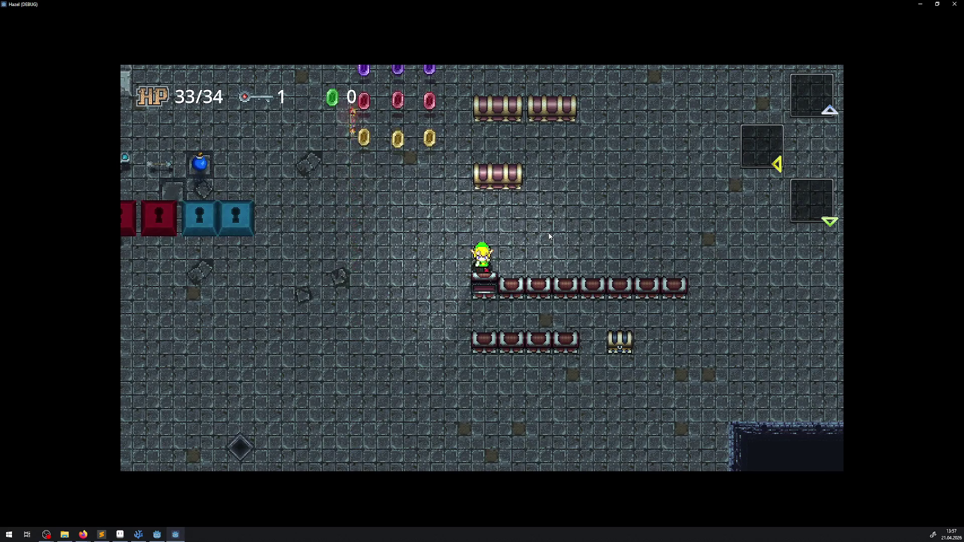
key(Right)
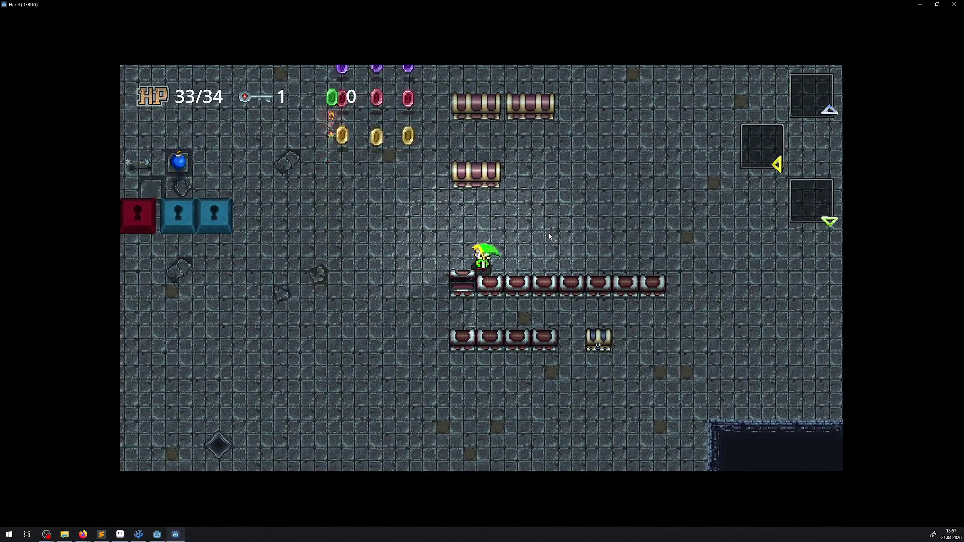
key(Left)
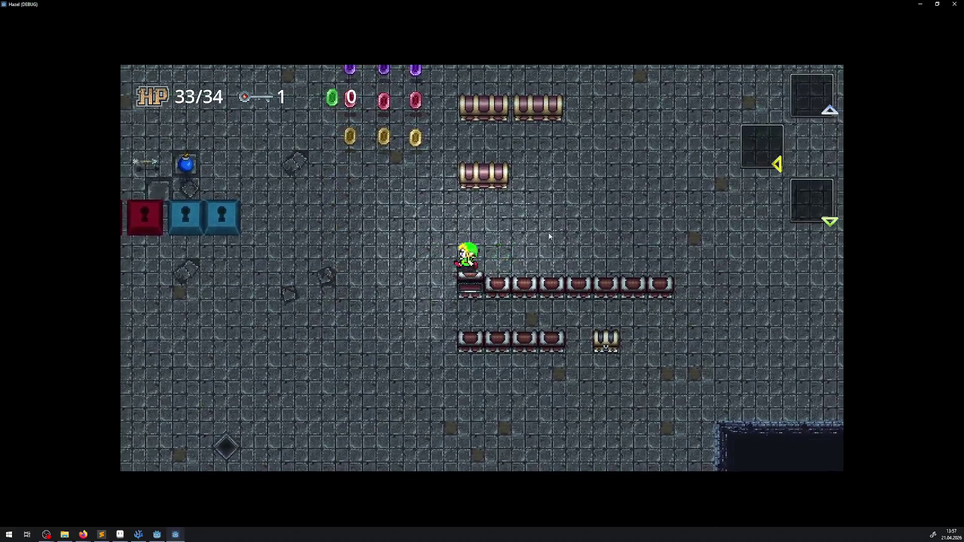
key(Right)
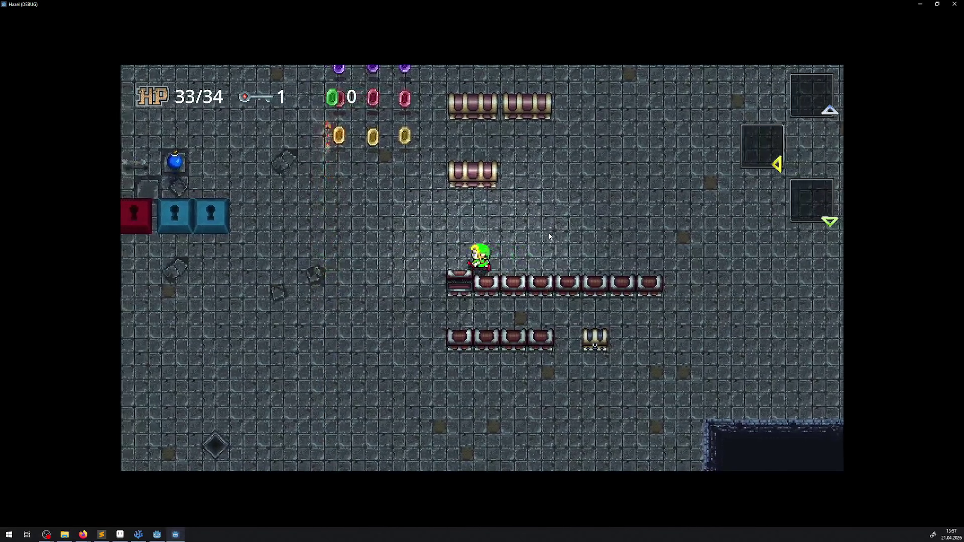
key(Left)
key(Right)
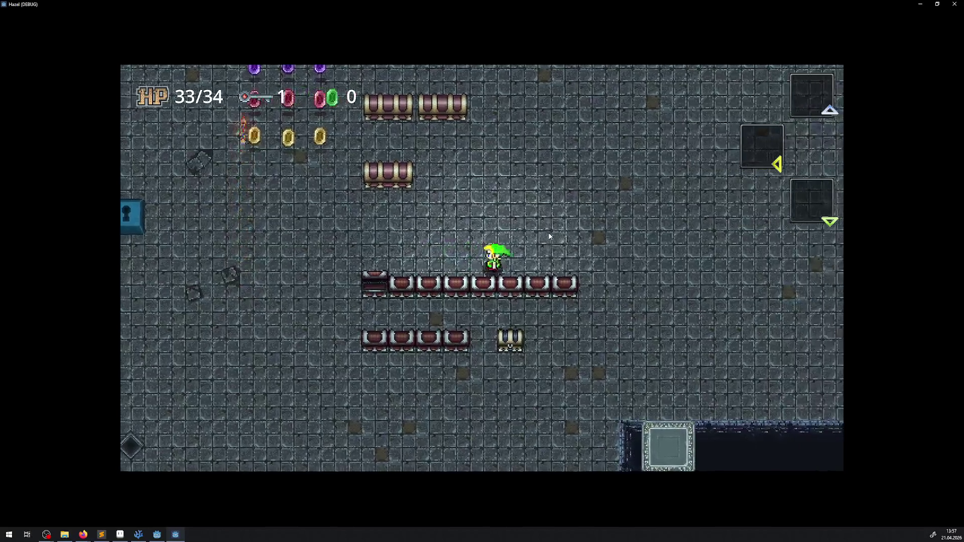
key(Left)
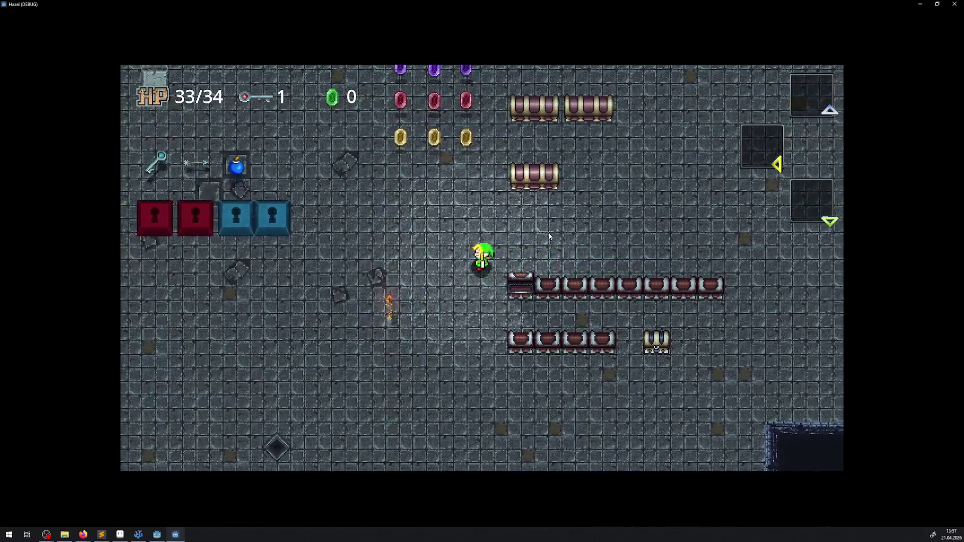
key(Right)
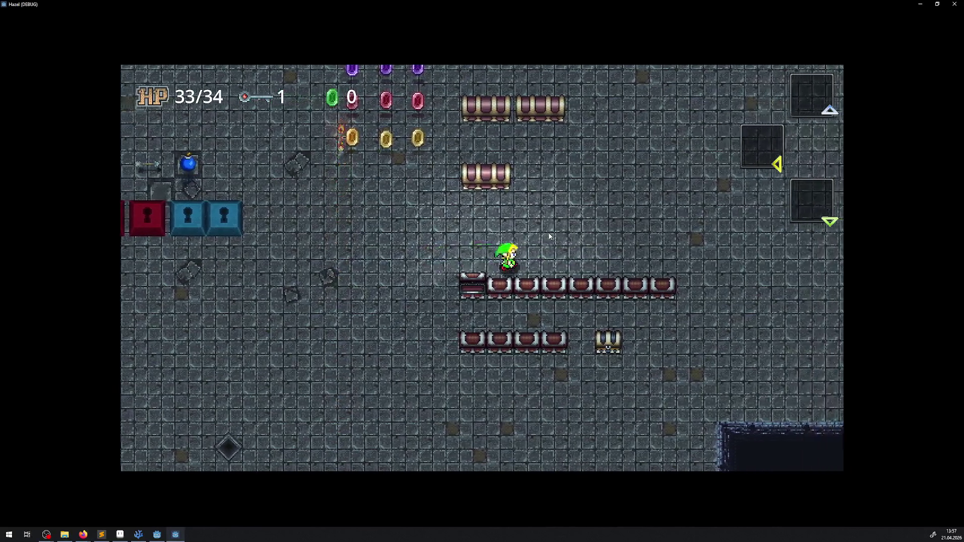
key(Left)
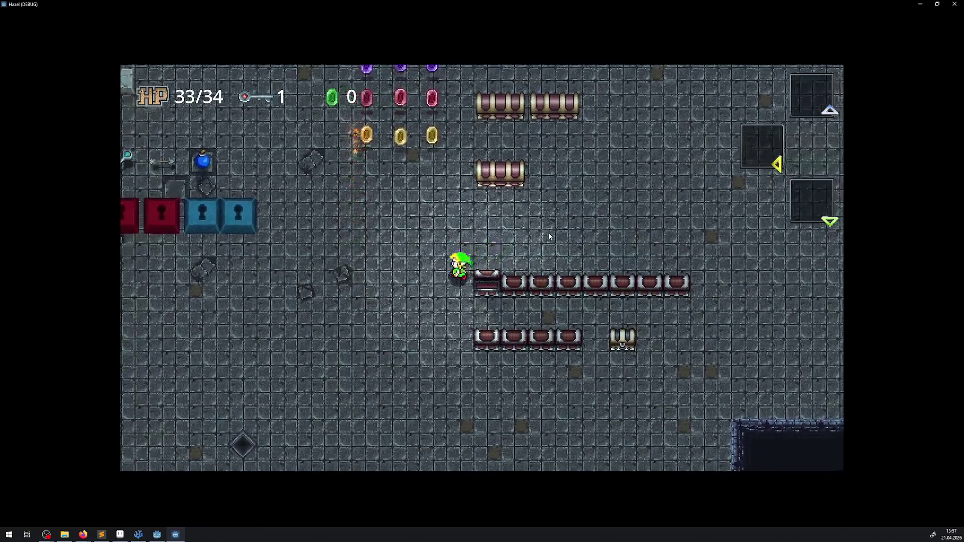
key(Down)
Walk Link around the chest rows collecting rupees, ending in the room's bottom-left area
key(Up)
key(Right)
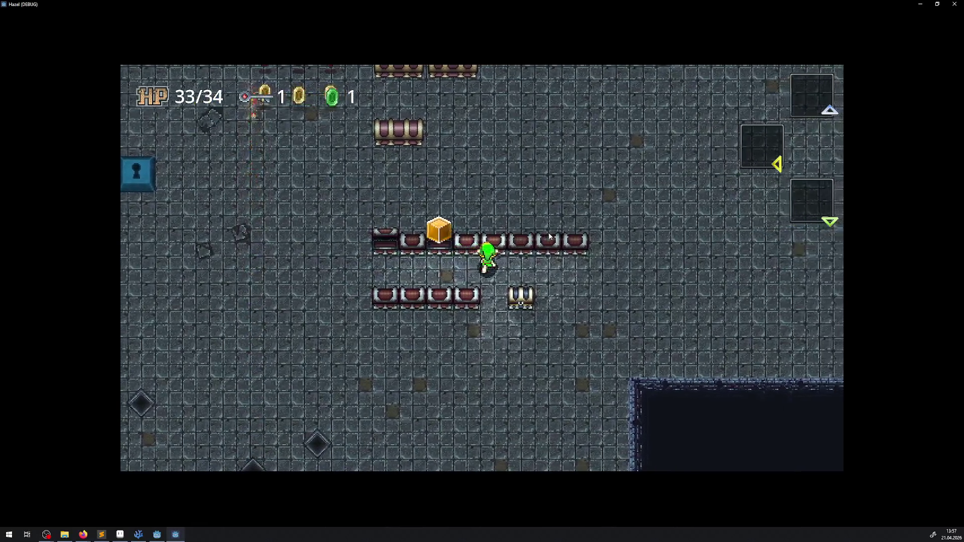
key(Right)
key(Up)
key(Left)
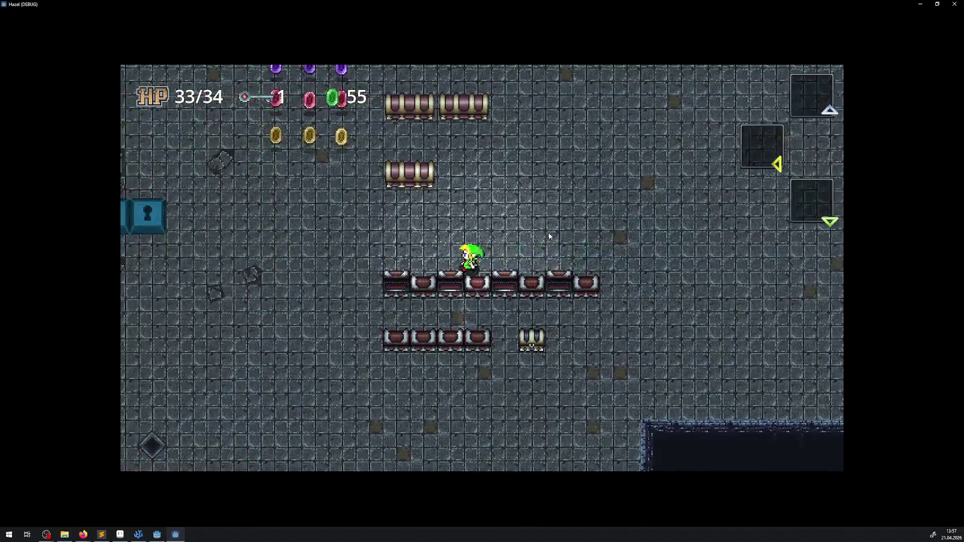
key(Left)
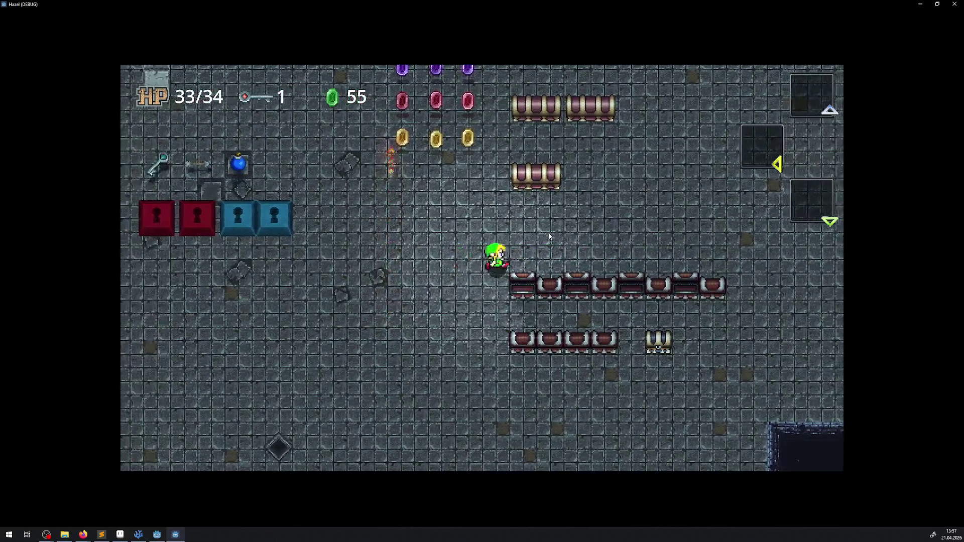
key(Right)
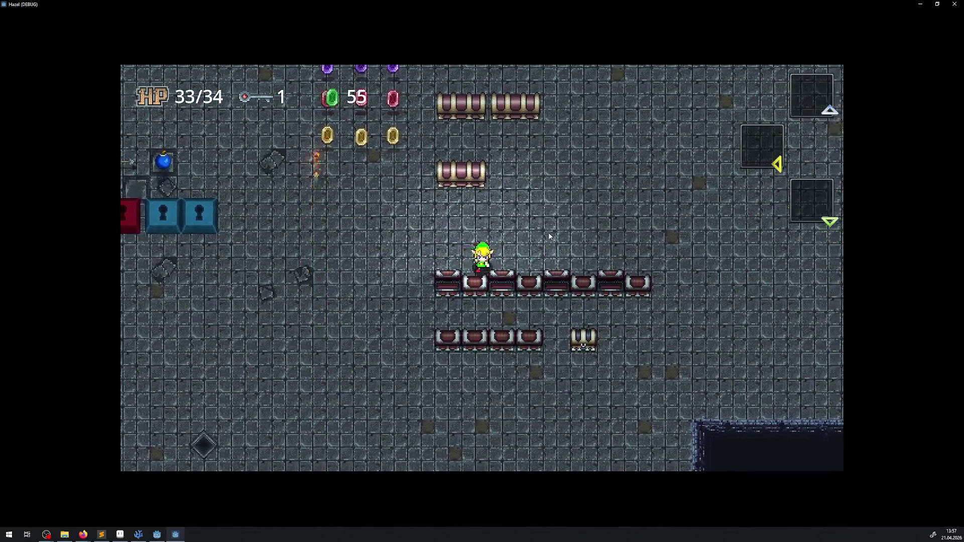
key(Up)
key(Right)
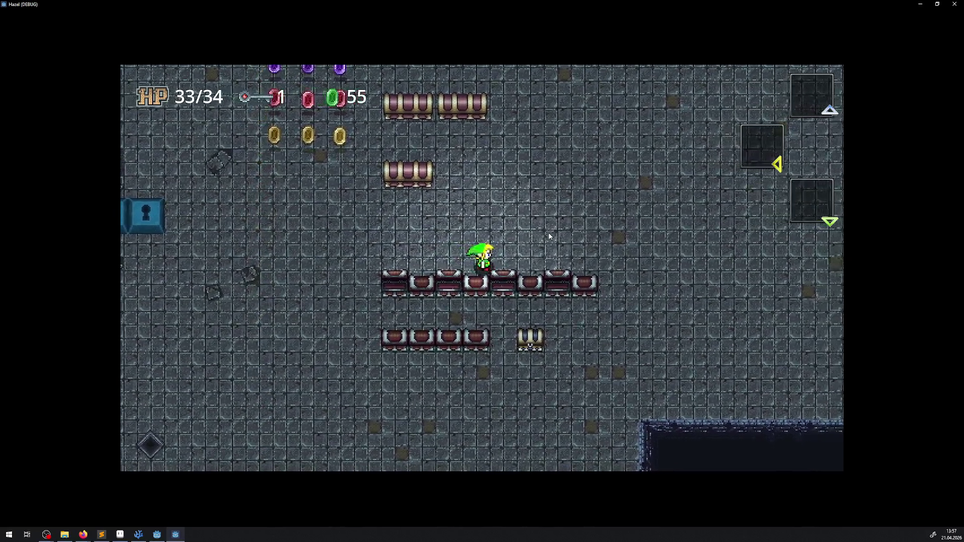
key(Right)
key(Down)
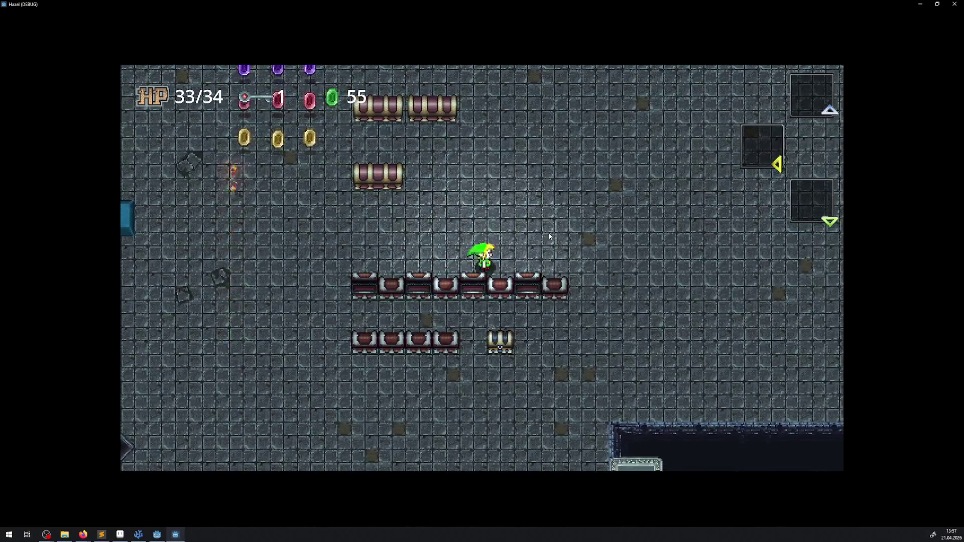
key(Right)
key(Down)
key(Left)
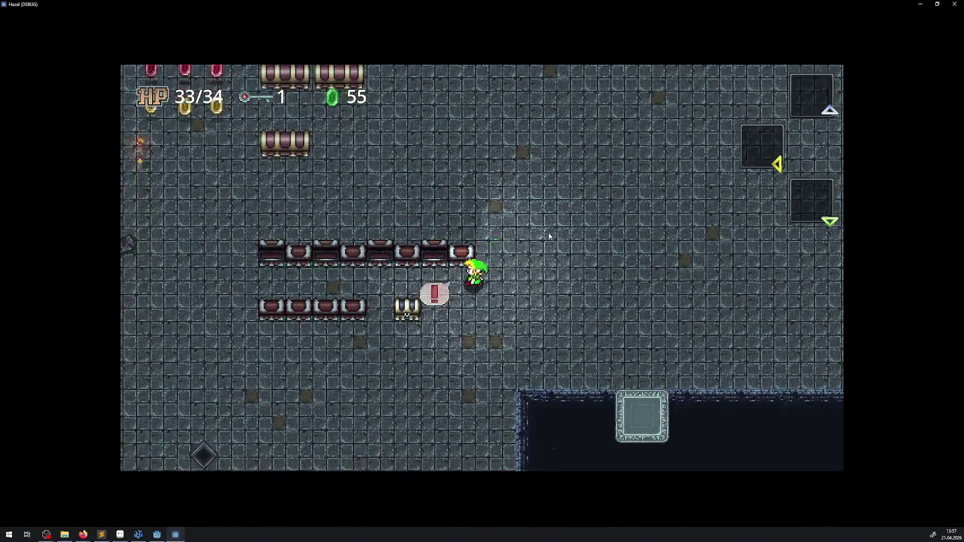
key(Left)
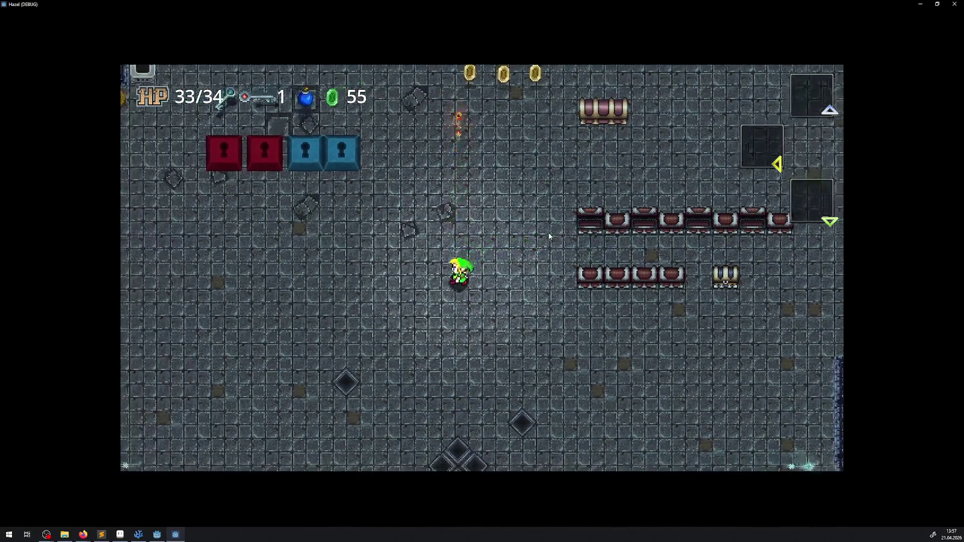
key(Down)
key(Left)
key(Down)
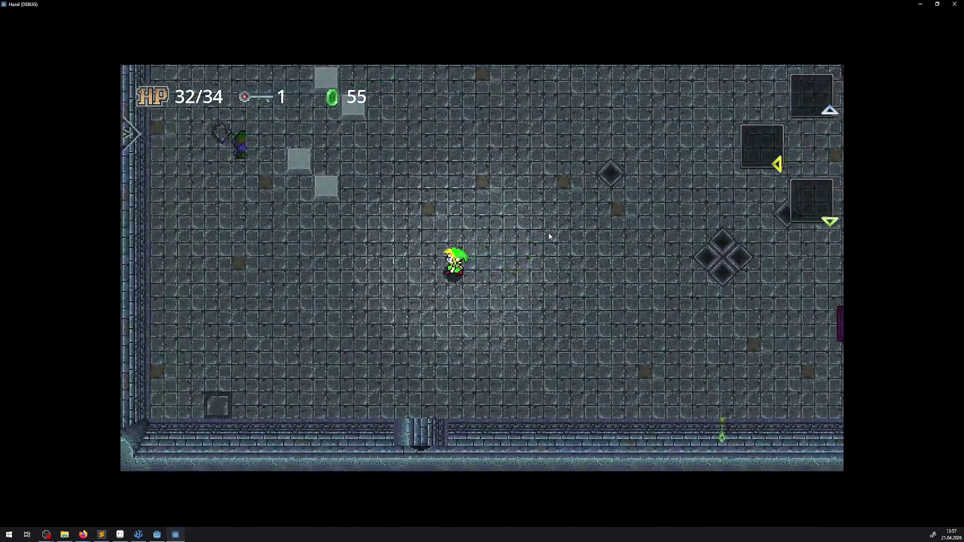
Walk Link back across the room past both rows, then close the running game
key(Right)
key(Up)
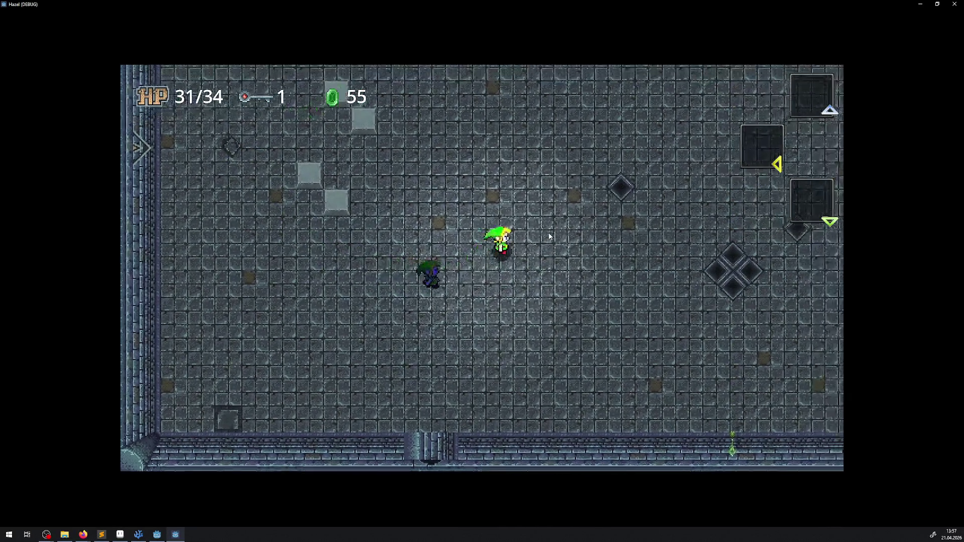
key(Right)
key(Up)
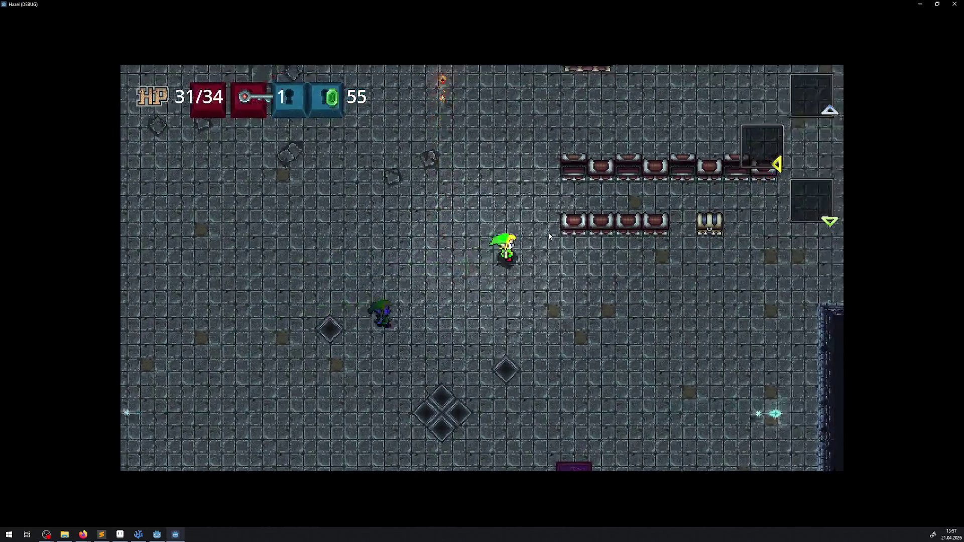
key(Right)
key(Up)
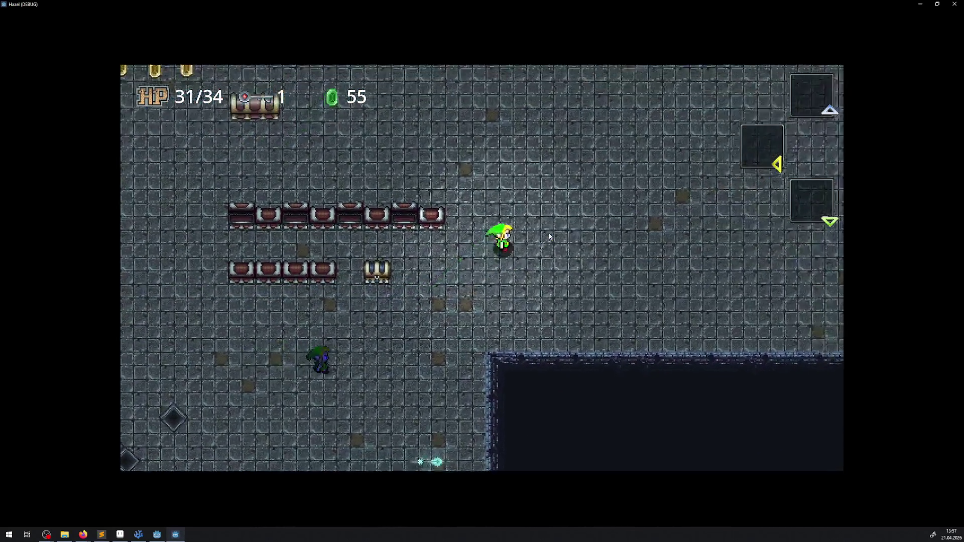
key(Up)
key(Left)
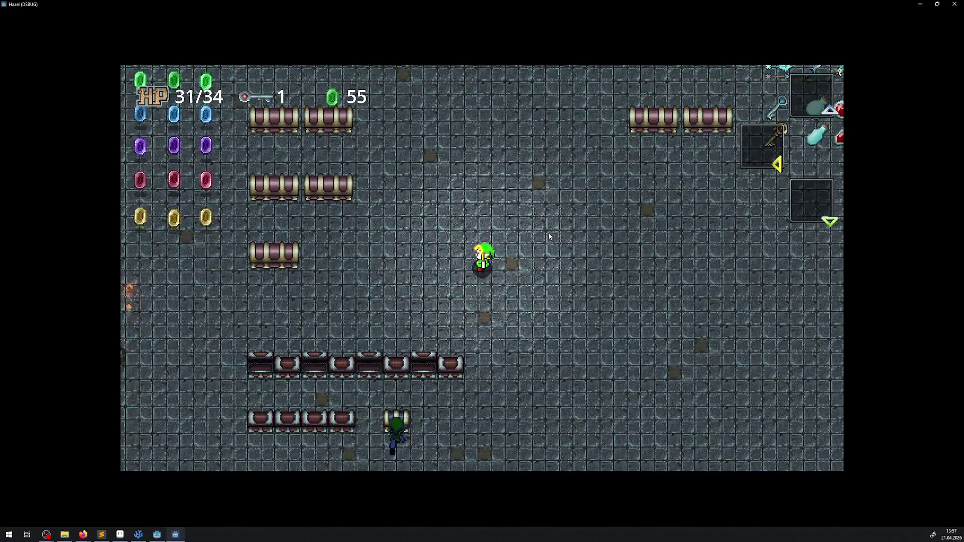
key(Left)
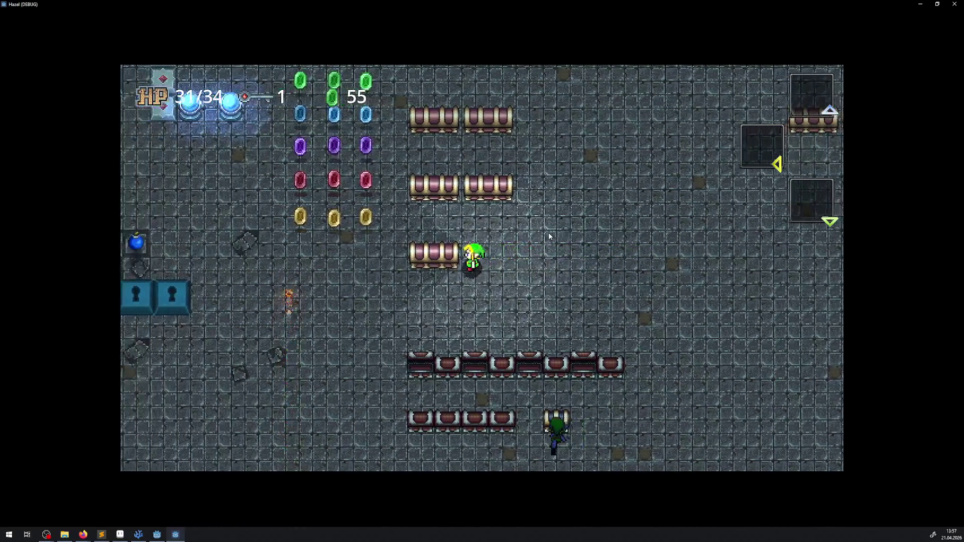
key(Down)
key(Left)
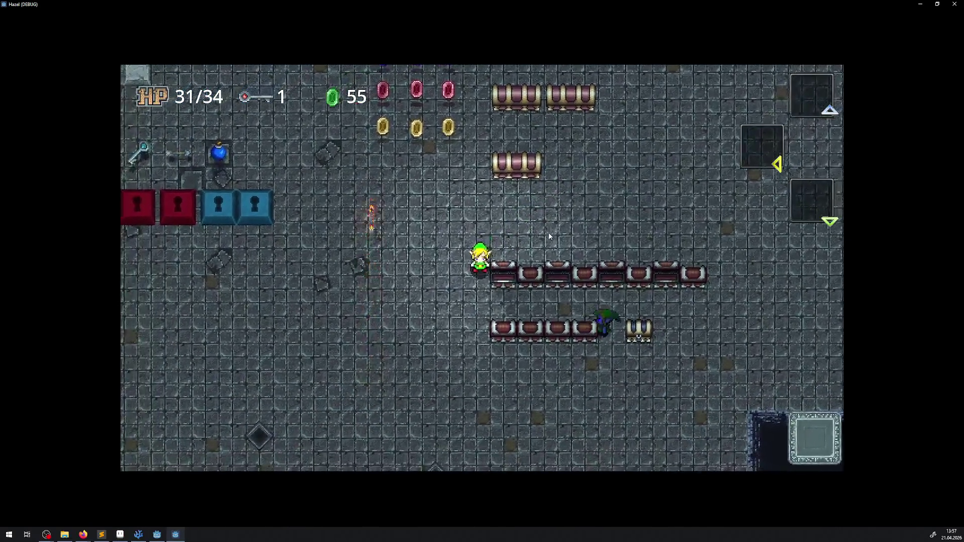
key(Down)
key(Right)
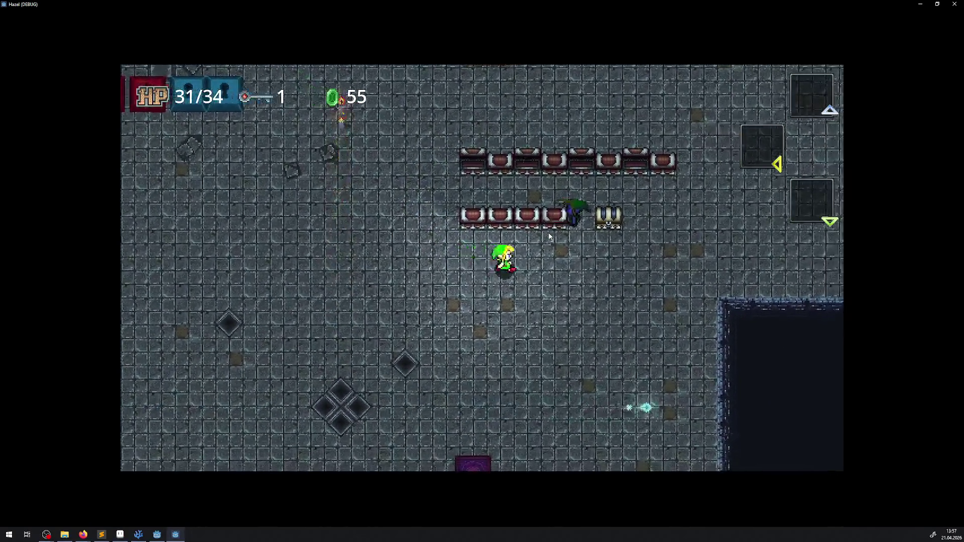
key(Left)
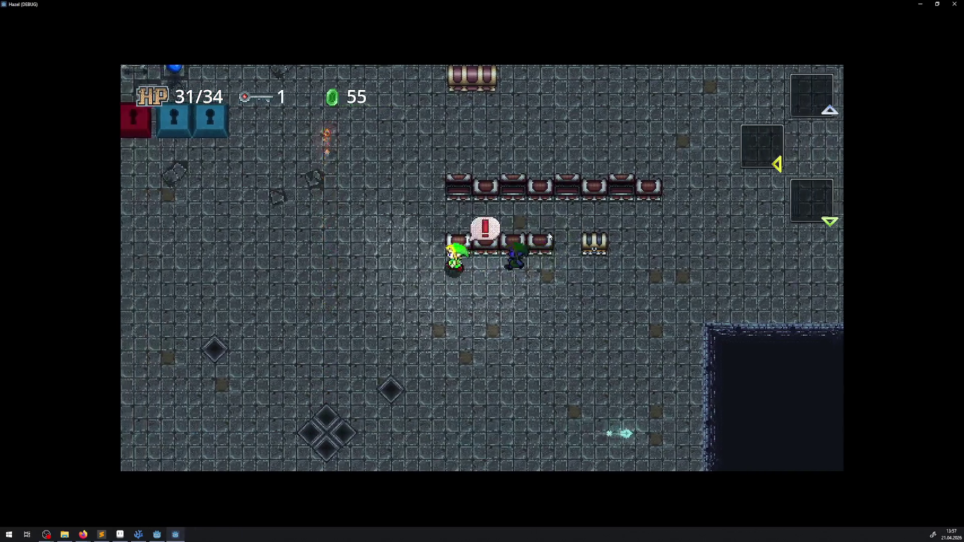
key(Up)
key(Right)
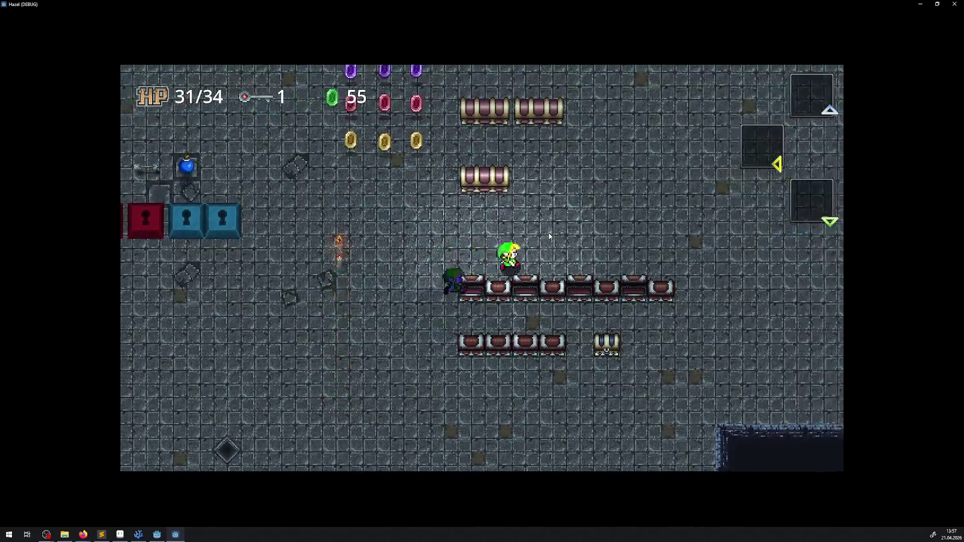
key(Right)
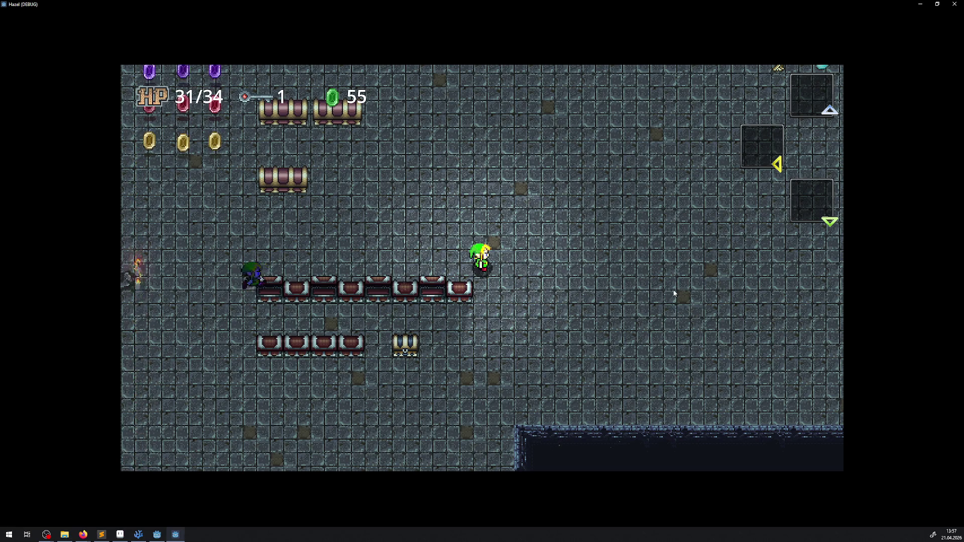
click(955, 4)
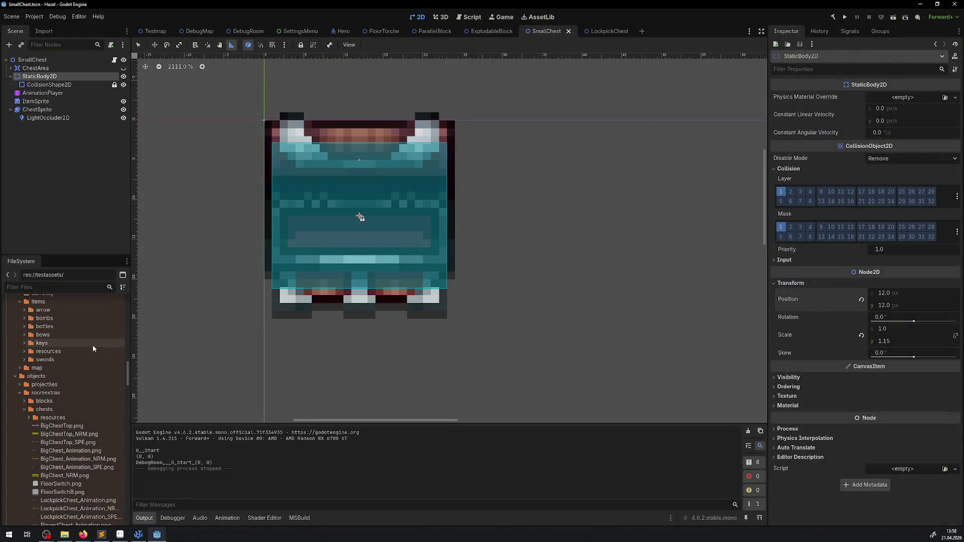
Open TestEnemy.tscn from the enemies folder in FileSystem
scroll(79, 377, up, 10)
scroll(69, 411, down, 10)
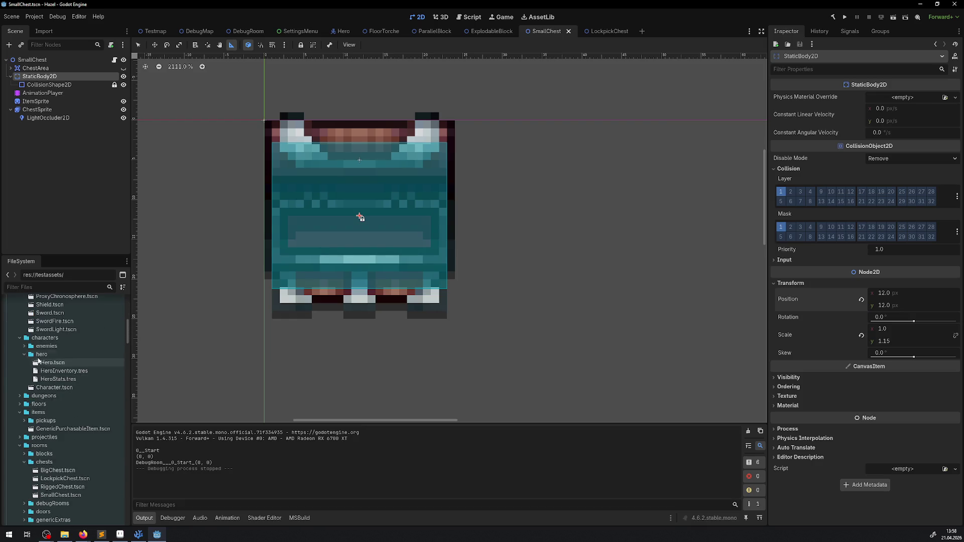
click(24, 346)
double_click(66, 366)
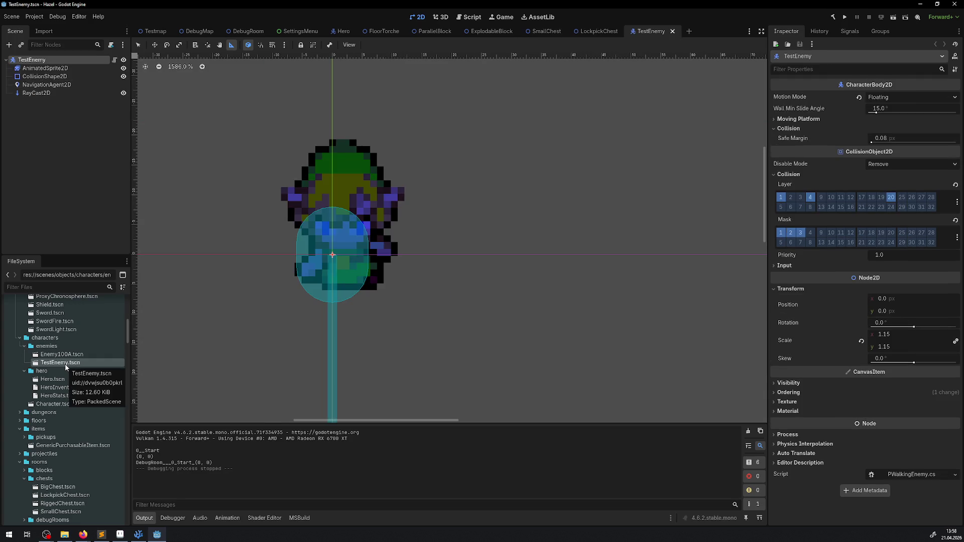
Select AnimatedSprite2D and delete Idle00 frames 0 through 4 in the enlarged SpriteFrames panel
click(48, 69)
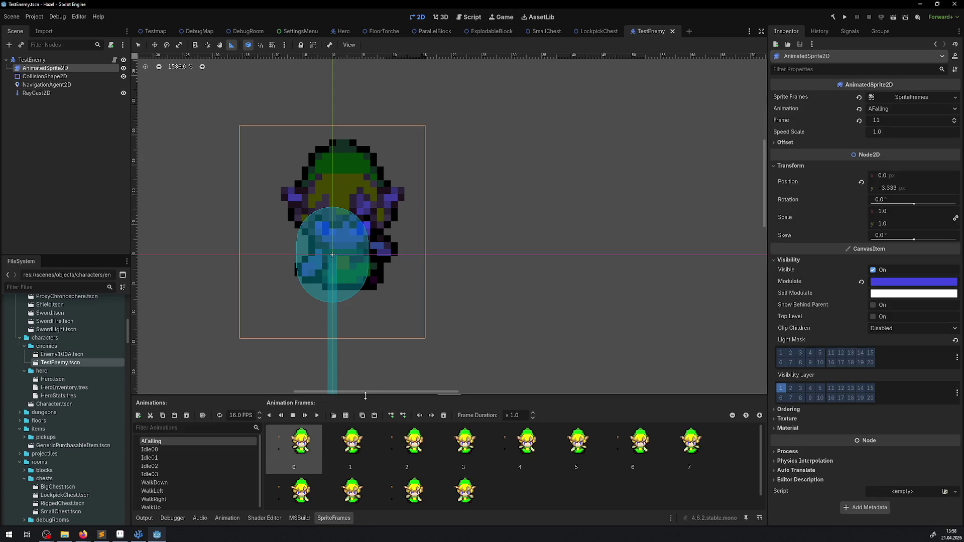
drag(365, 399, 368, 319)
click(171, 369)
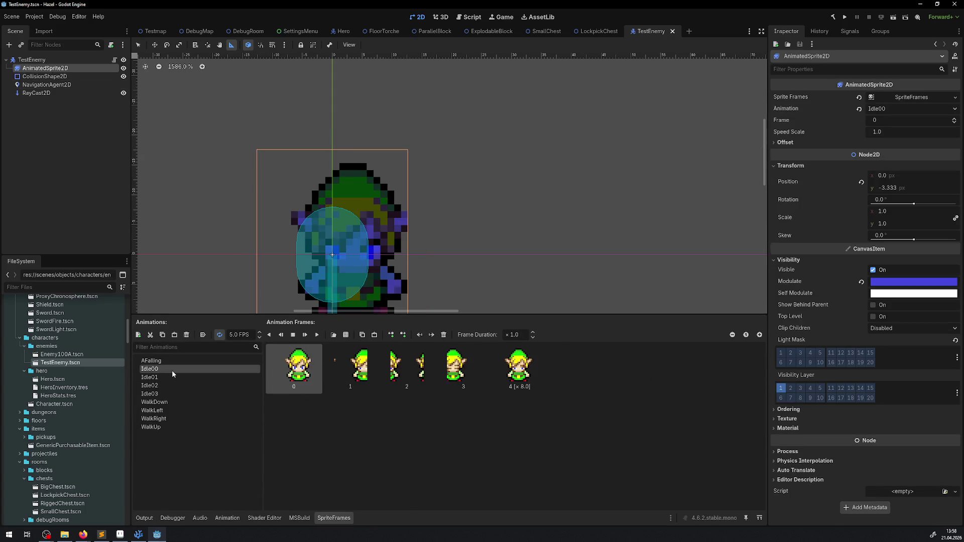
shift+click(511, 374)
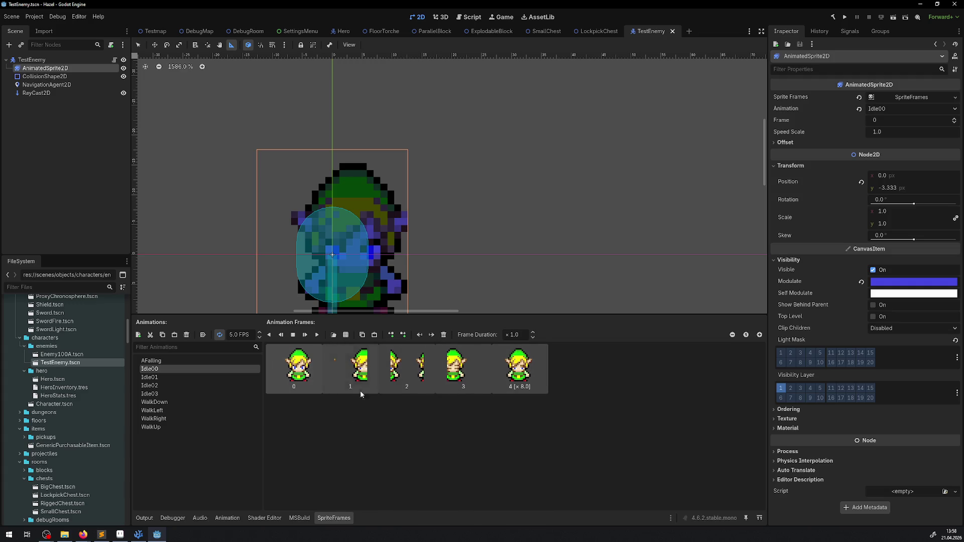
key(Delete)
Add frames from a sprite sheet, filtering files for 'idle' to open HeroIdle00.png
click(346, 335)
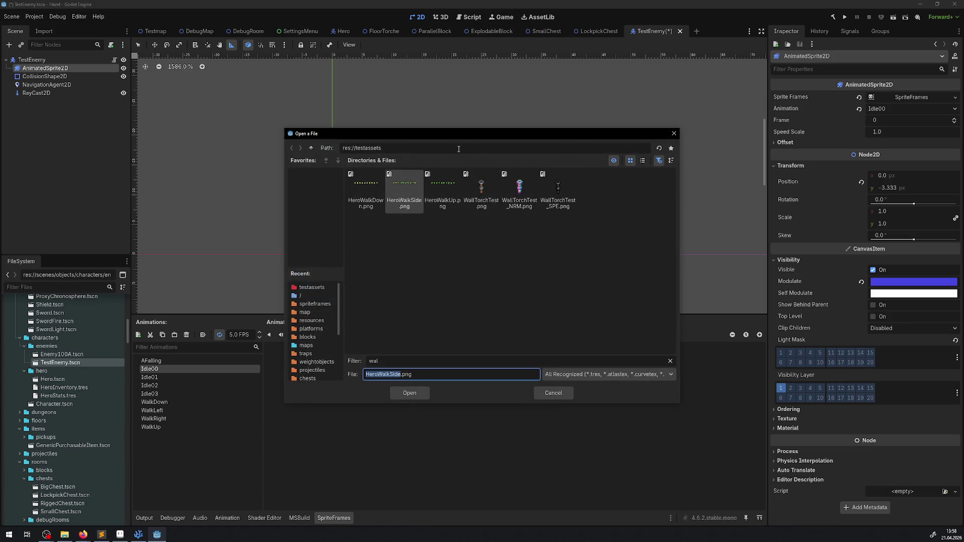
double_click(374, 361)
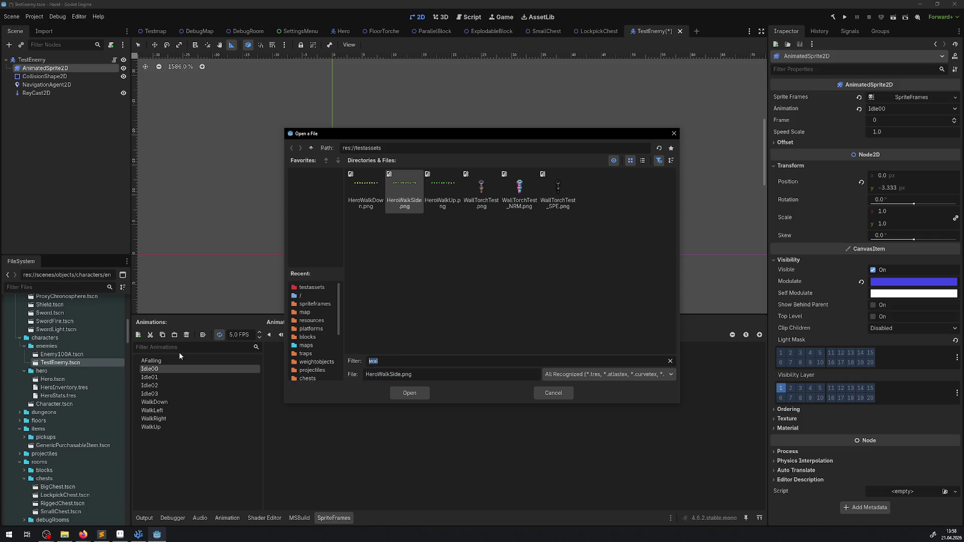
text(idle)
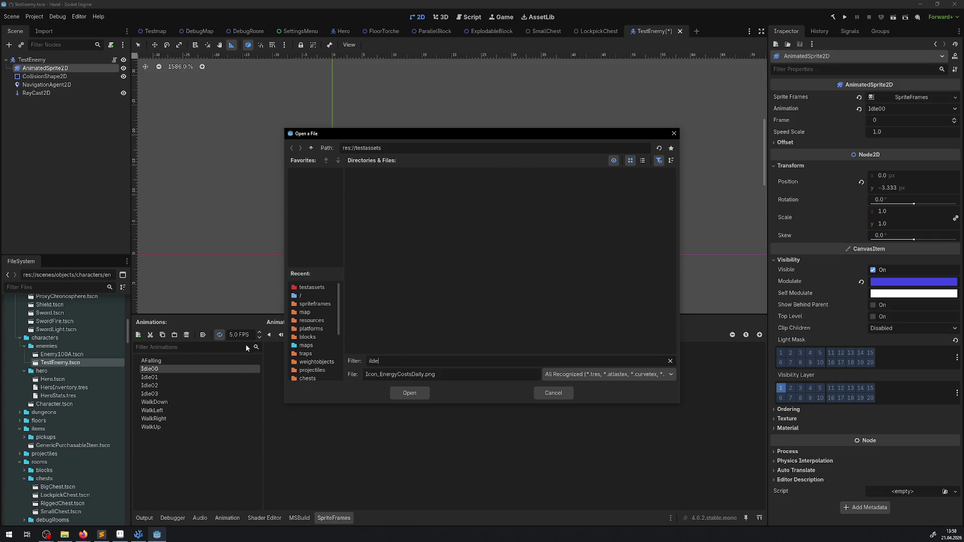
key(BackSpace)
key(BackSpace)
key(BackSpace)
text(dle)
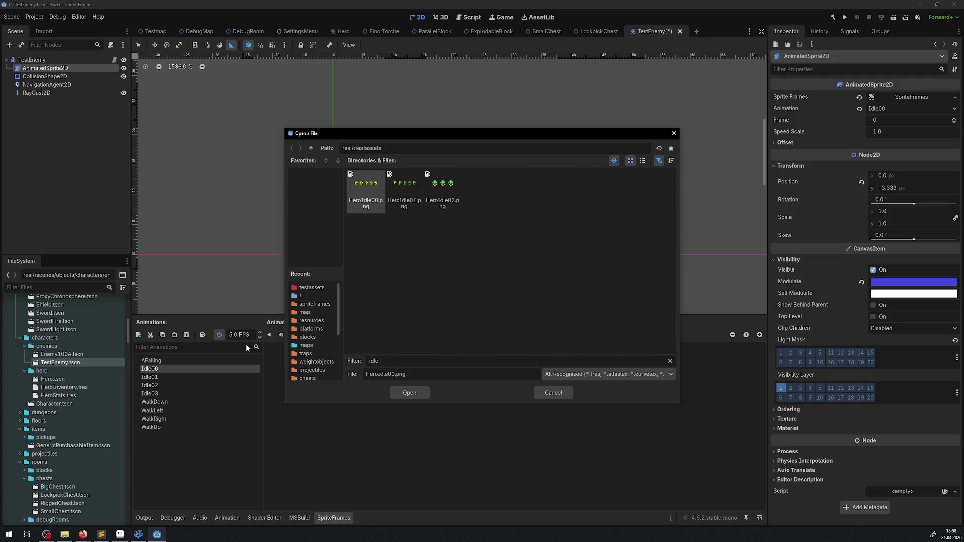
double_click(366, 193)
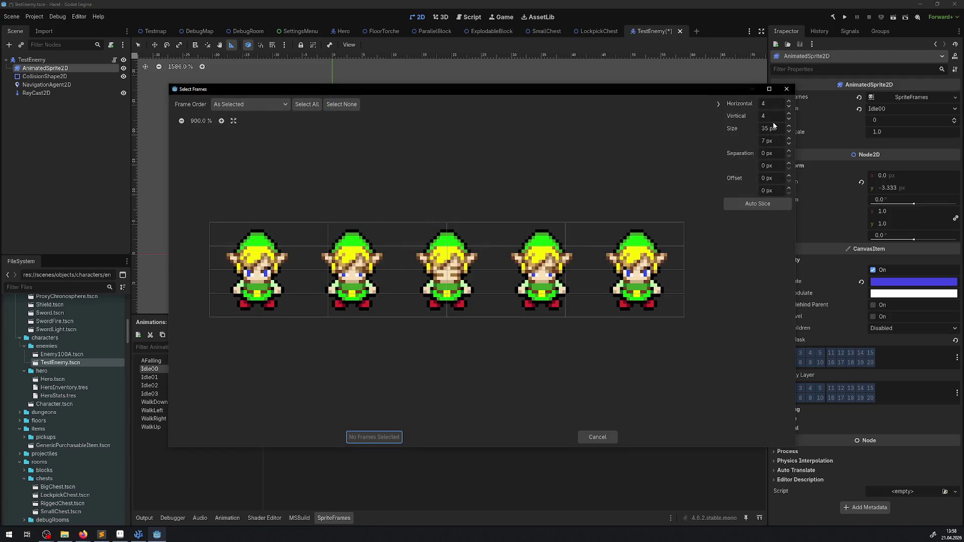
Slice HeroIdle00.png into 5 columns by 1 row, add all five frames, and set the last frame's duration to 8
click(790, 122)
click(789, 123)
click(789, 122)
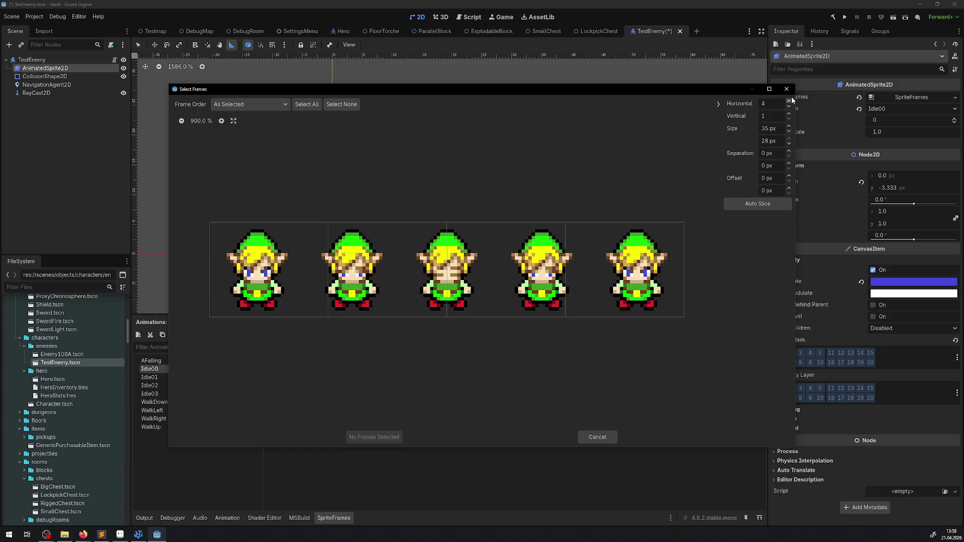
click(790, 104)
click(307, 104)
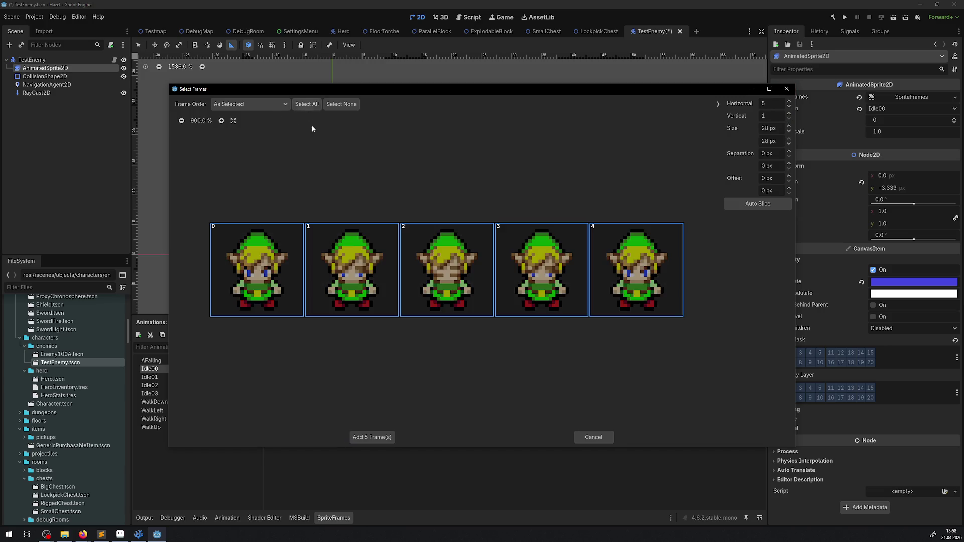
click(375, 438)
text(8)
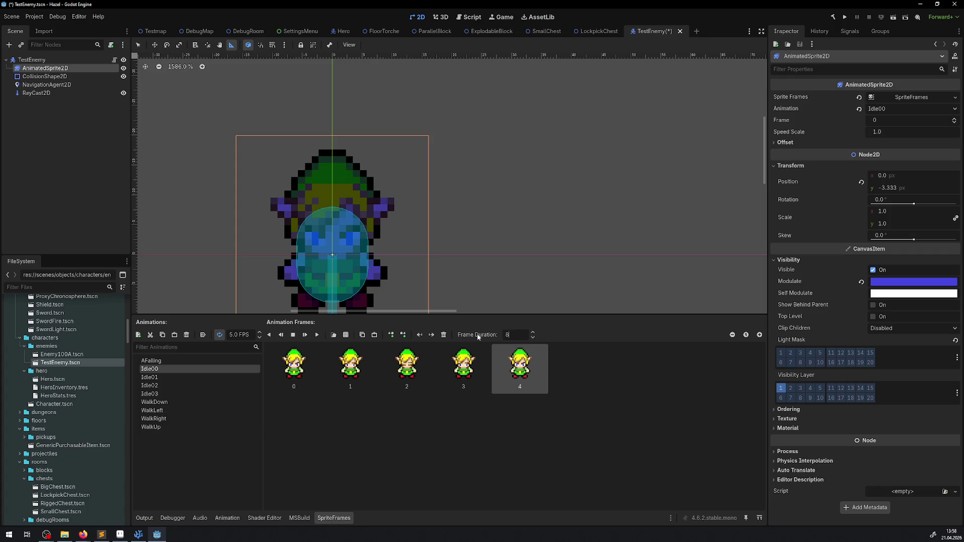
key(Return)
click(149, 377)
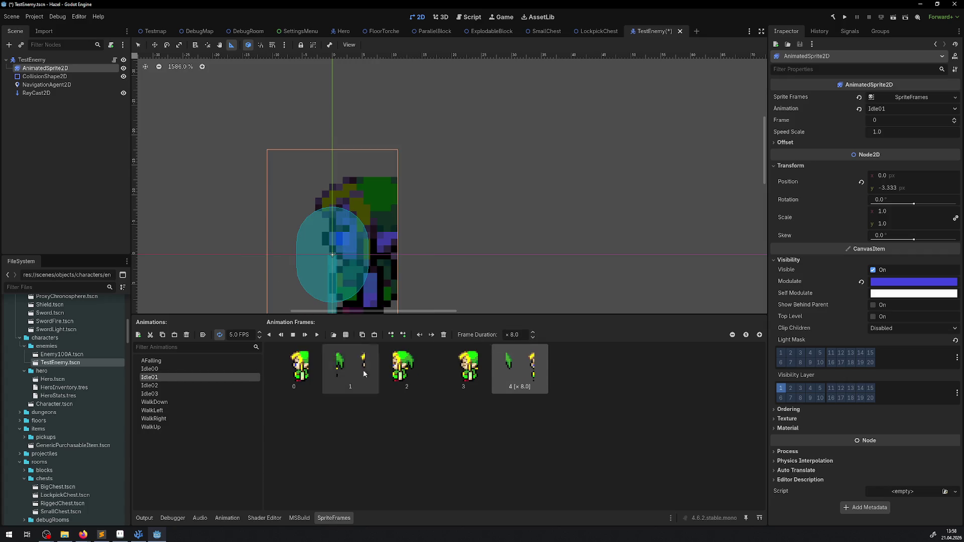
Rebuild Idle01 from the five HeroIdle01.png frames with the last frame held ×8, and save
shift+click(308, 358)
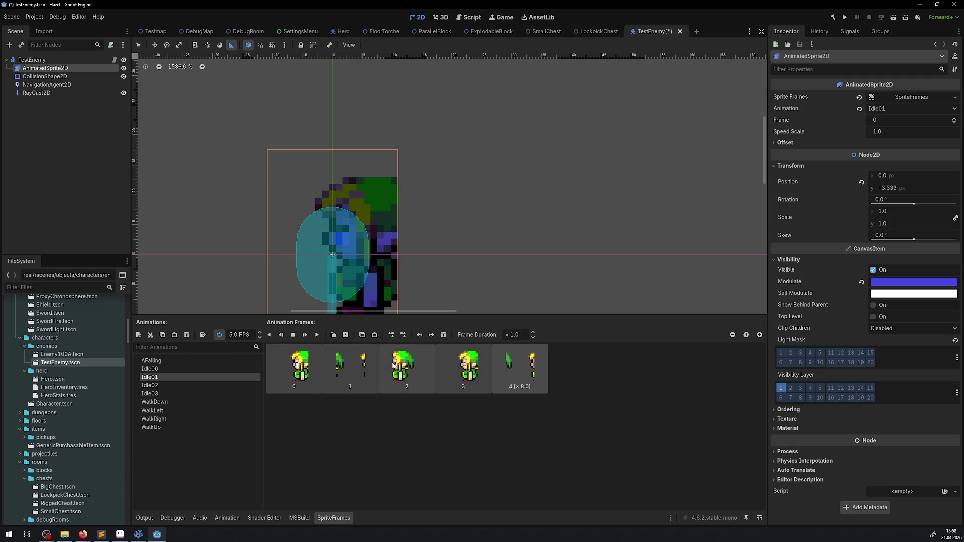
click(443, 335)
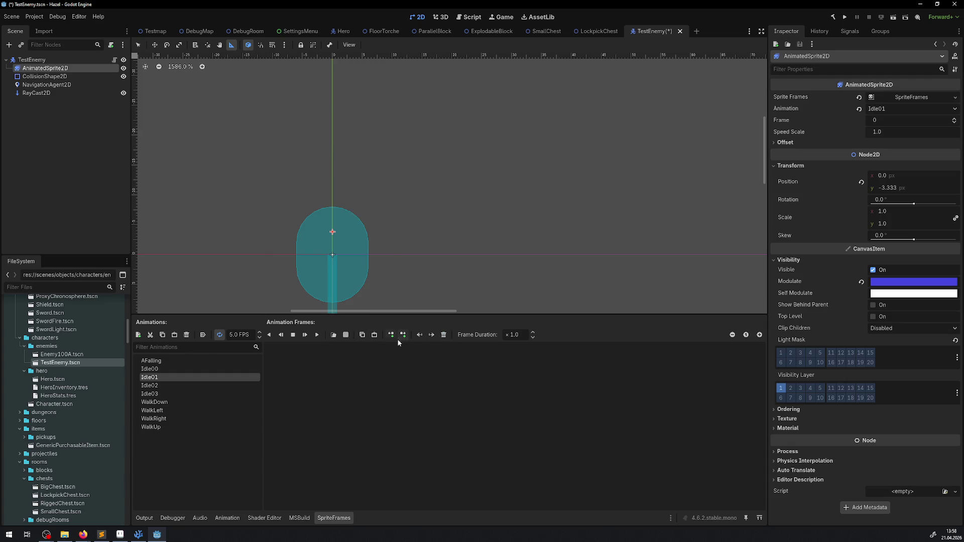
click(346, 335)
double_click(406, 185)
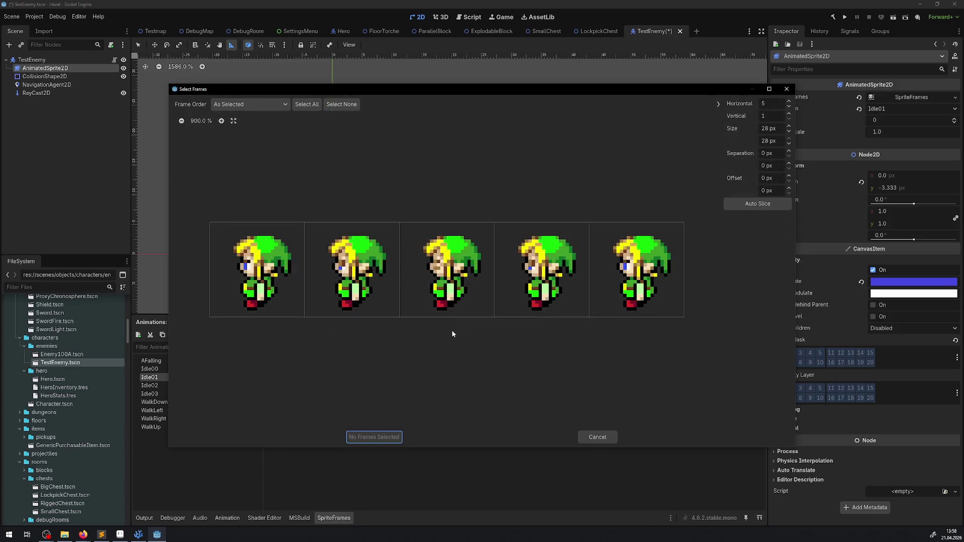
click(303, 106)
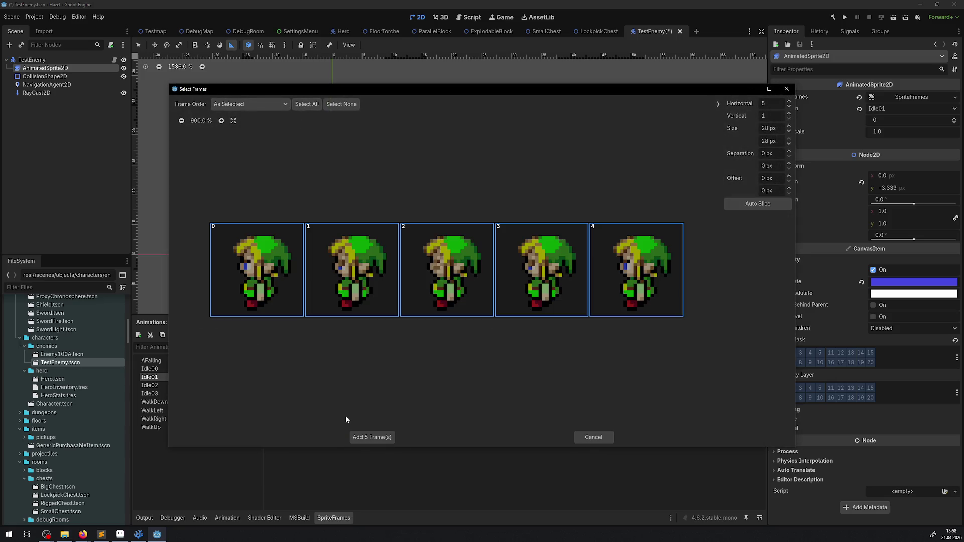
click(361, 437)
click(520, 369)
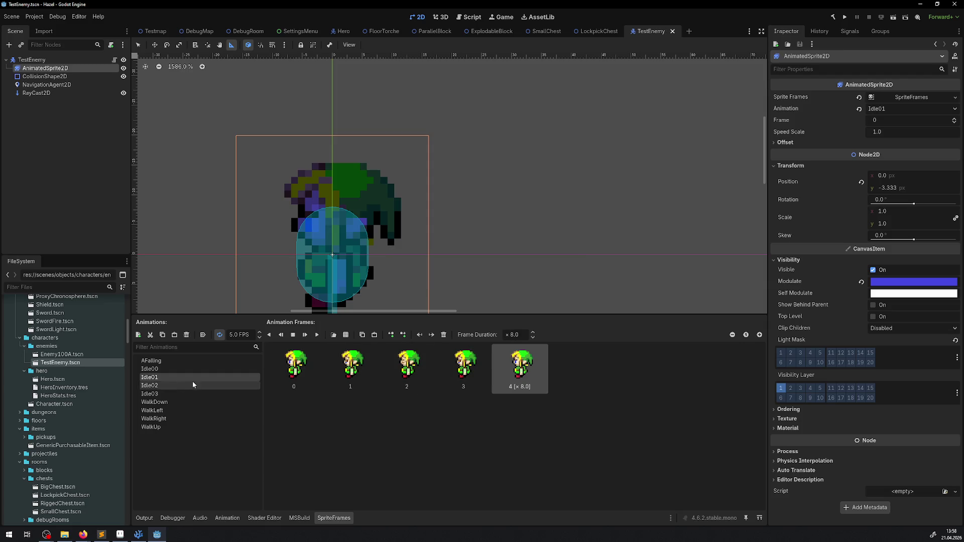
key(ctrl+s)
Go to the Idle03 animation and delete all of its existing frames
click(182, 387)
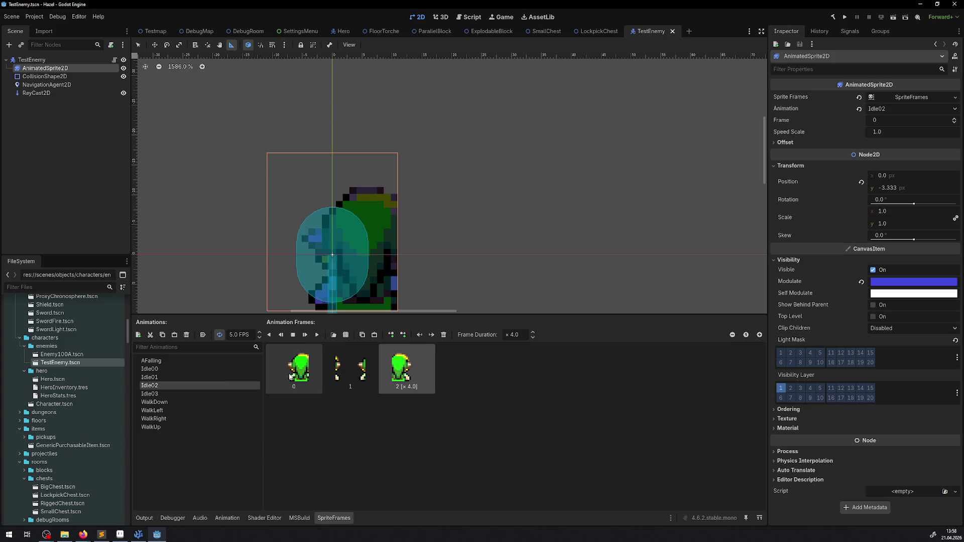
double_click(161, 394)
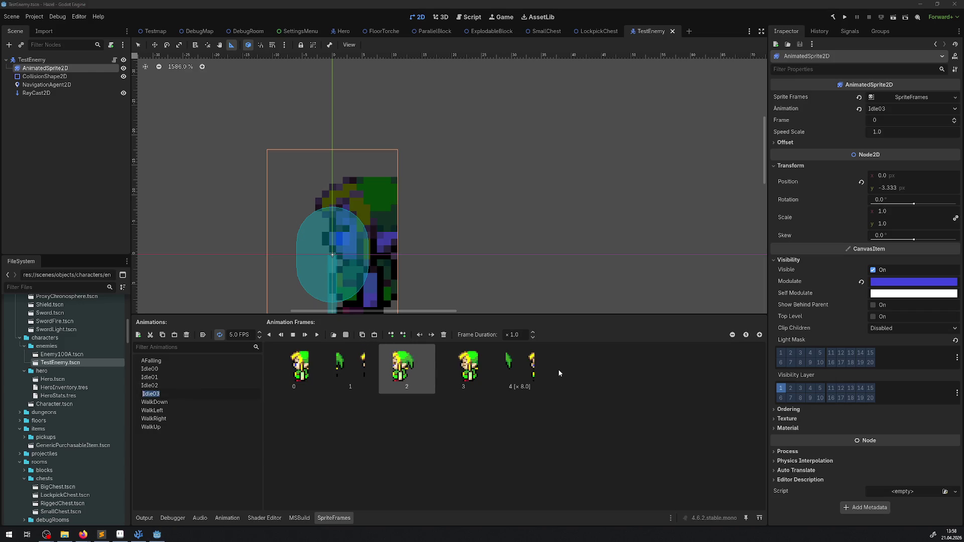
ctrl+click(350, 369)
ctrl+click(293, 369)
ctrl+click(463, 369)
ctrl+click(516, 371)
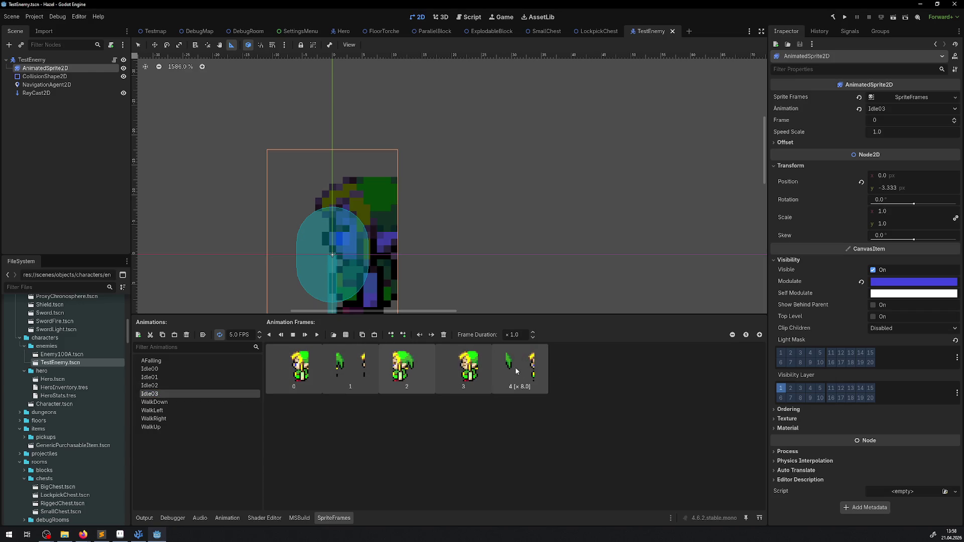
key(Delete)
Add the five HeroIdle01.png frames to Idle03, hold the last frame ×8, and save
click(345, 335)
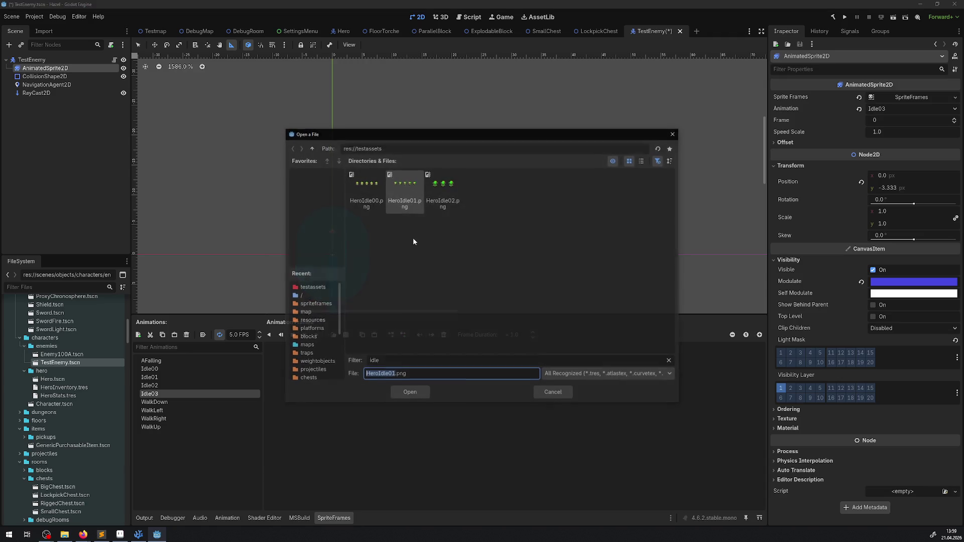
double_click(398, 190)
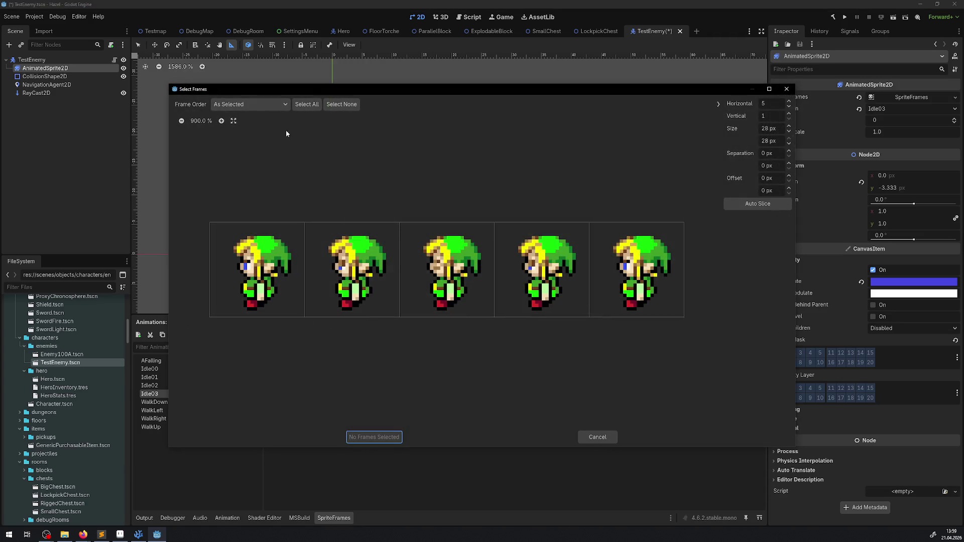
click(306, 104)
click(388, 435)
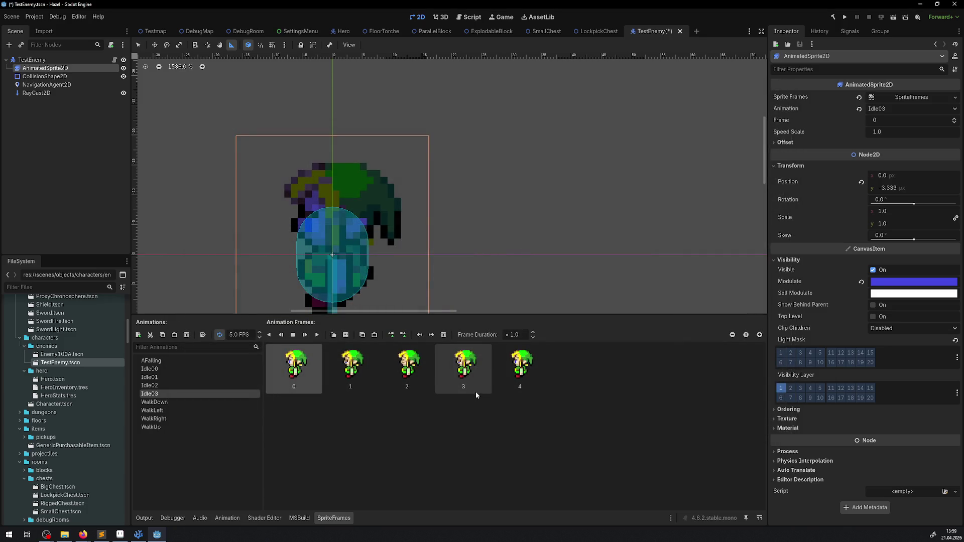
click(511, 357)
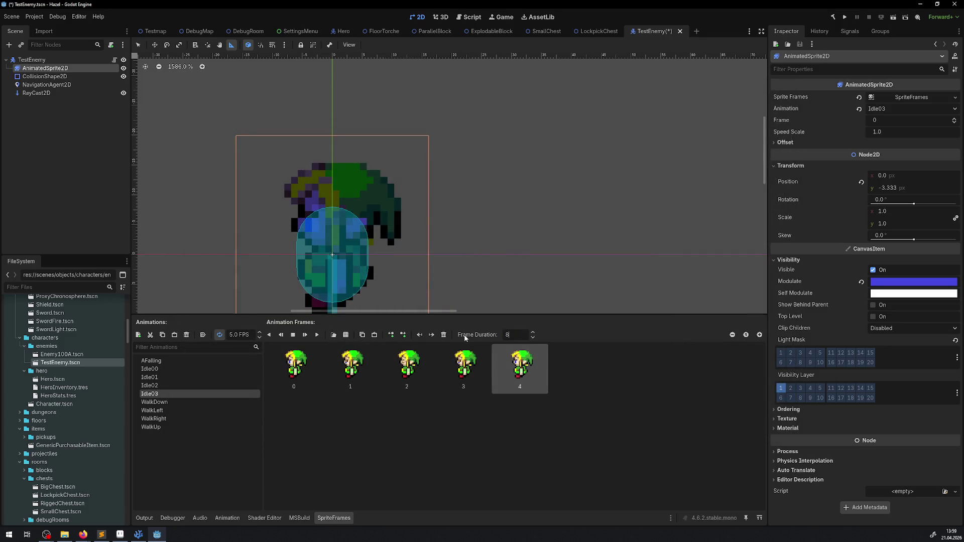
key(ctrl+s)
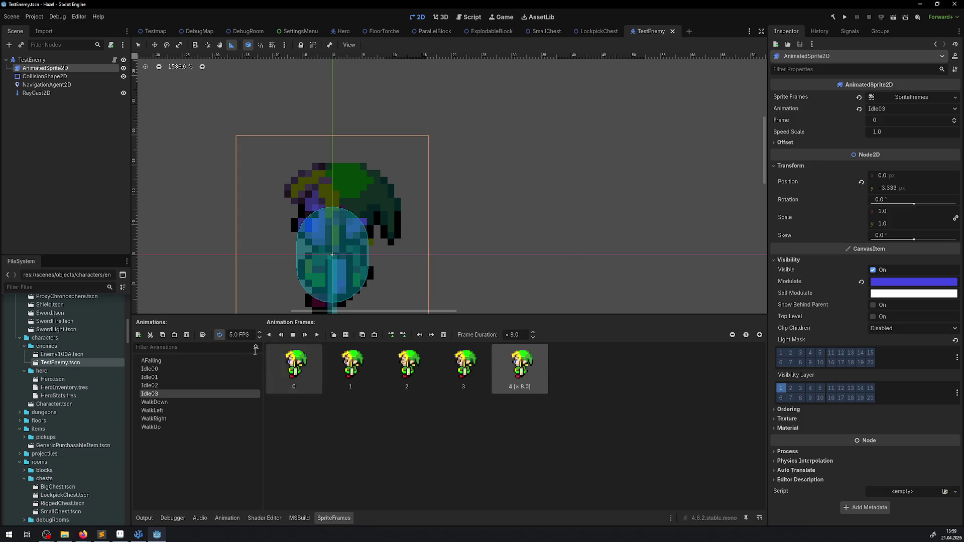
click(146, 386)
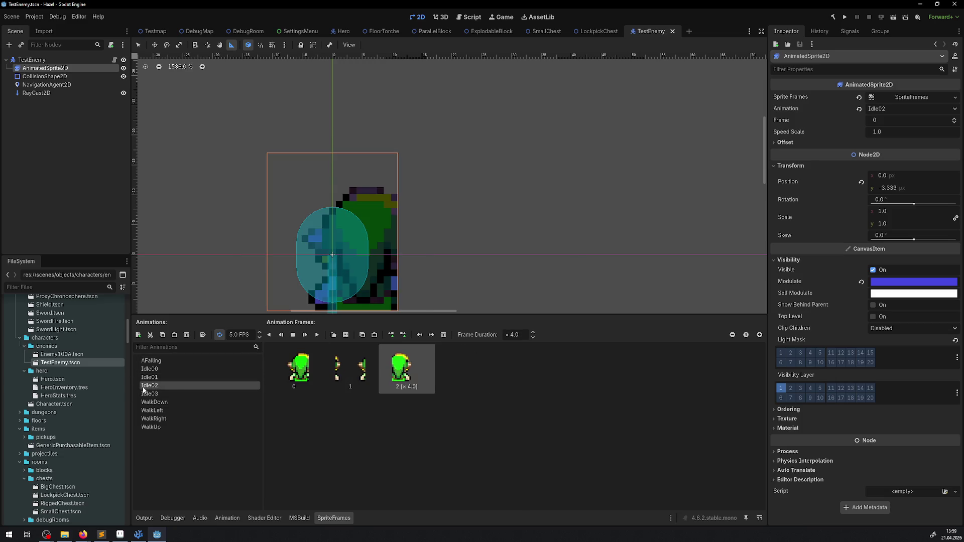
Replace Idle02's frames with three frames sliced 3×1 from the back-facing hero sheet
shift+click(297, 373)
key(Delete)
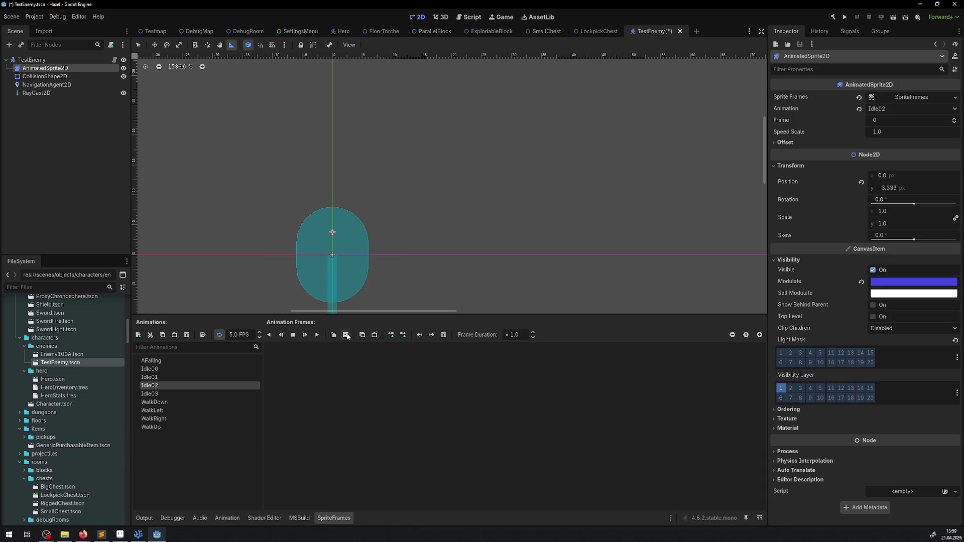
click(347, 335)
double_click(443, 192)
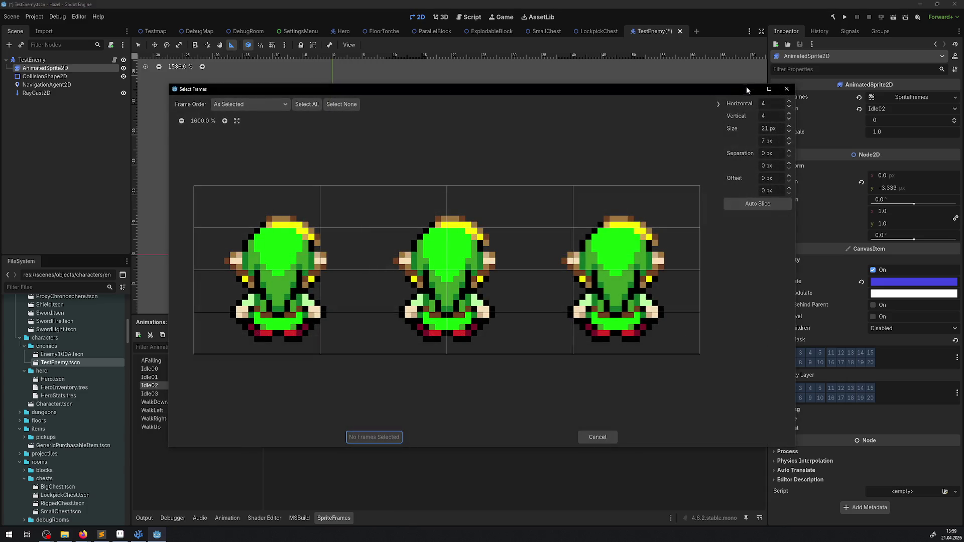
click(788, 118)
click(788, 119)
click(788, 119)
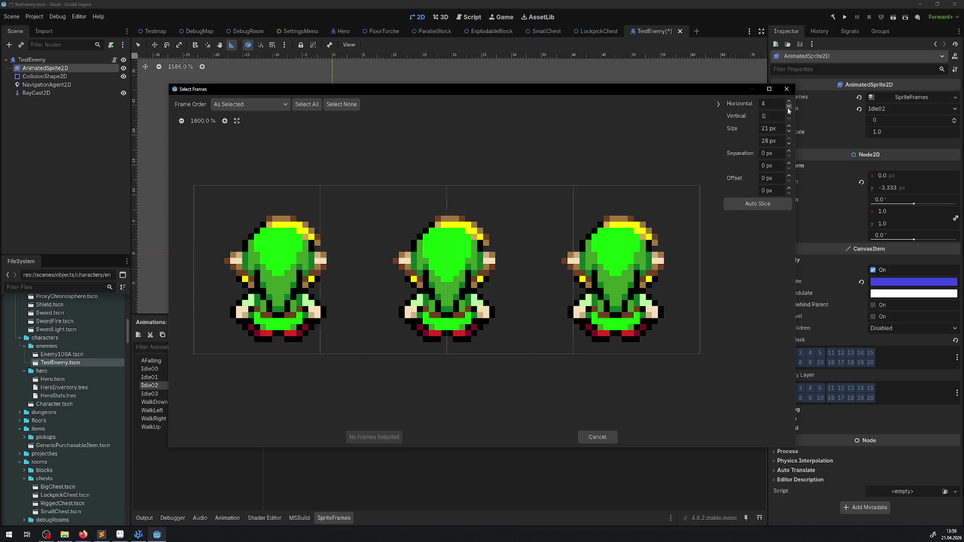
click(789, 107)
click(303, 107)
click(371, 436)
text(4)
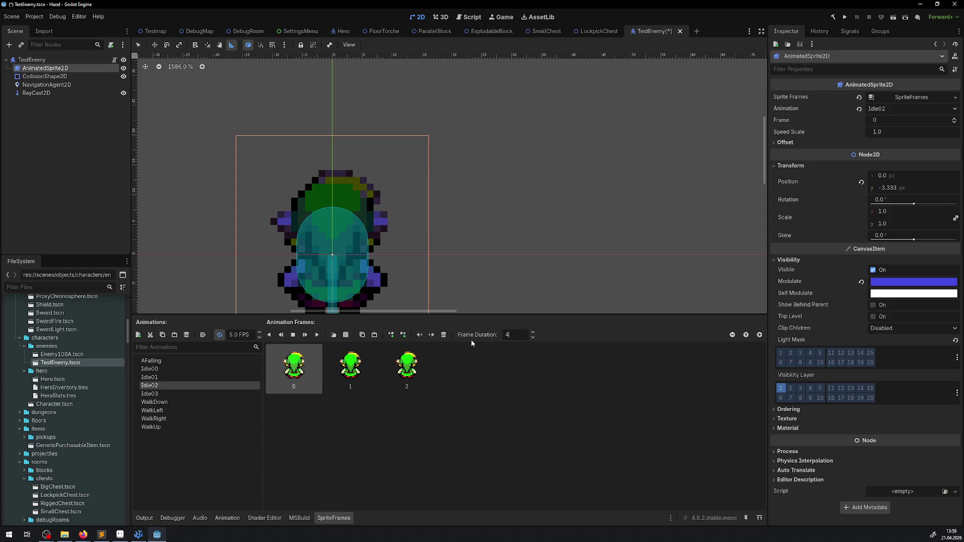
Set Idle02's frame durations so the last frame is held ×4, and save
key(Return)
key(BackSpace)
key(BackSpace)
key(BackSpace)
text(1)
click(408, 370)
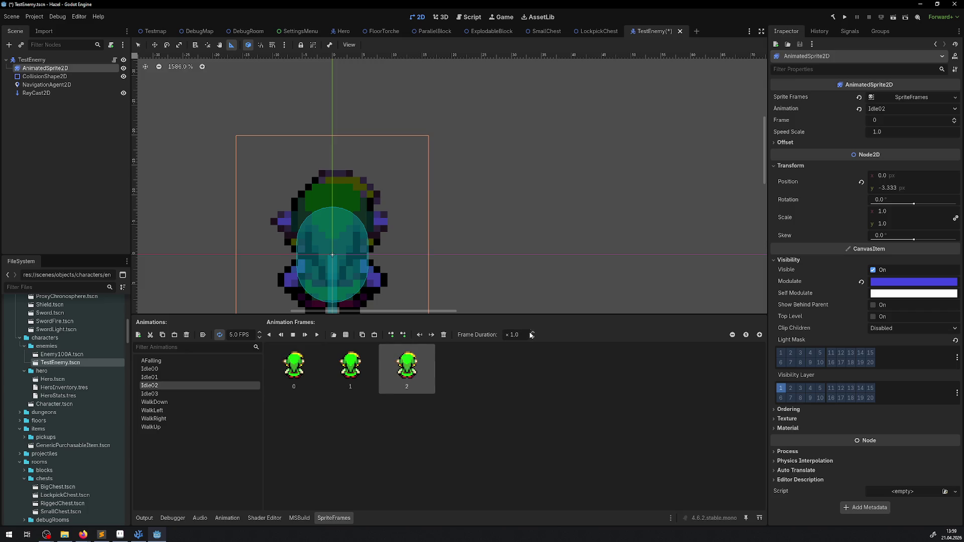
text(4)
key(Return)
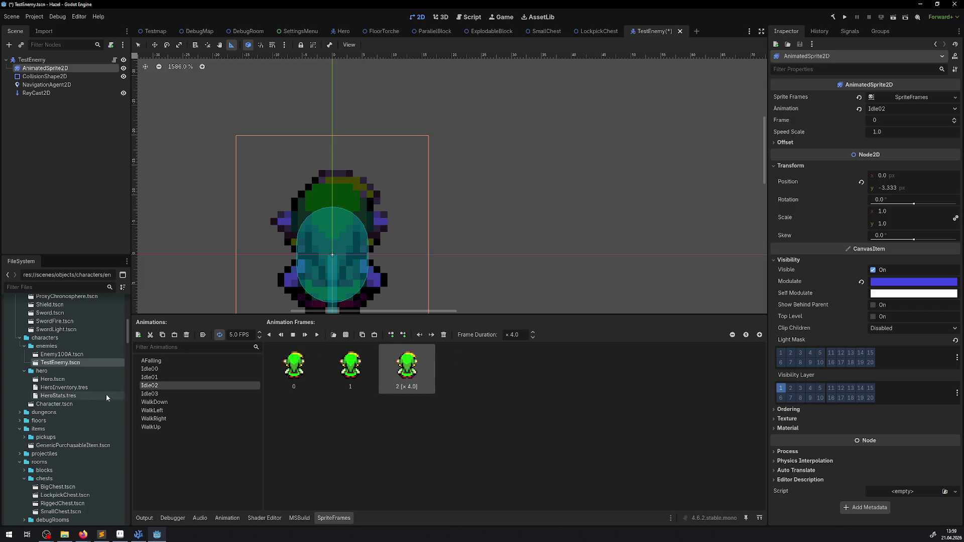
key(ctrl+s)
Review the Idle01 and Idle03 animations and bring up WalkDown's frames
click(149, 378)
click(159, 395)
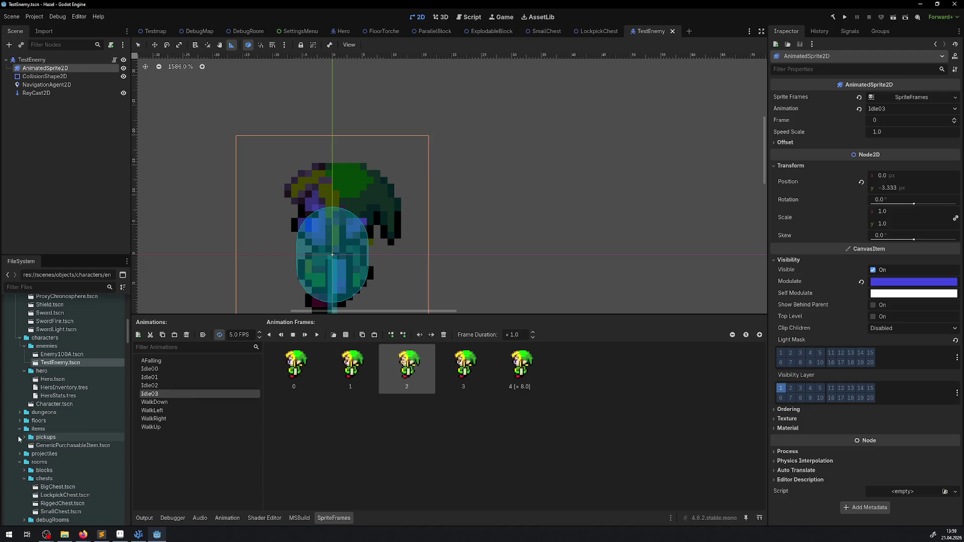
click(182, 402)
Clear WalkDown's frames and open HeroWalkDown, filtering the sprite sheet files by 'walk'
click(346, 402)
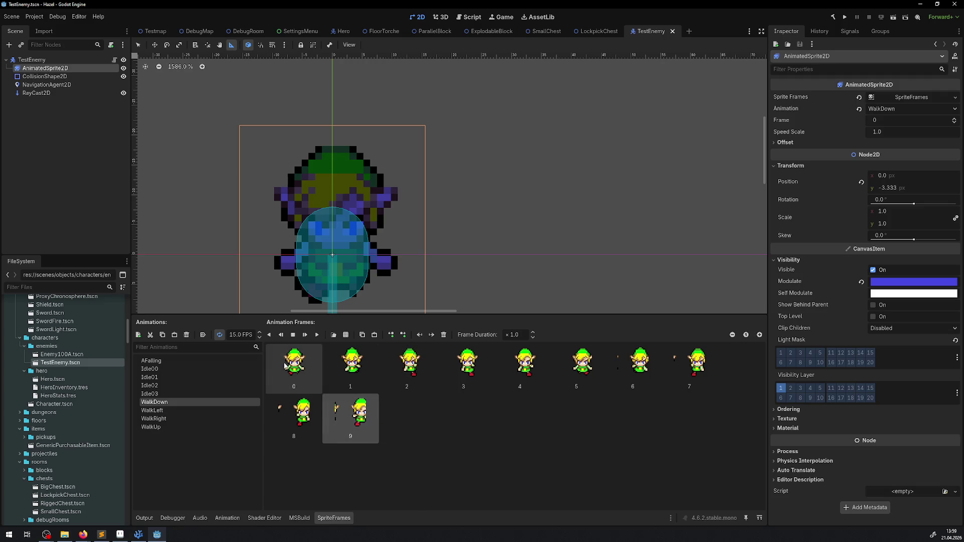
shift+click(302, 373)
key(Delete)
click(347, 335)
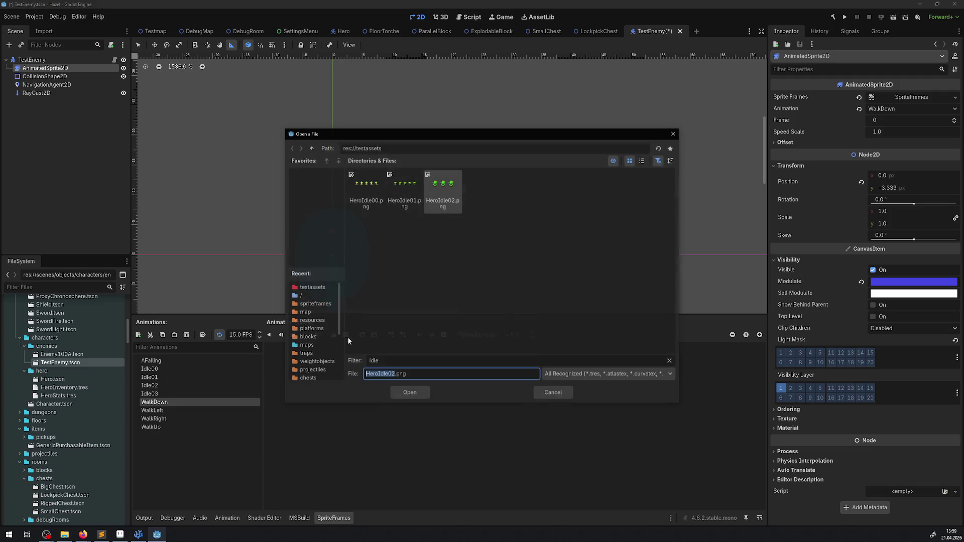
double_click(383, 361)
text(walk)
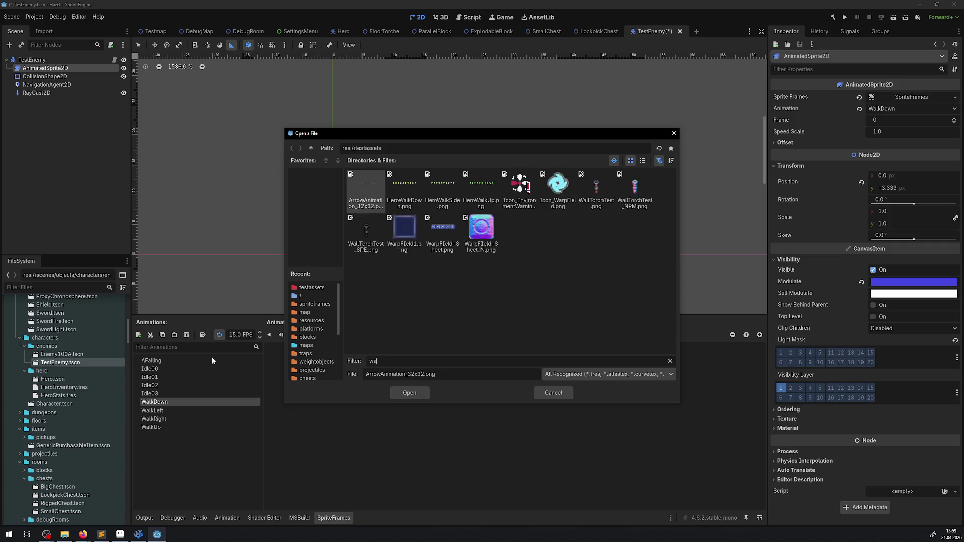
double_click(382, 206)
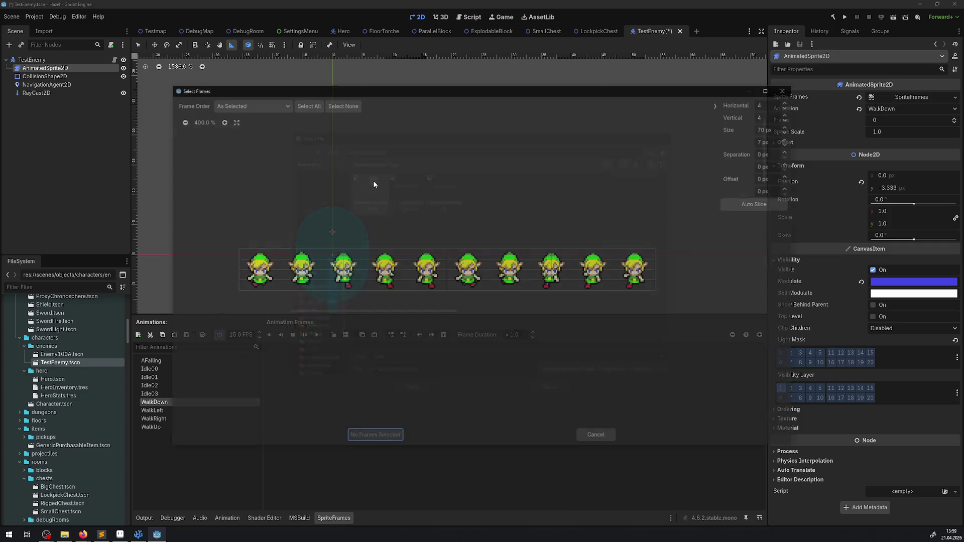
Slice HeroWalkDown into 10 columns by 1 row, add all 10 frames, and save
click(789, 119)
click(789, 119)
click(789, 119)
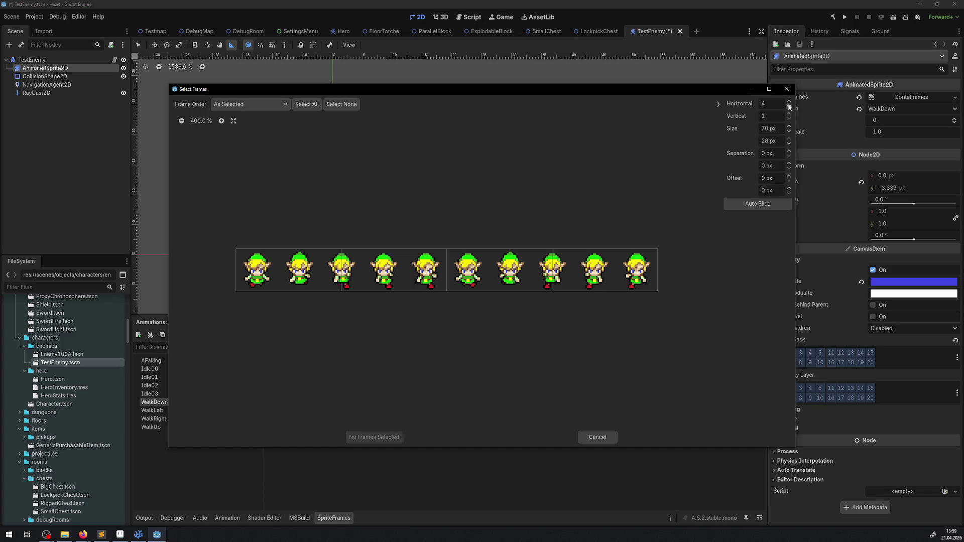
click(789, 101)
click(789, 101)
click(789, 101)
click(789, 101)
click(789, 102)
click(789, 102)
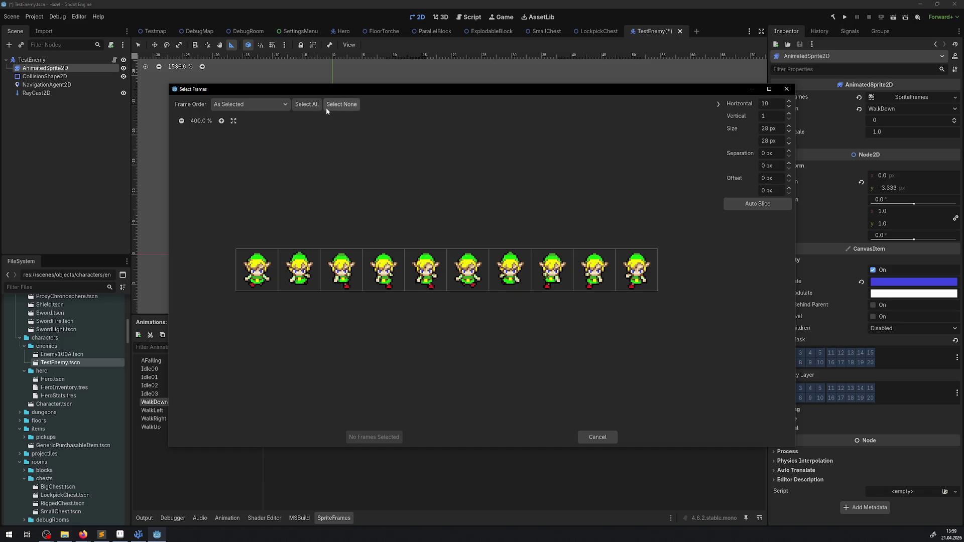
click(311, 106)
click(372, 438)
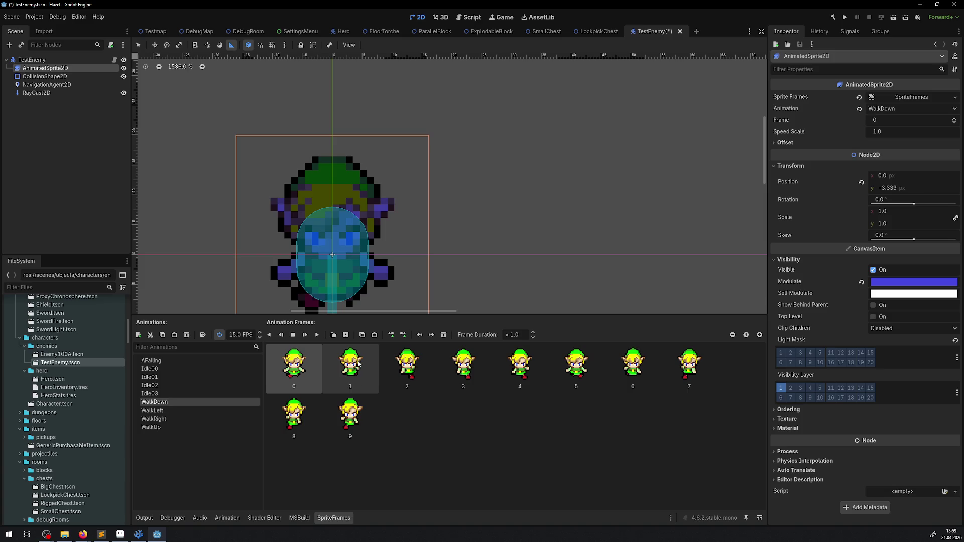
key(ctrl+s)
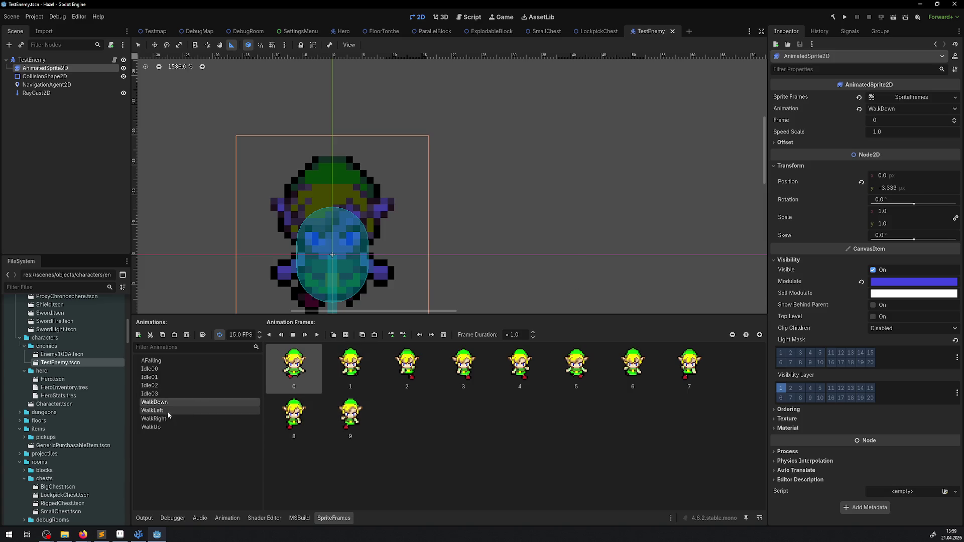
Replace WalkLeft's frames with the 10 HeroWalkSide frames and save
click(168, 411)
click(344, 415)
shift+click(293, 367)
key(Delete)
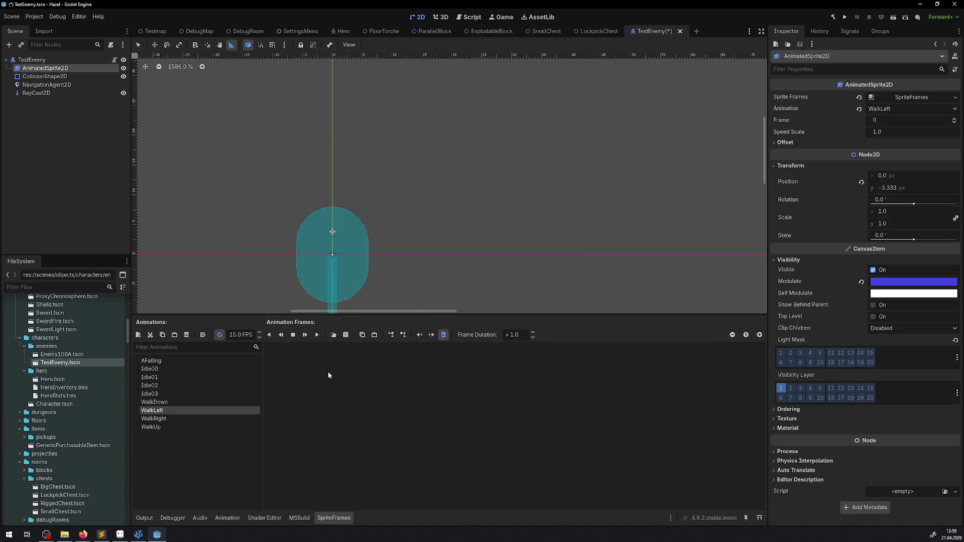
click(347, 335)
double_click(417, 207)
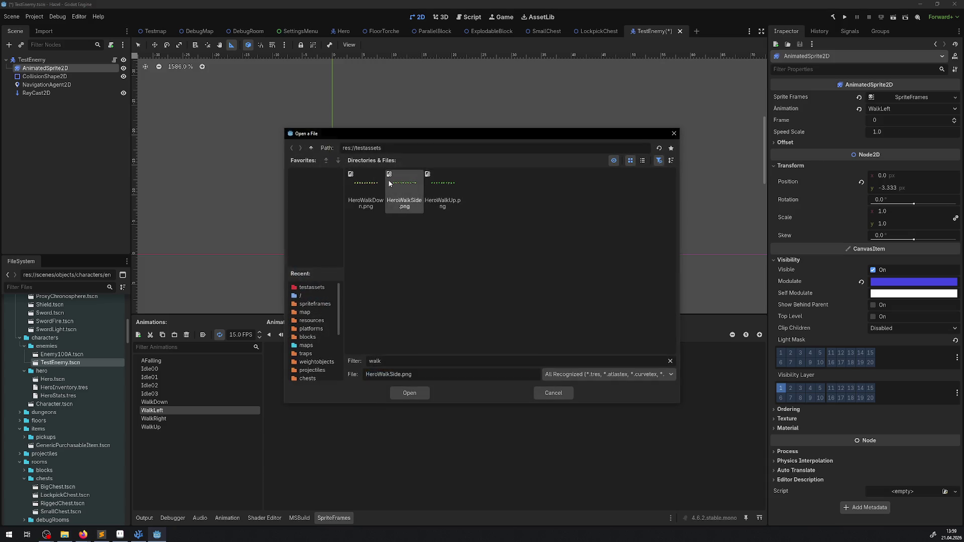
click(307, 104)
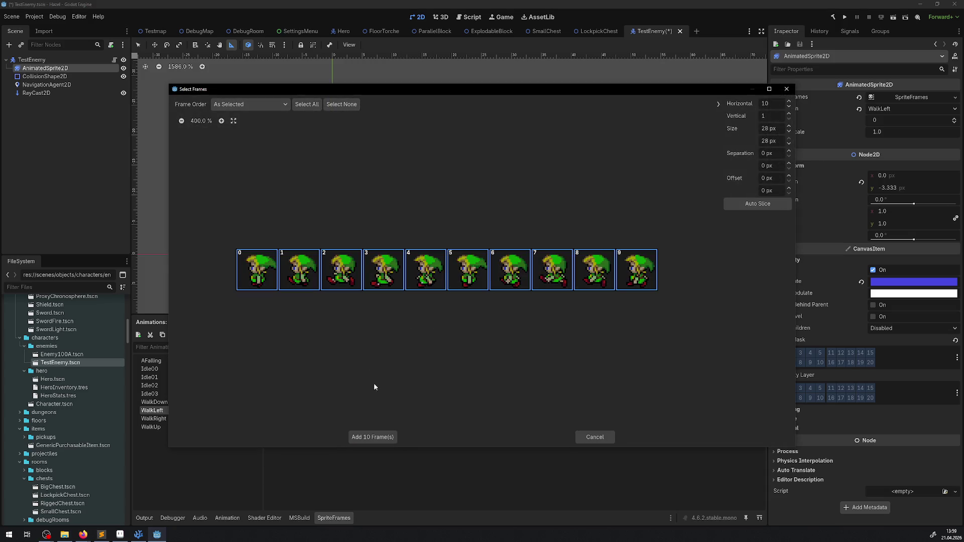
click(376, 438)
key(ctrl+s)
Replace WalkRight's frames with the 10 HeroWalkSide frames
click(153, 419)
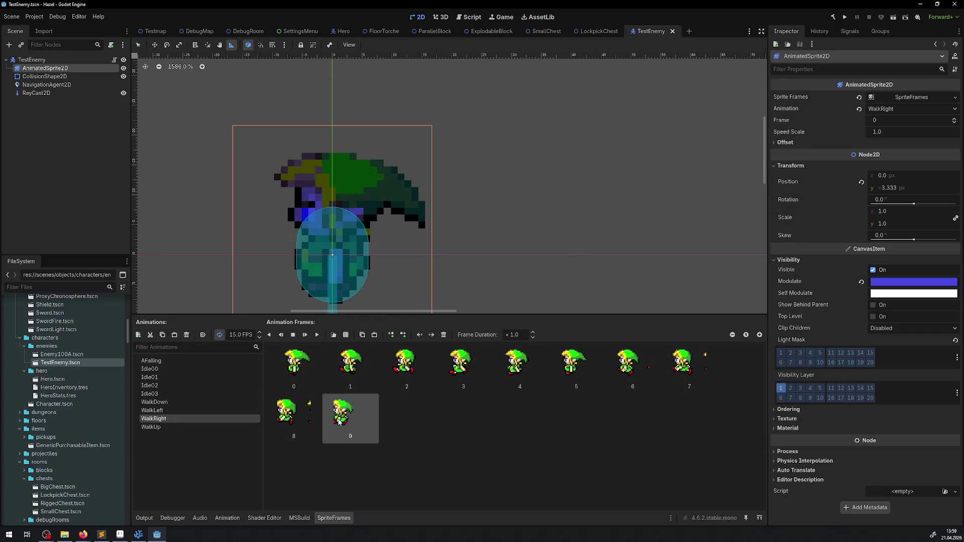
shift+click(293, 362)
key(Delete)
click(346, 335)
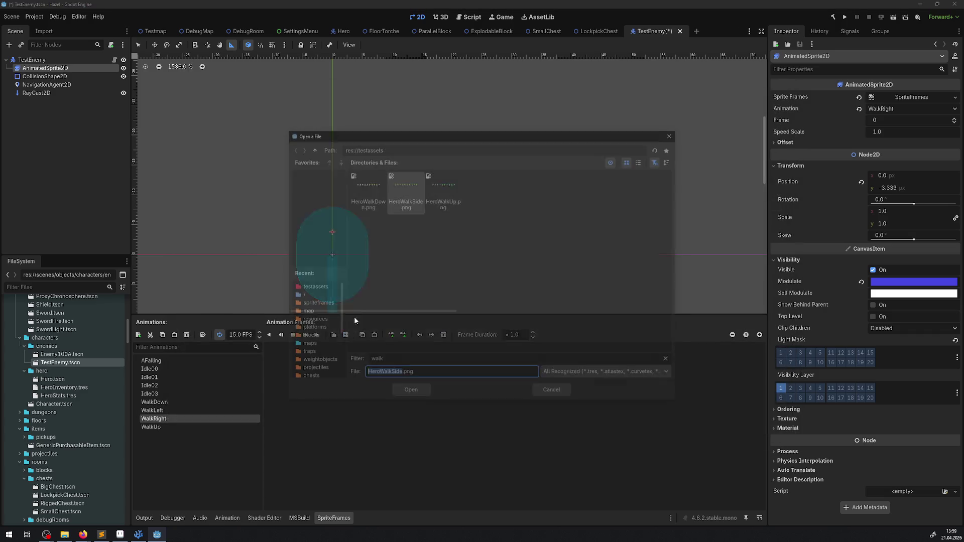
double_click(405, 194)
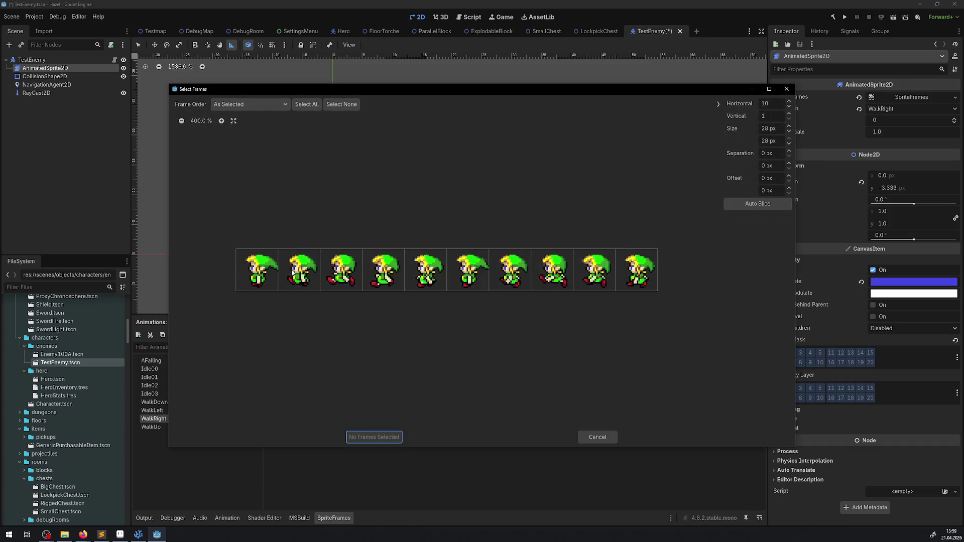
click(307, 104)
click(389, 436)
Replace WalkUp's frames with the 10 HeroWalkUp frames
click(186, 427)
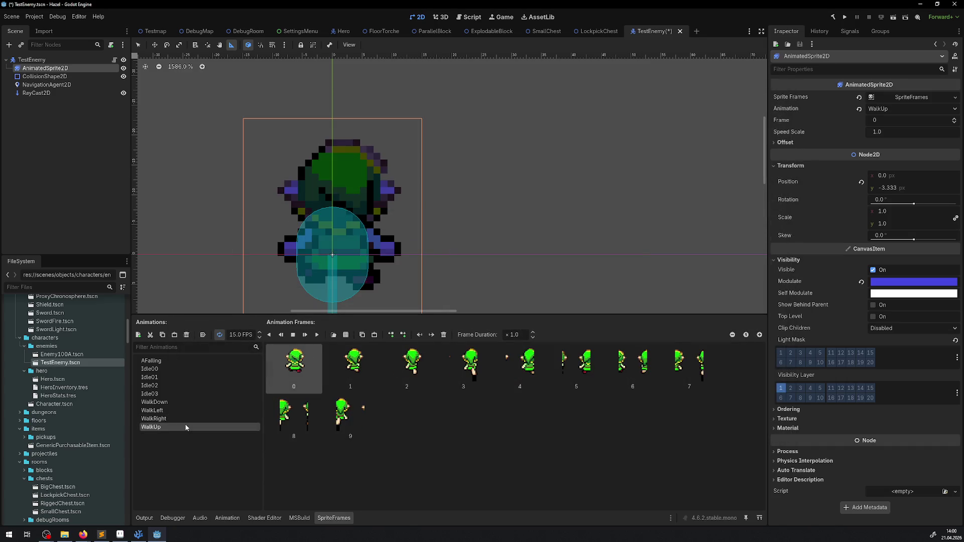
click(344, 417)
shift+click(312, 382)
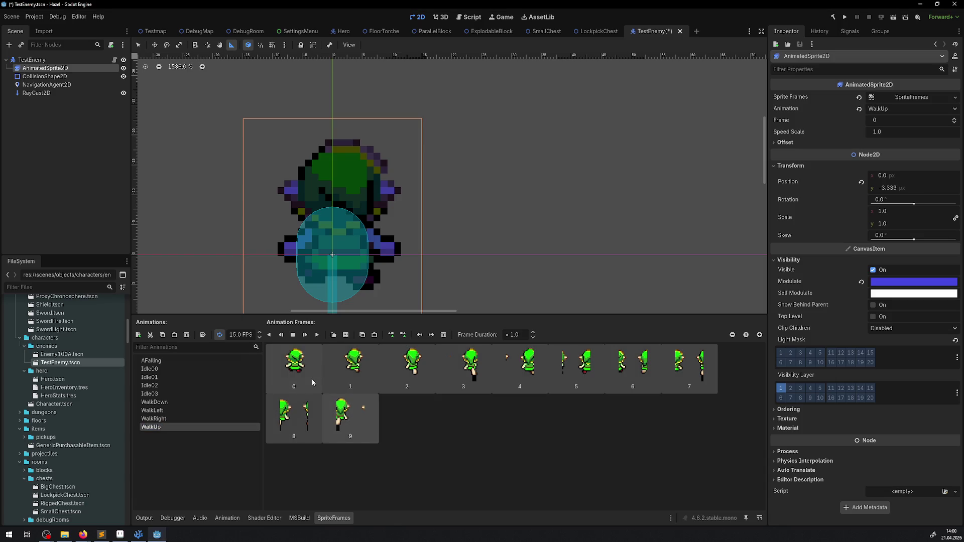
key(Delete)
click(347, 335)
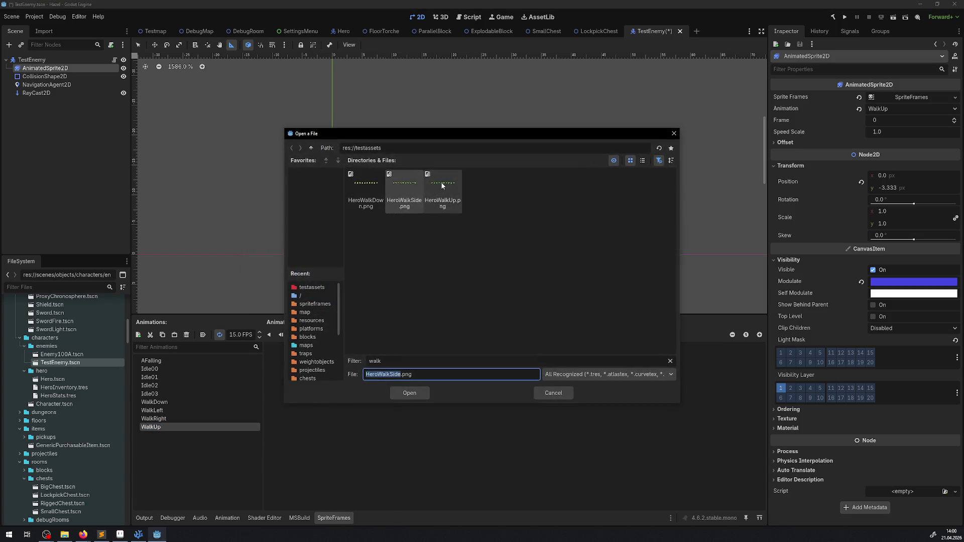
double_click(442, 184)
click(300, 106)
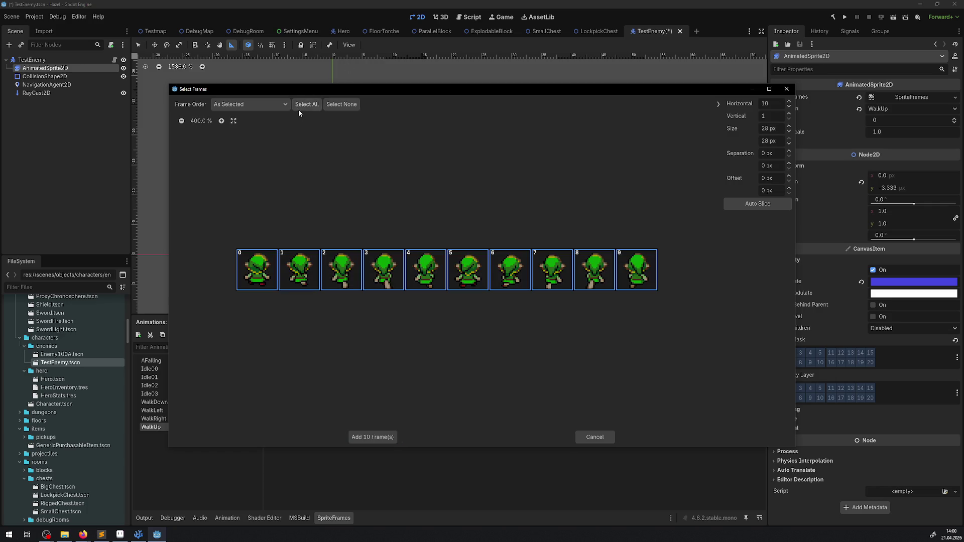
click(372, 437)
Select TestEnemy's four child nodes, move them upward with the Q tool, and reselect the root
drag(372, 427, 183, 117)
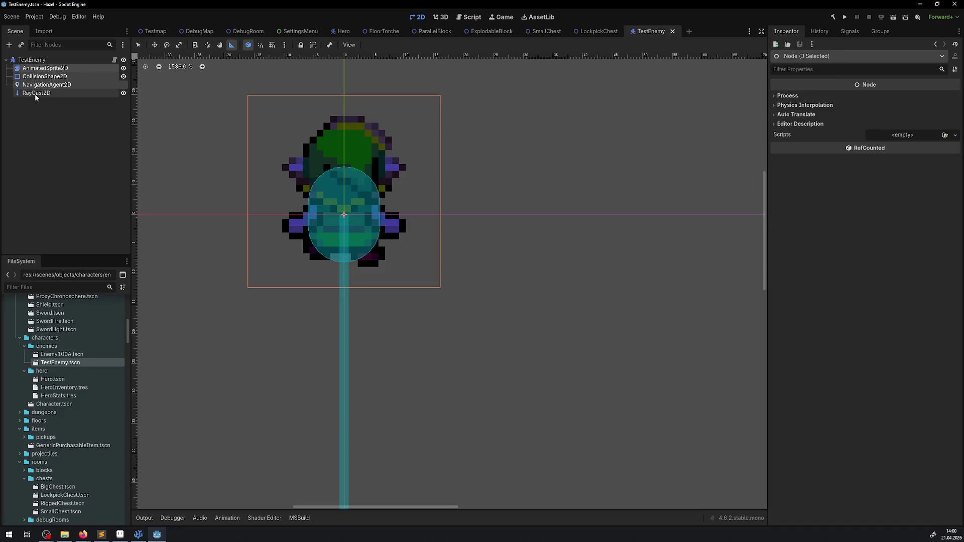
click(45, 68)
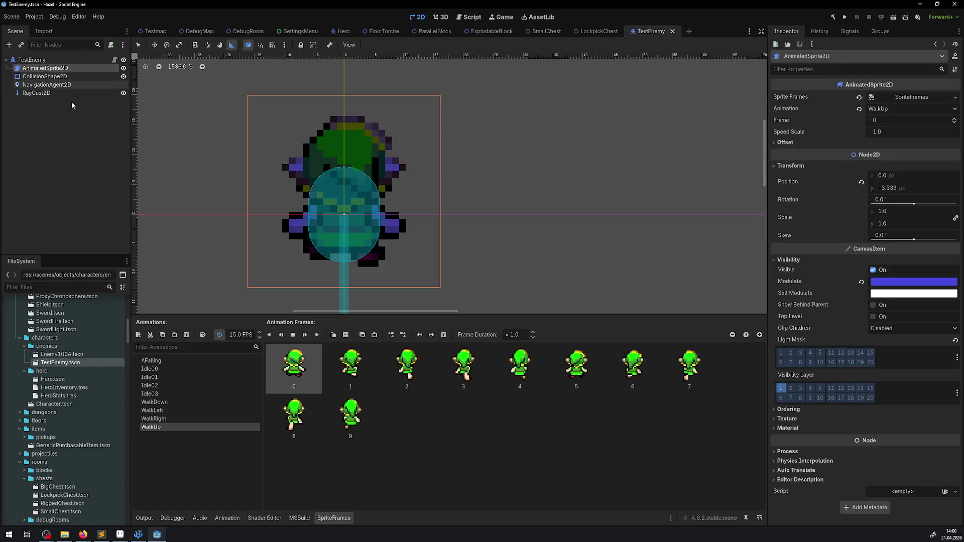
click(150, 369)
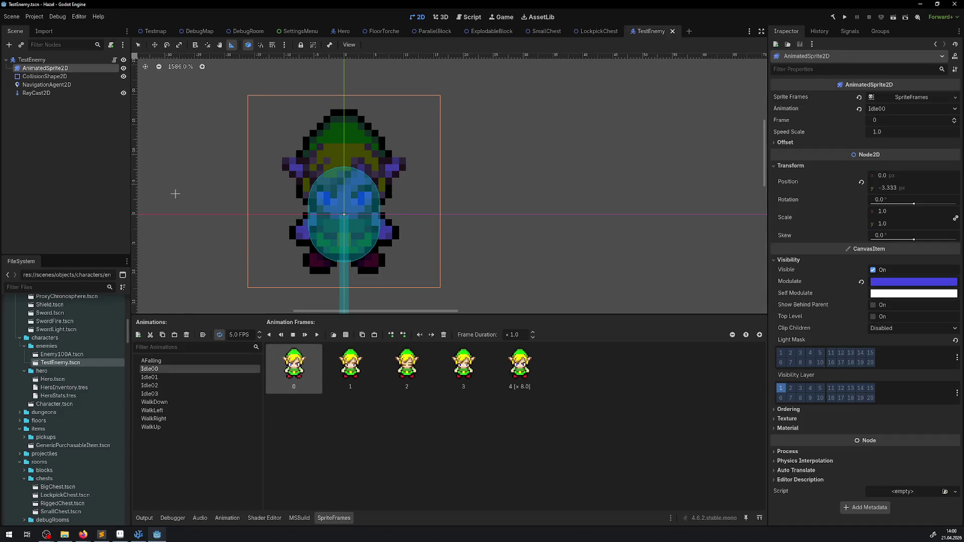
click(40, 93)
shift+click(45, 76)
shift+click(44, 68)
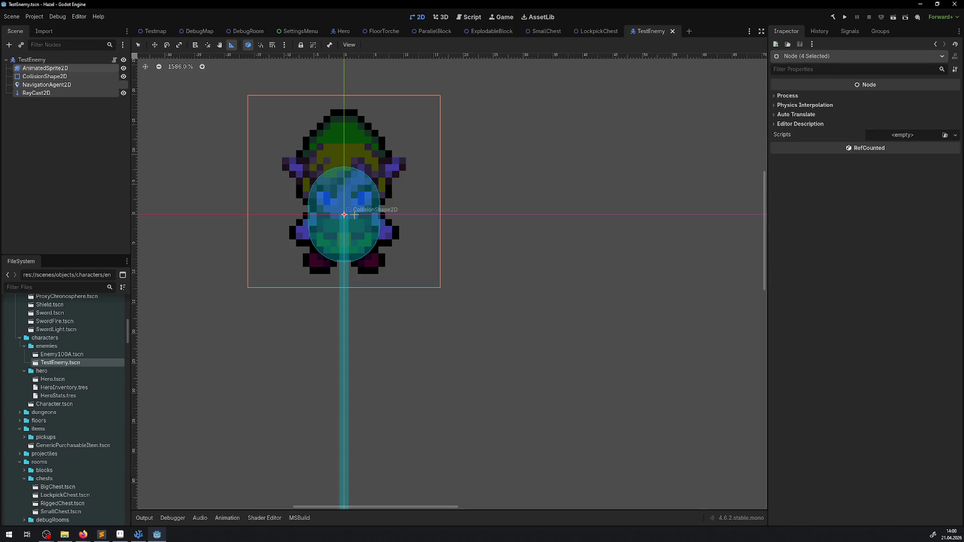
key(q)
drag(352, 231, 352, 186)
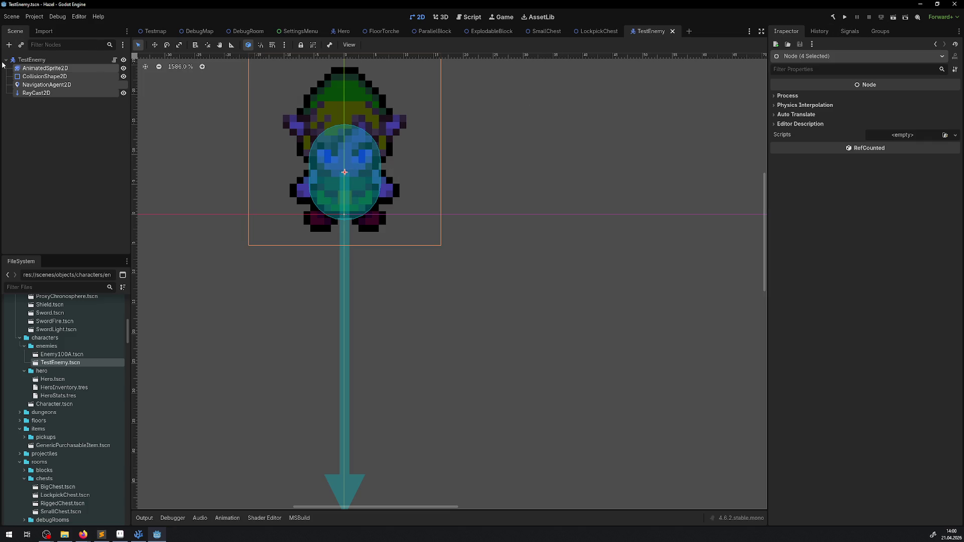
click(30, 60)
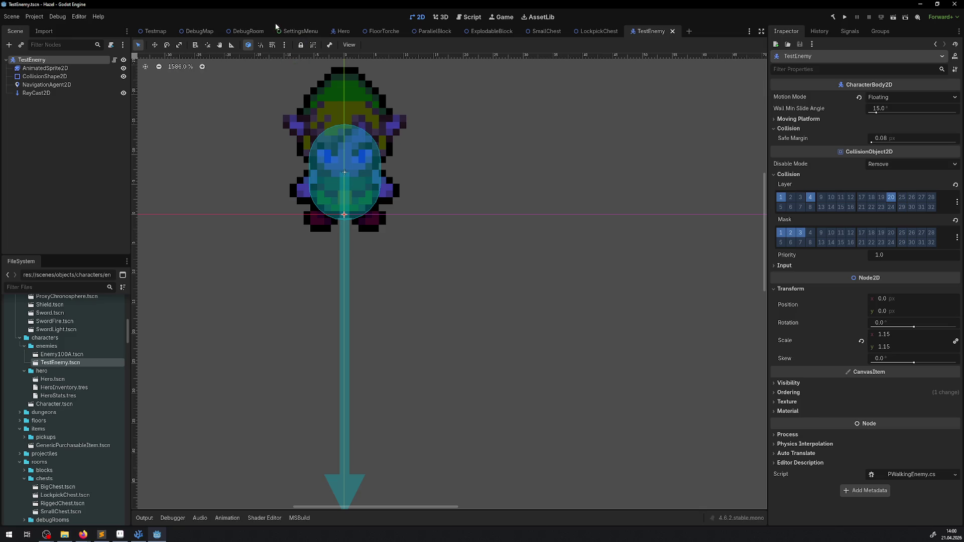
Open the DebugRoom scene and inspect its SmallChest
click(238, 30)
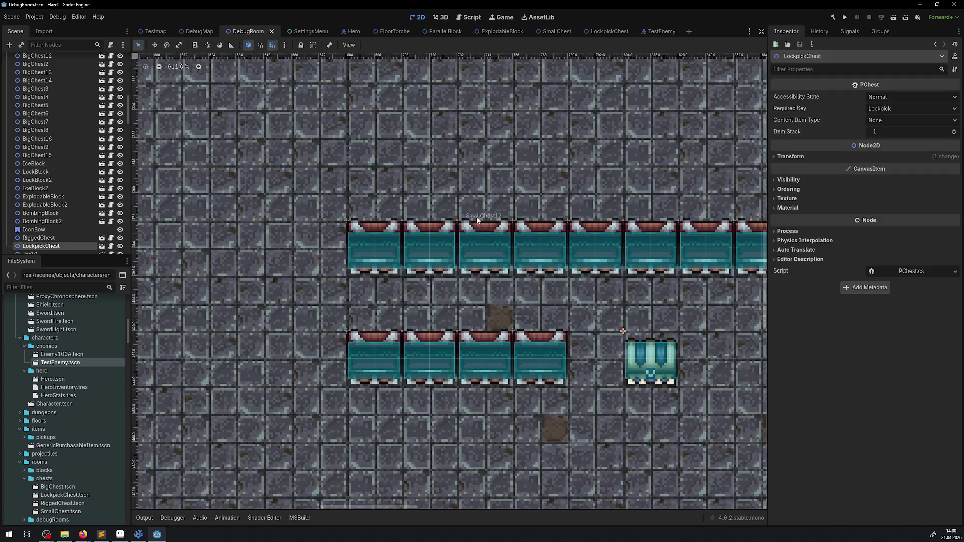
scroll(453, 232, down, 5)
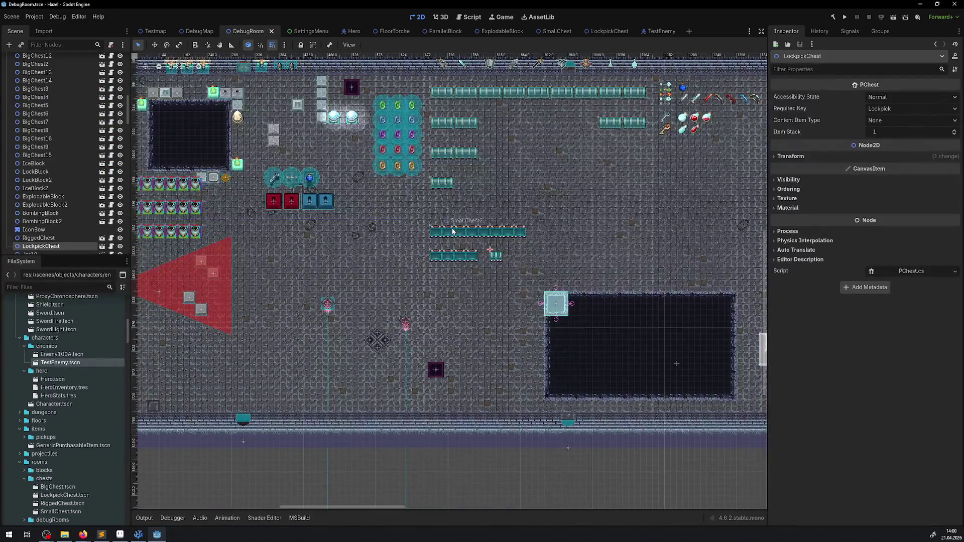
scroll(452, 232, up, 4)
click(424, 240)
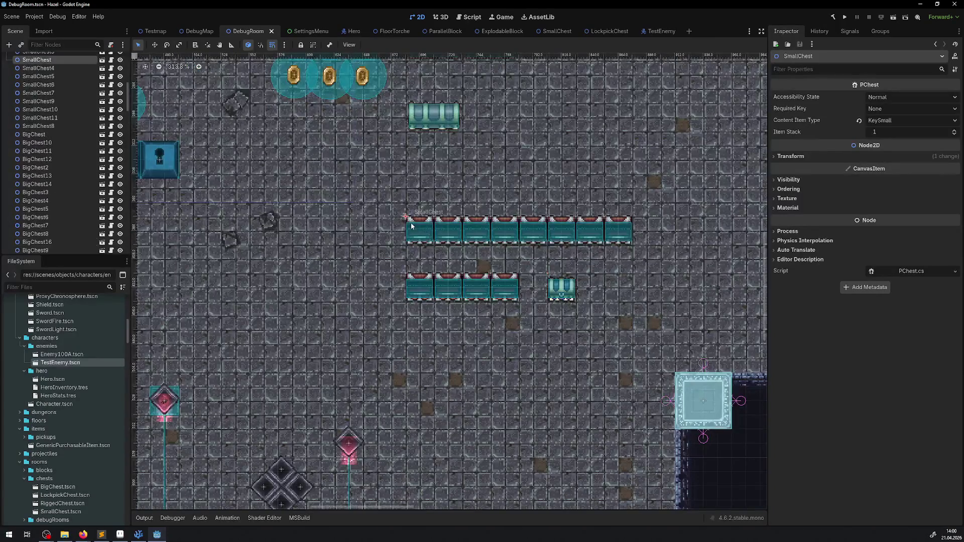
scroll(426, 236, down, 1)
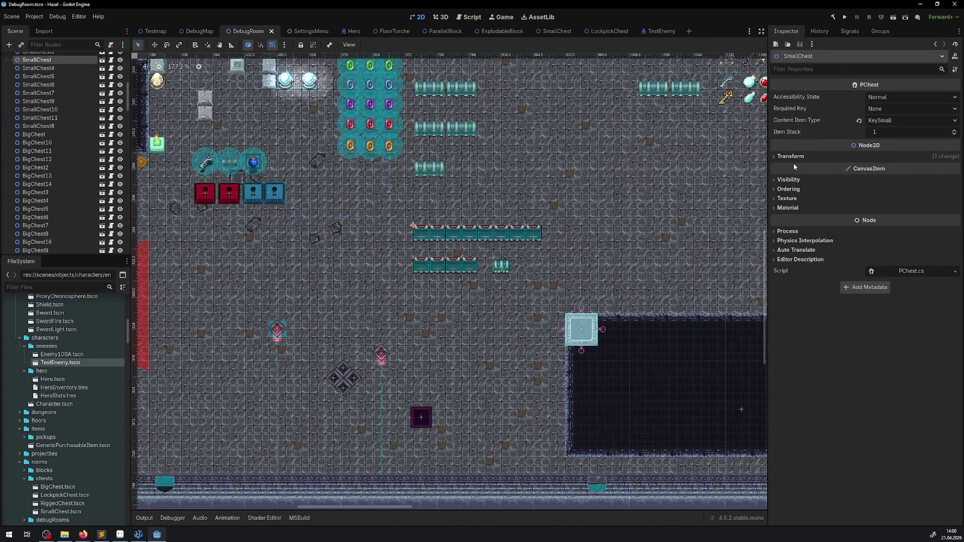
mouse_move(794, 165)
scroll(430, 236, up, 5)
scroll(397, 251, up, 2)
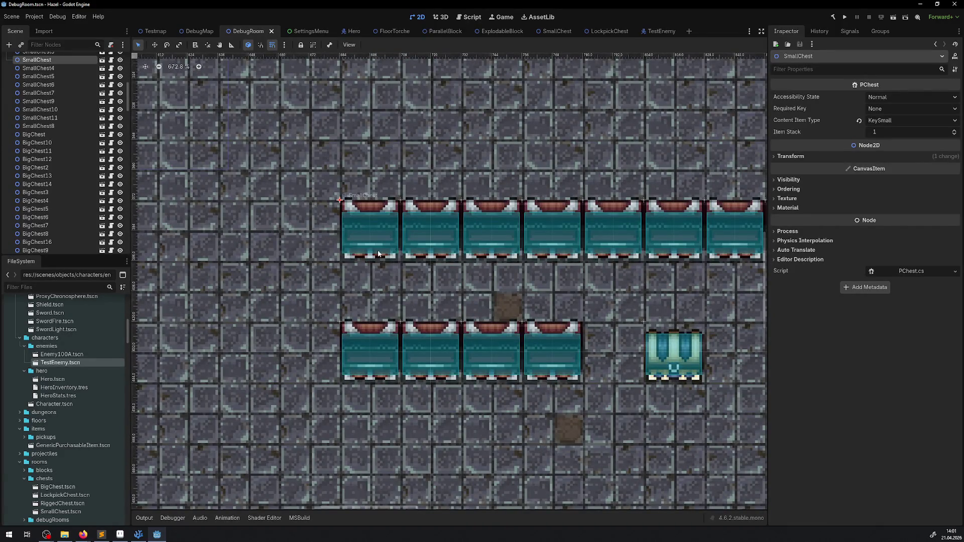
Enable Debug > Visible Collision Shapes and run the project
click(34, 16)
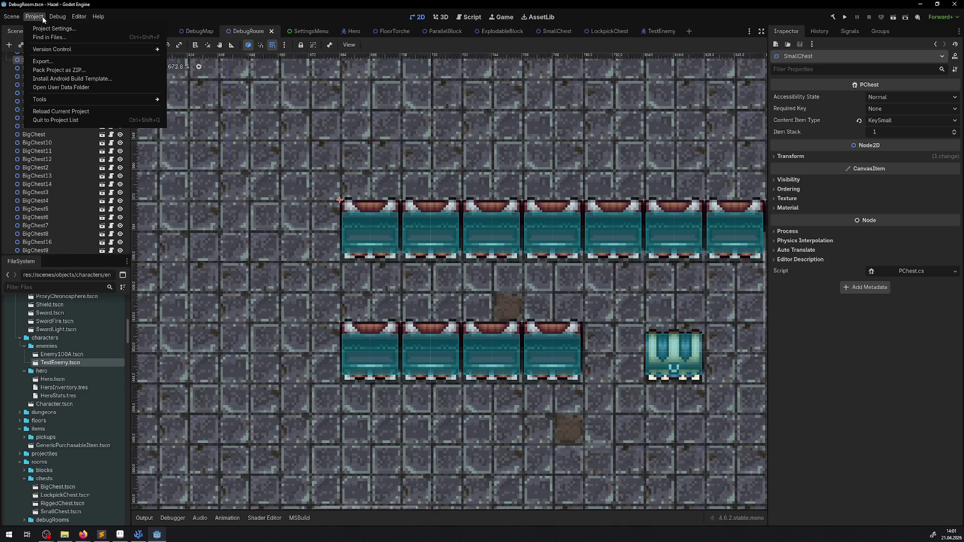
mouse_move(51, 17)
click(53, 17)
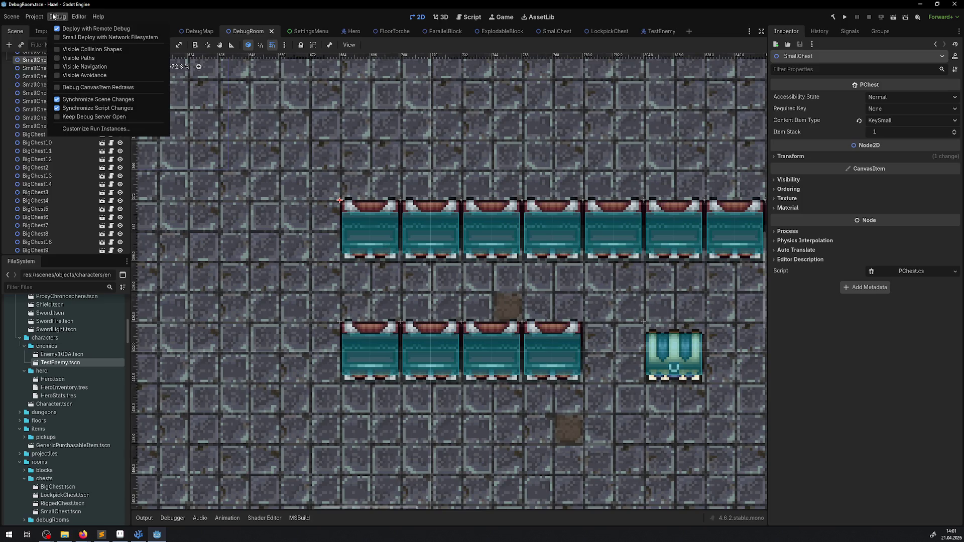
click(85, 50)
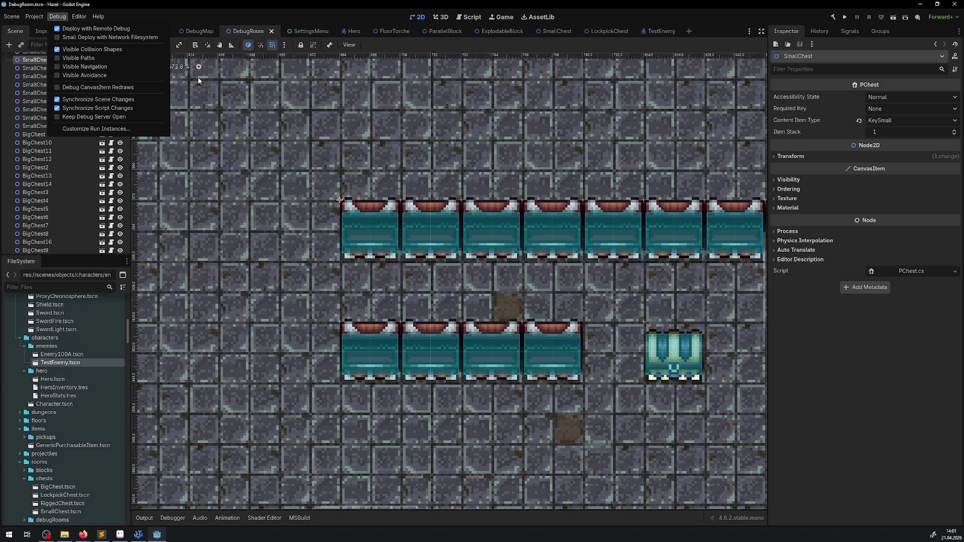
click(846, 17)
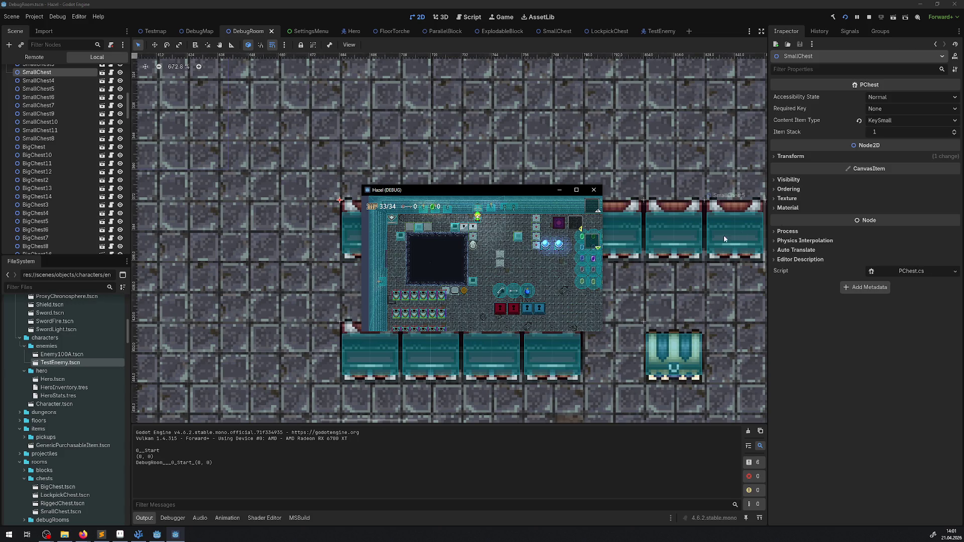
Maximize the Hazel game window, walk down-right to the chests and open one for a key
click(576, 189)
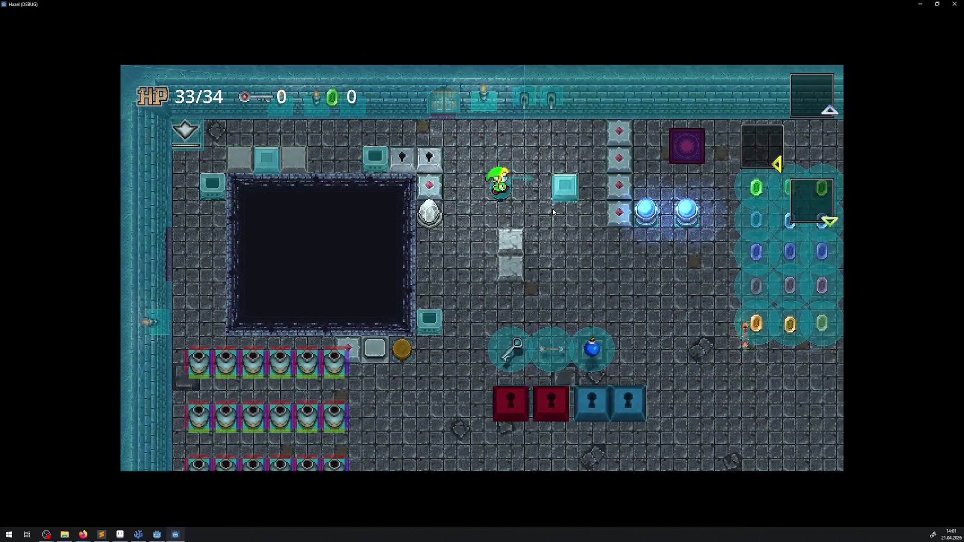
key(Down)
key(Right)
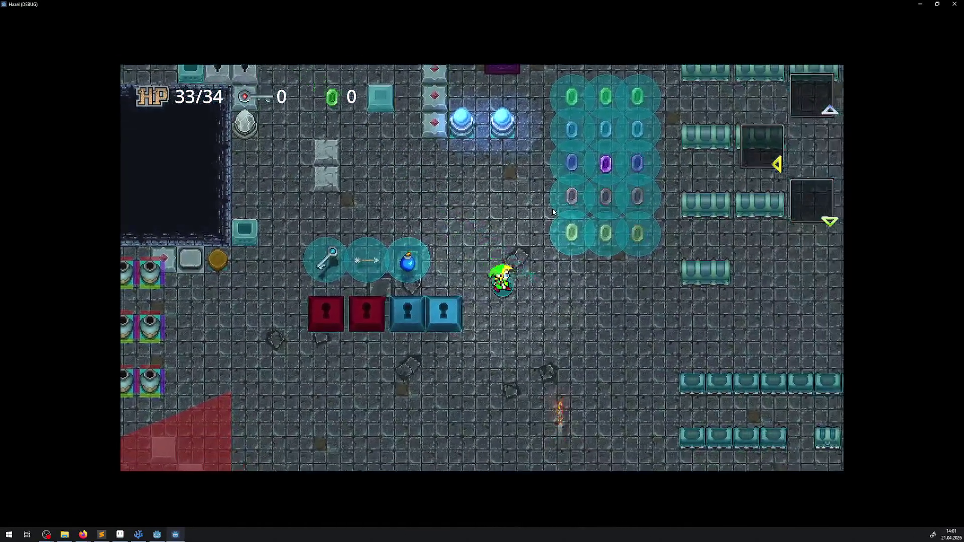
key(Down)
key(Right)
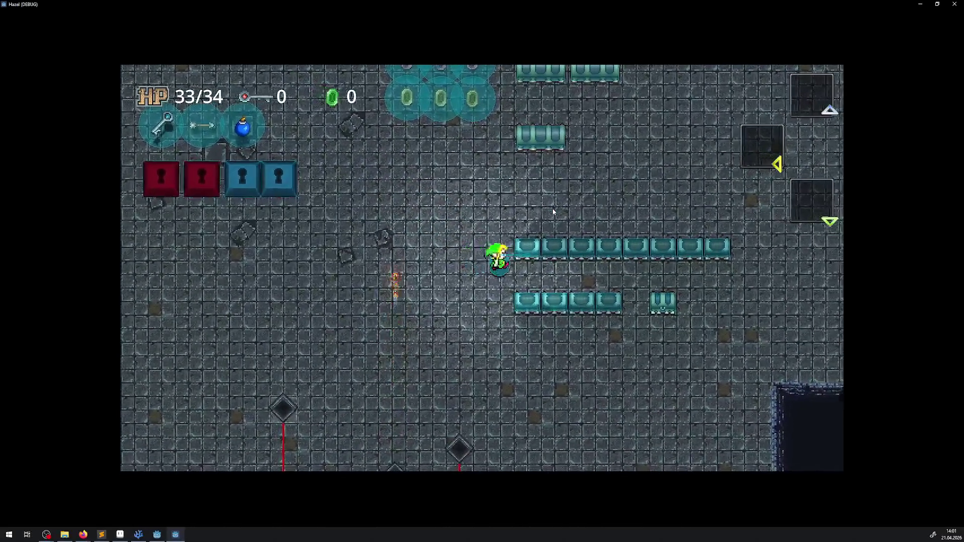
key(Up)
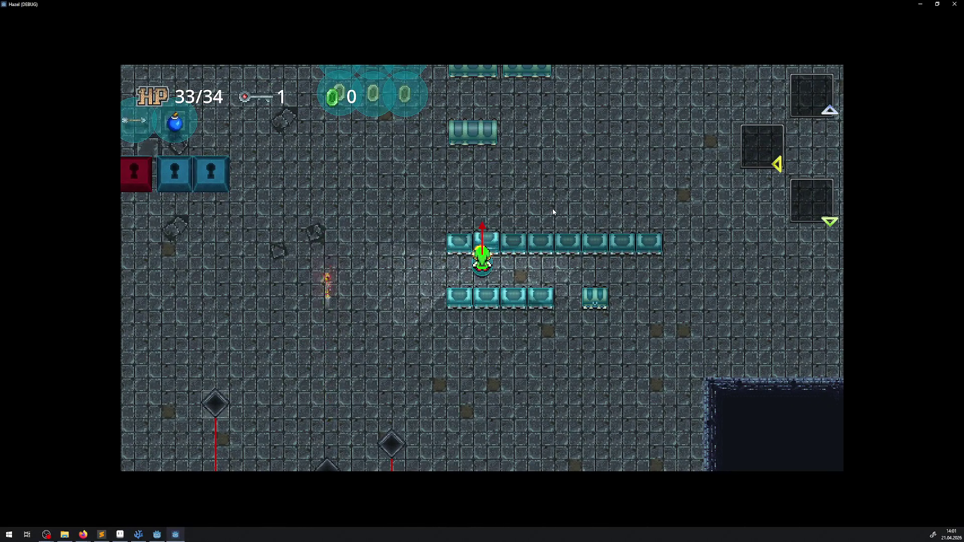
Walk along the chest rows, opening the lower chests for gems
key(Up)
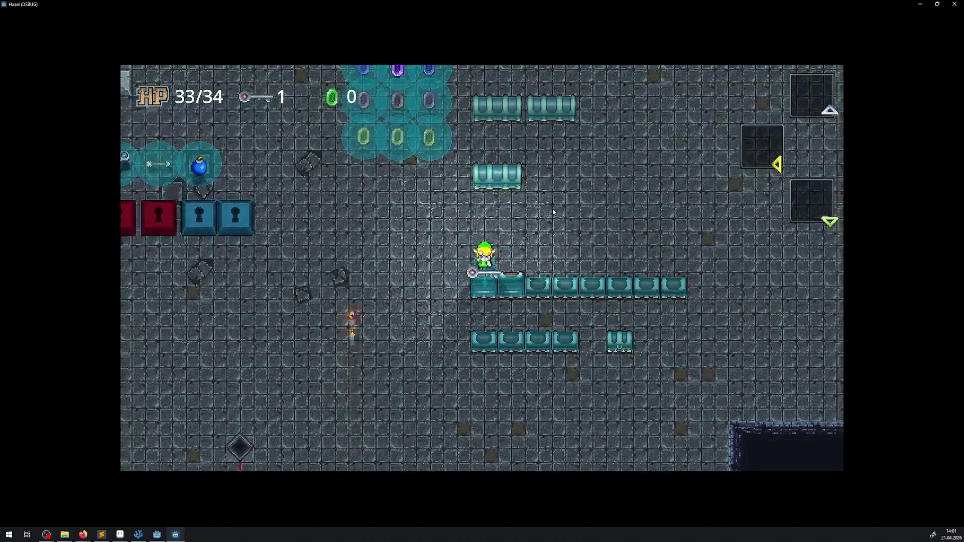
key(Right)
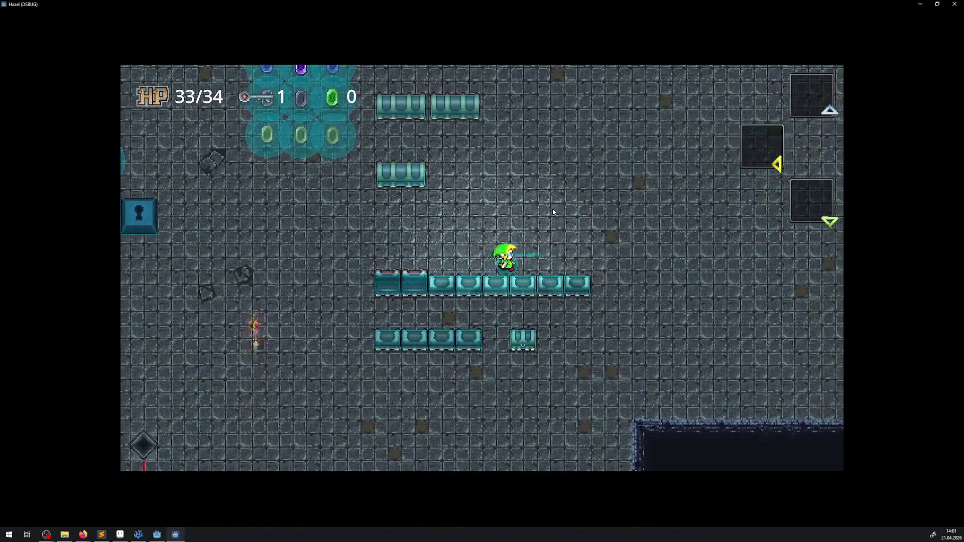
key(Down)
key(Left)
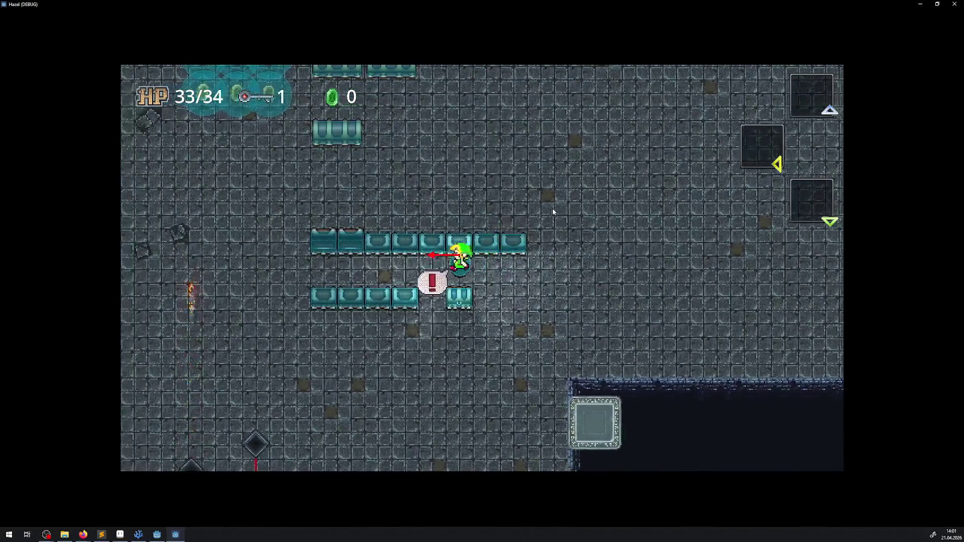
key(Left)
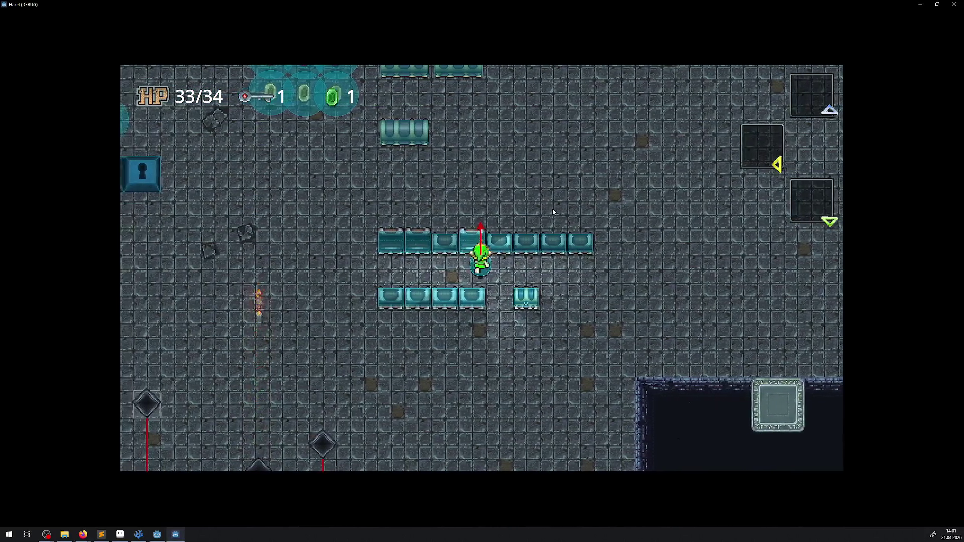
key(Right)
key(Left)
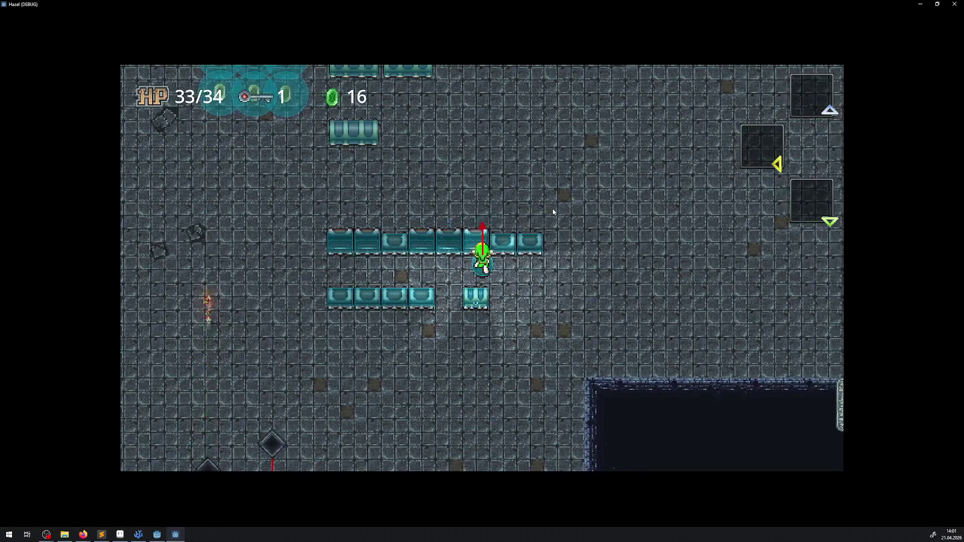
key(Left)
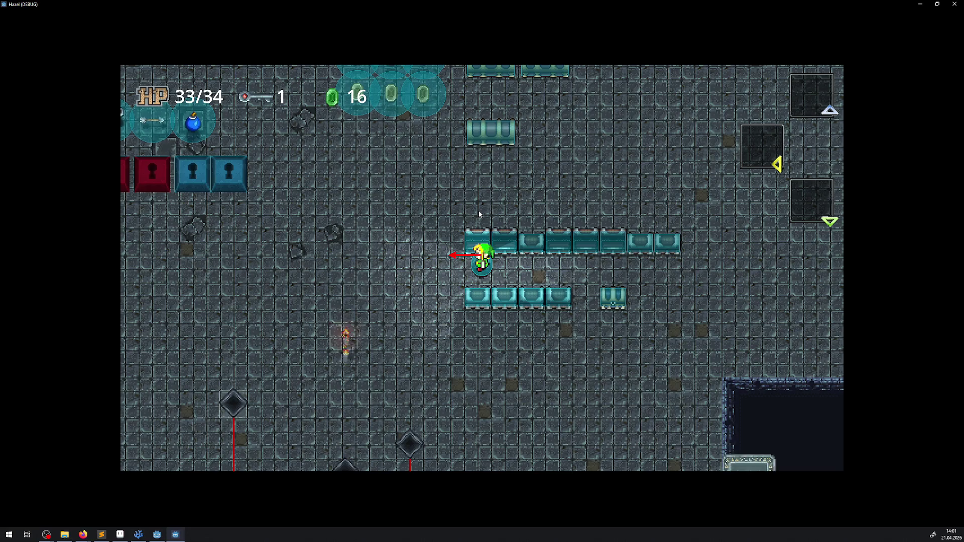
Walk down-left across the room, dodging the firing enemy, then head back toward the chests
key(a)
key(s)
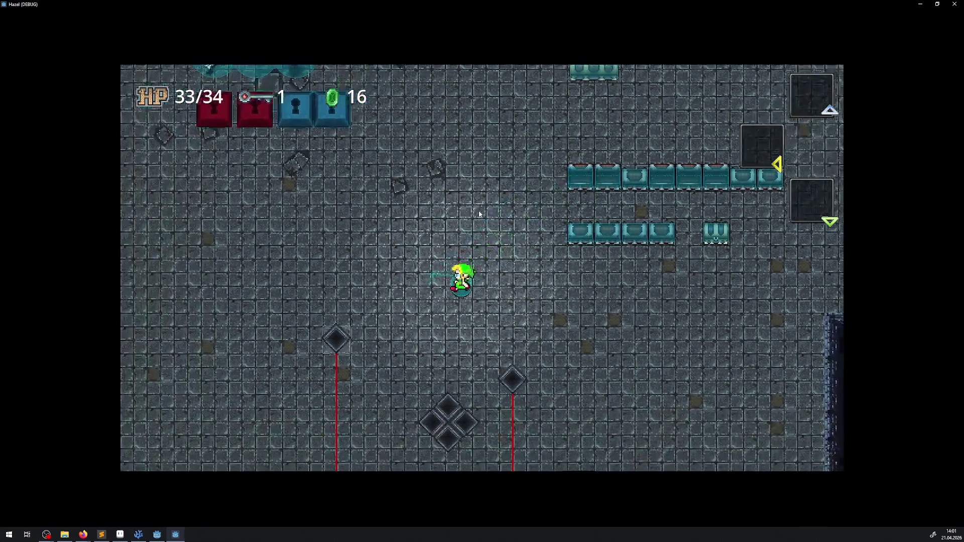
key(a)
key(s)
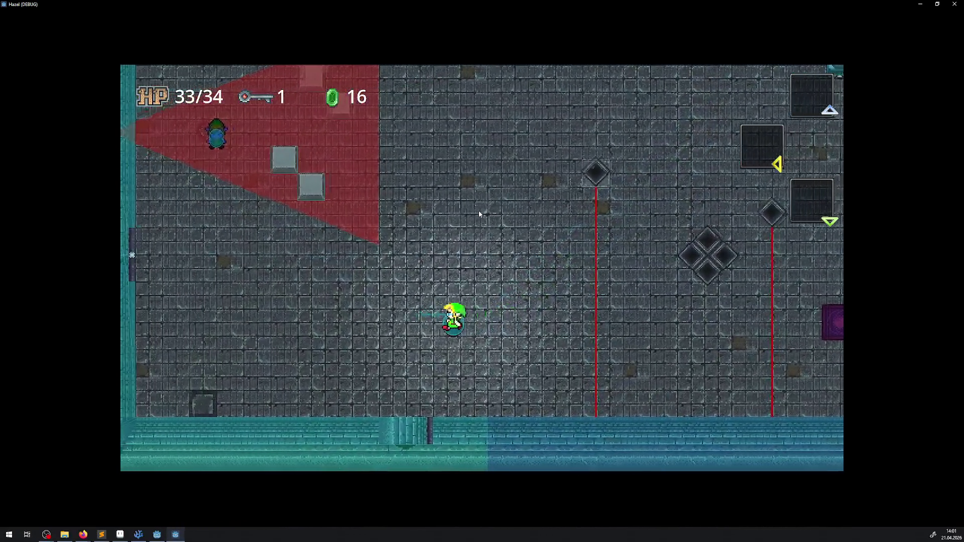
key(w)
key(a)
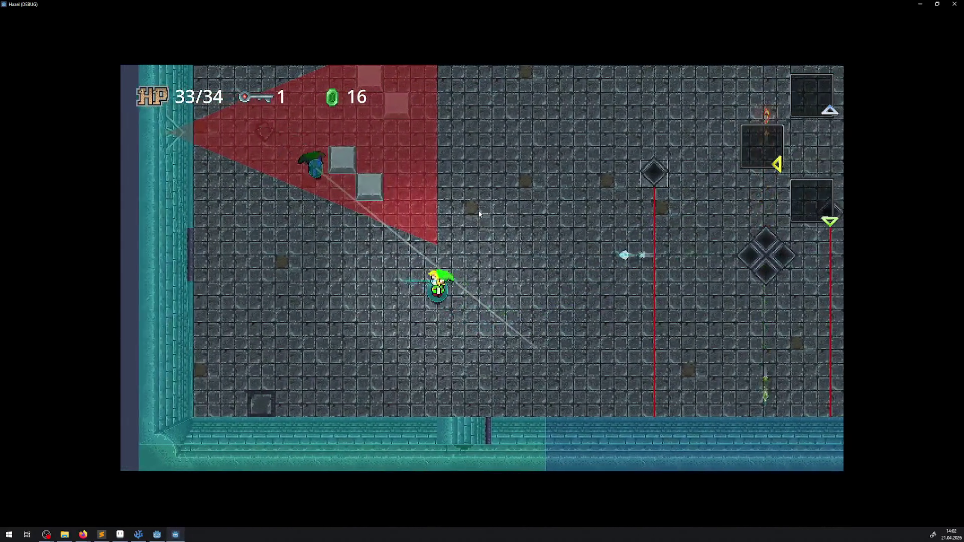
key(d)
key(s)
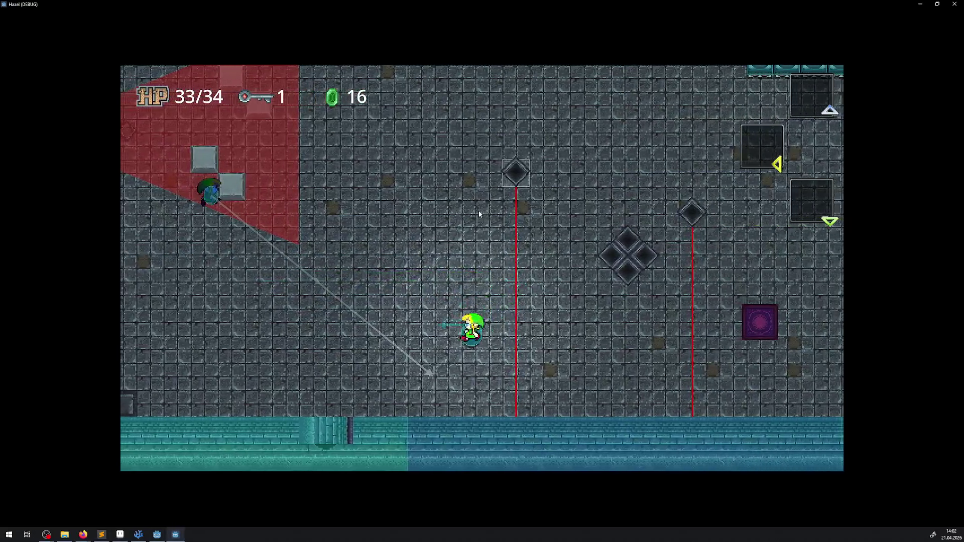
key(a)
key(s)
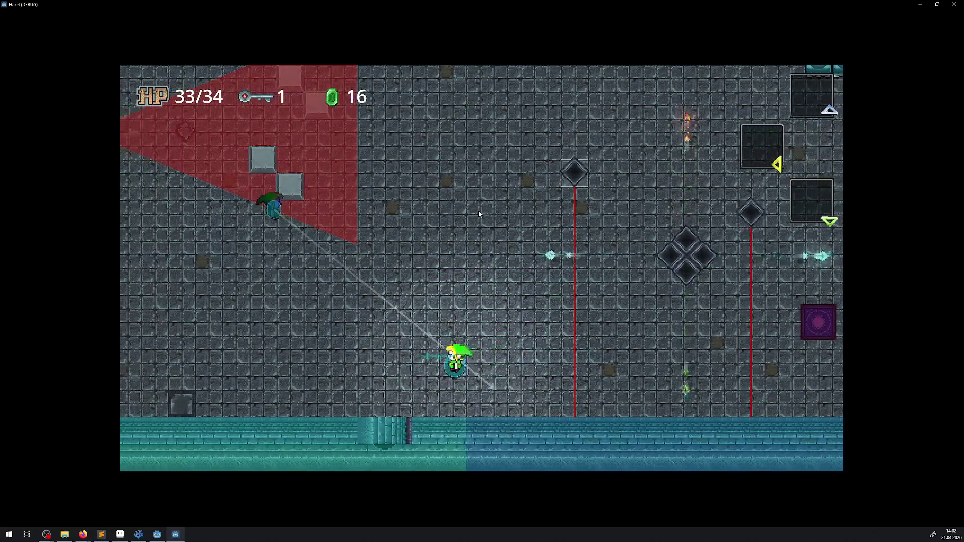
key(d)
key(w)
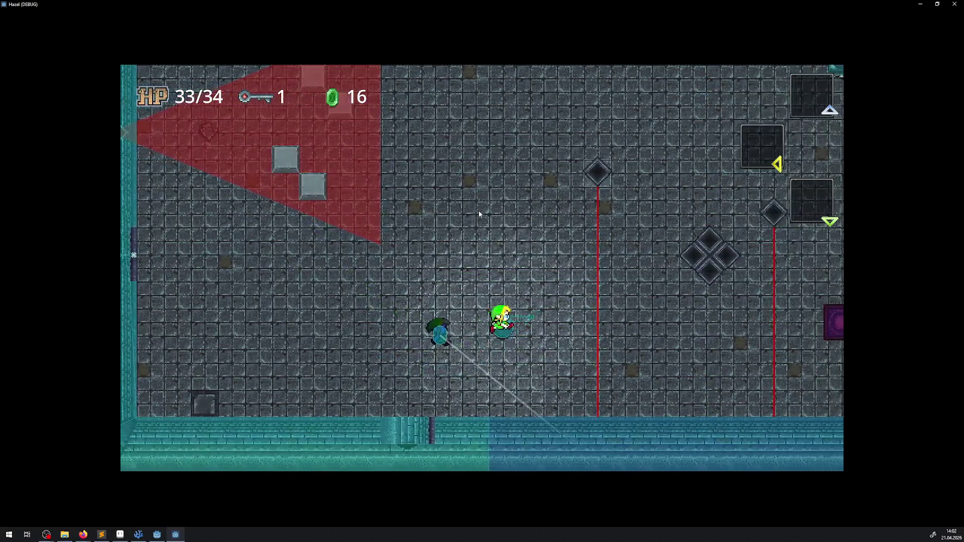
key(d)
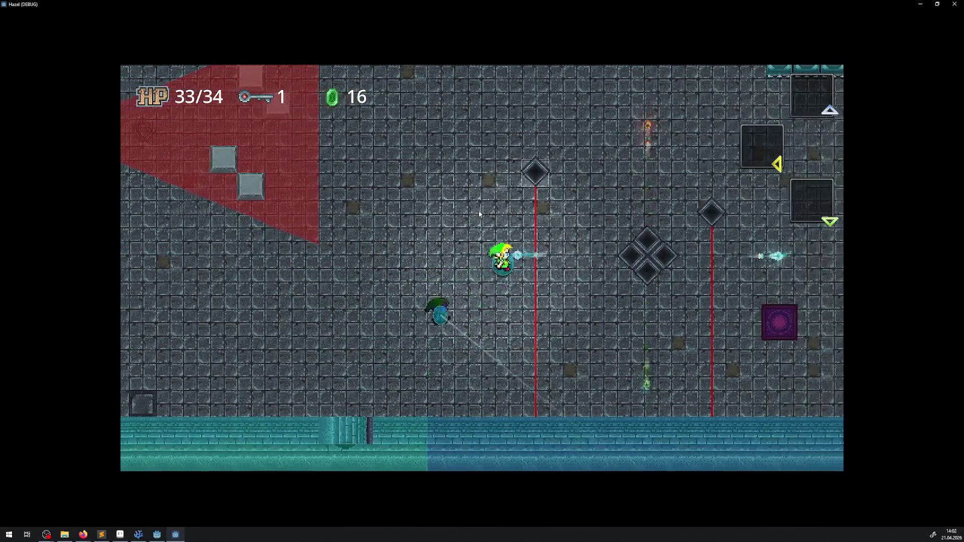
key(w)
key(a)
key(d)
Circle around and below the lower chest rows
key(d)
key(w)
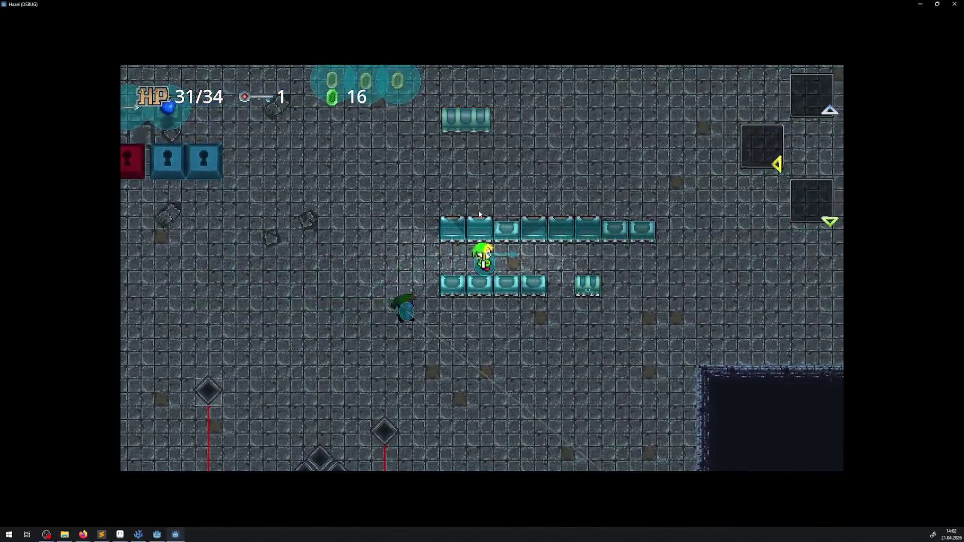
key(d)
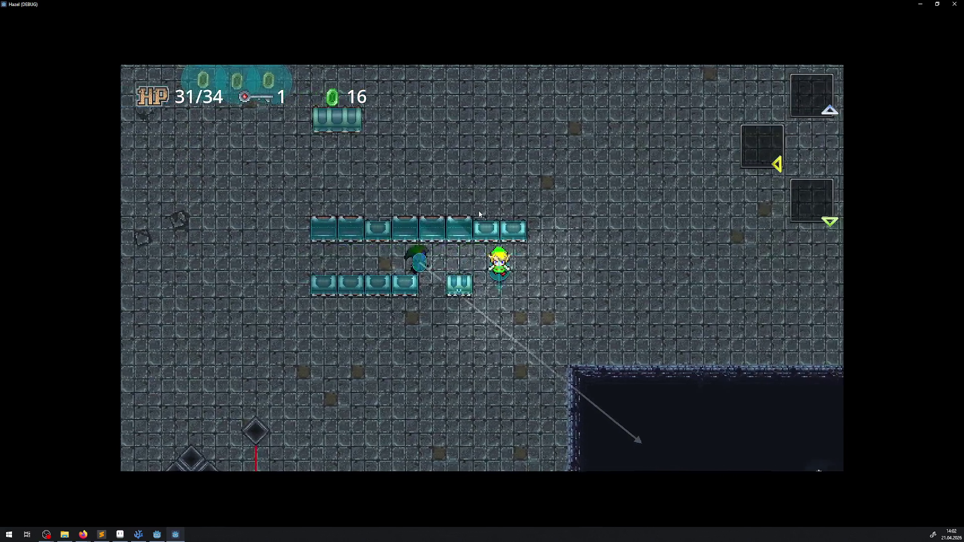
key(s)
key(a)
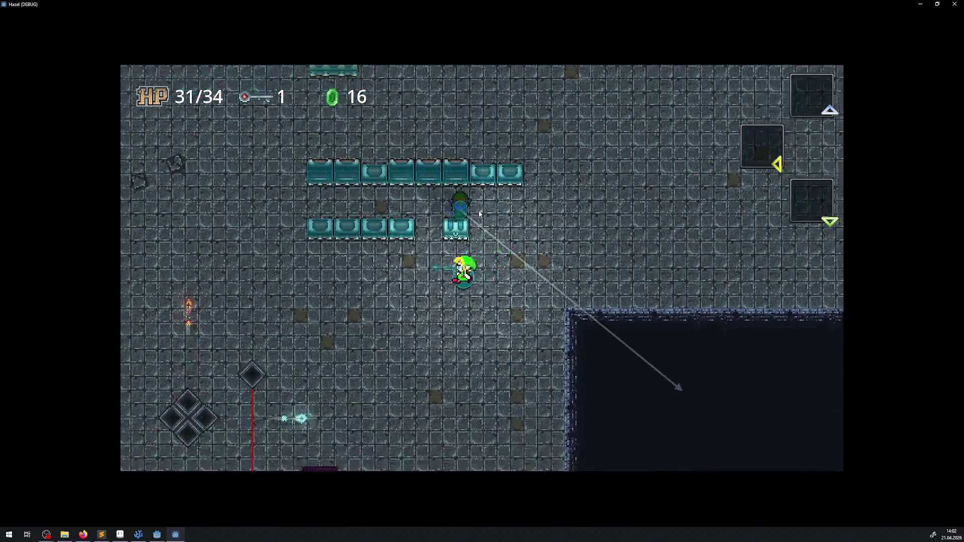
key(w)
key(s)
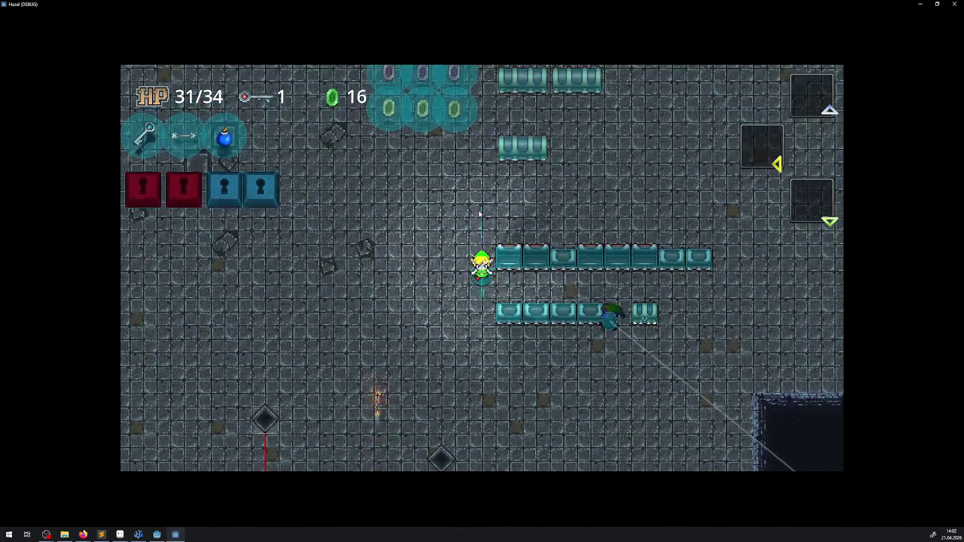
key(d)
key(d)
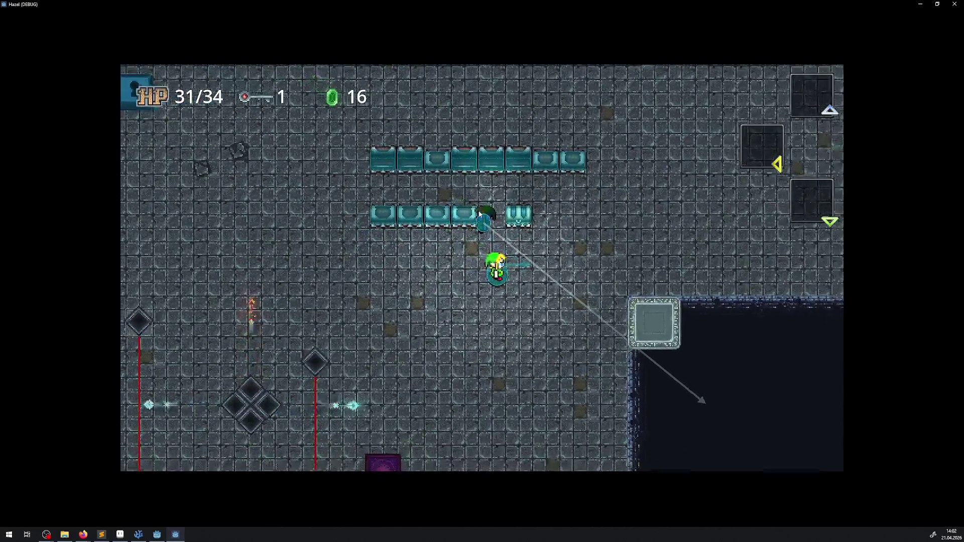
key(s)
key(a)
key(w)
key(w)
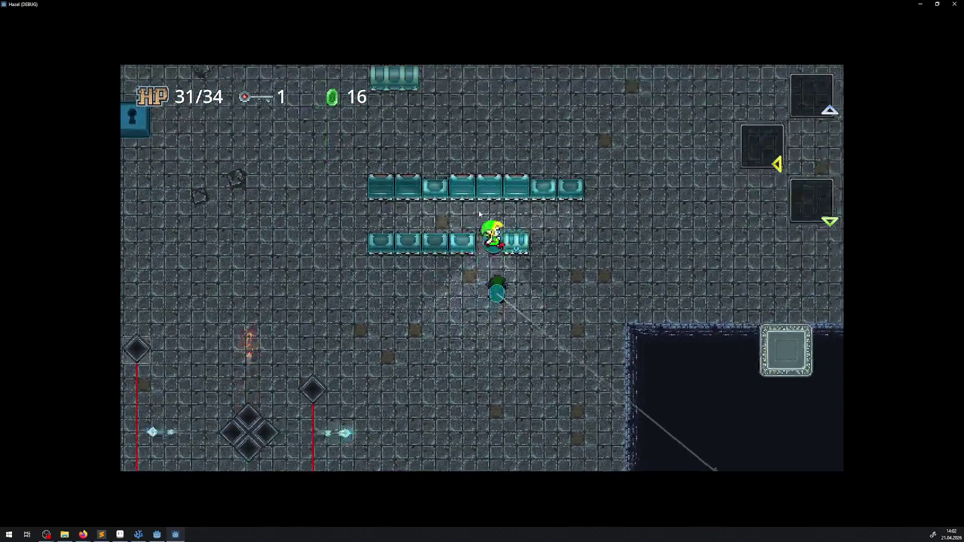
key(d)
Open two more chests to reach 116 gems, then walk down-right toward the pit
key(a)
key(s)
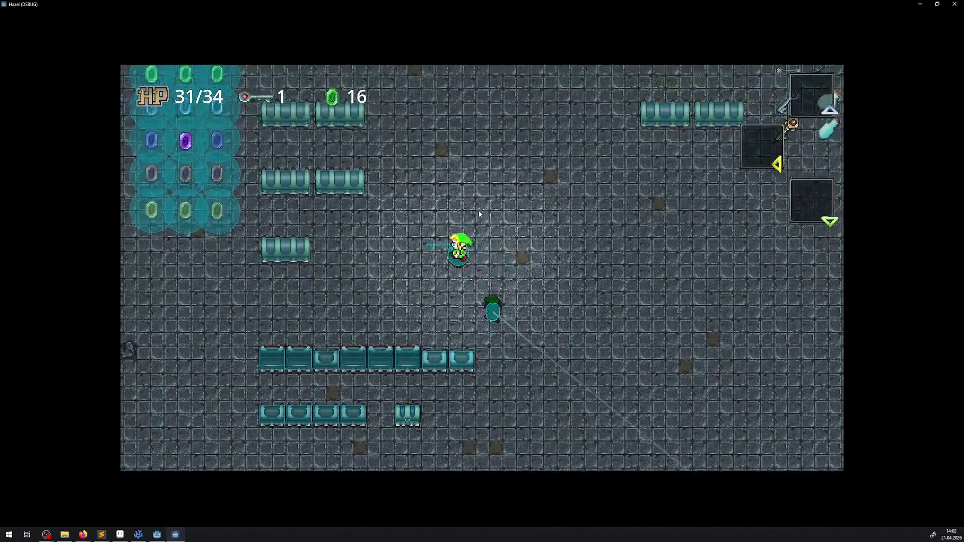
key(d)
key(s)
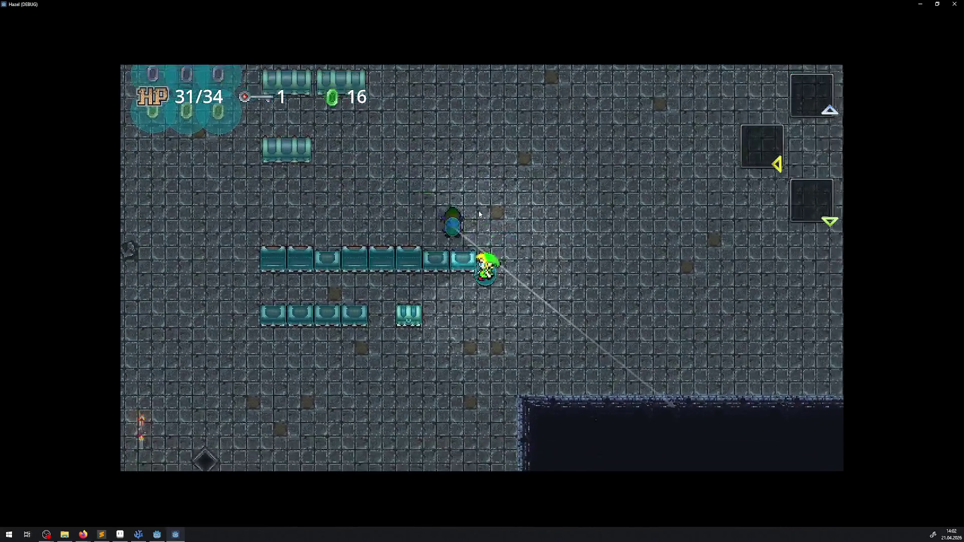
key(s)
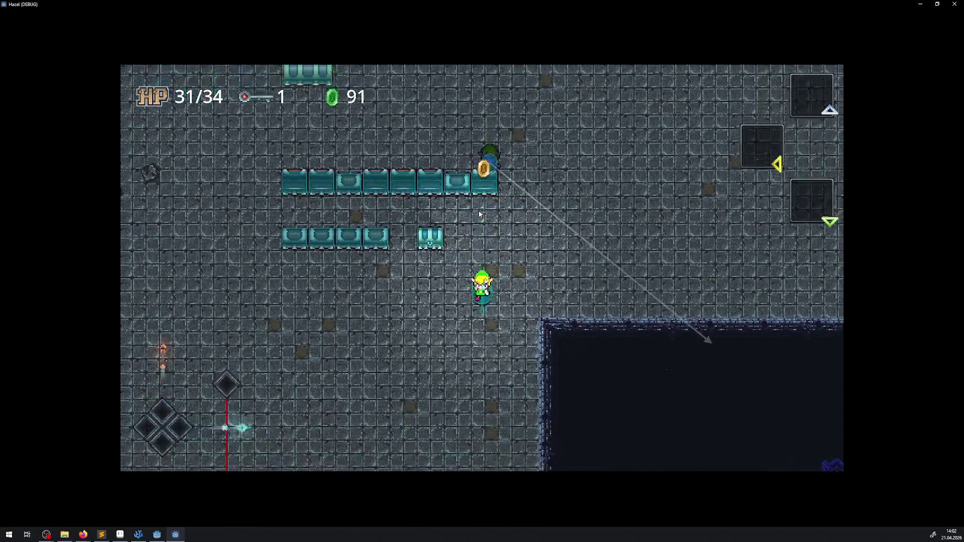
key(d)
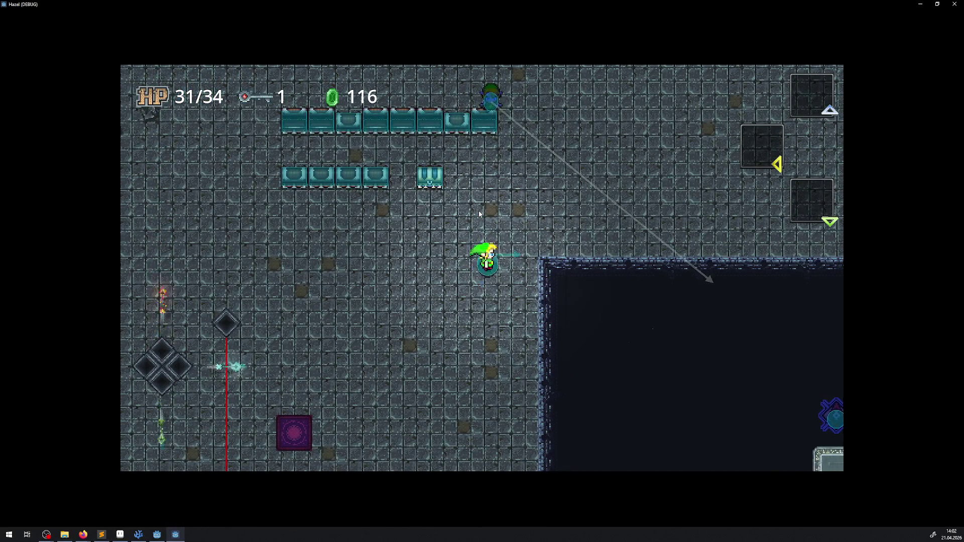
key(s)
key(d)
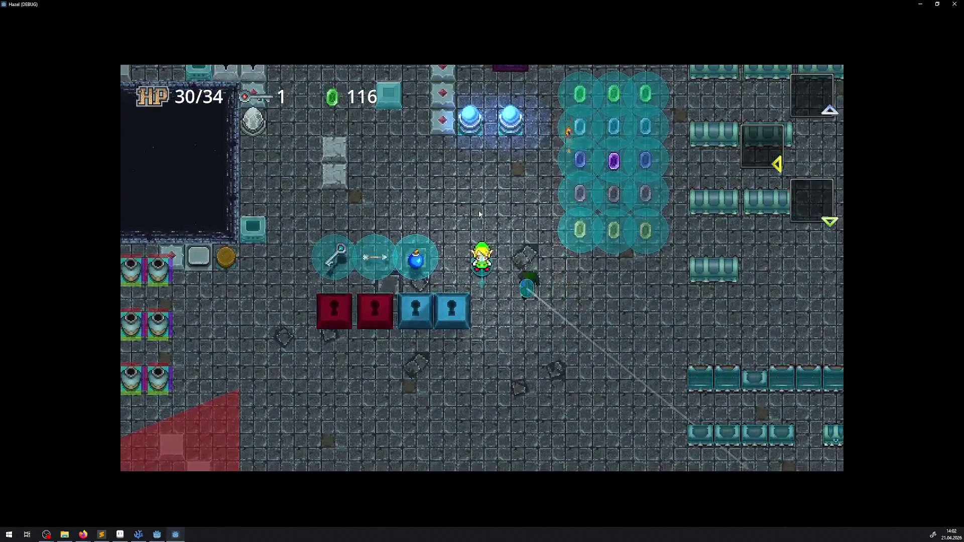
Close the game and set TestEnemy's NavigationAgent2D Path Desired Distance to 24, then save the scene
click(960, 4)
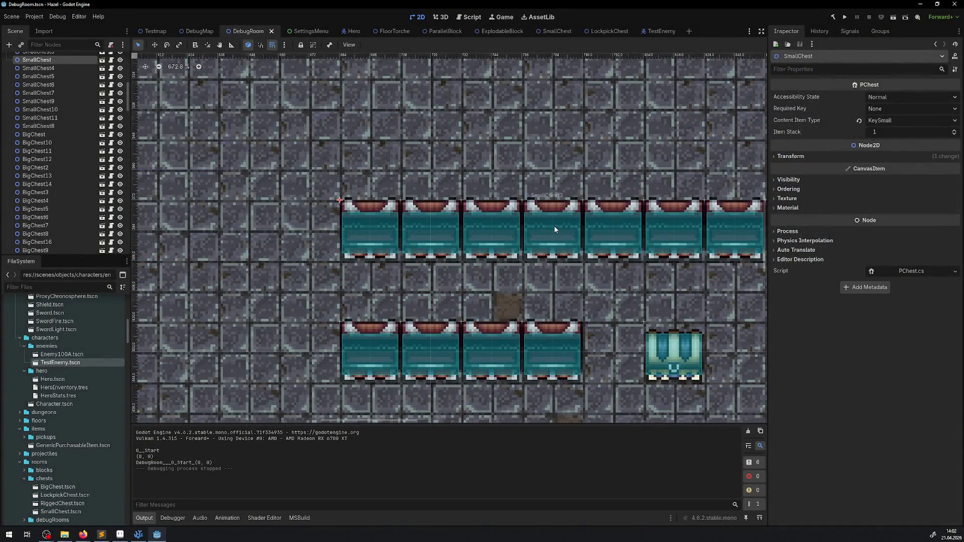
mouse_move(549, 306)
mouse_down()
mouse_move(542, 262)
mouse_move(316, 240)
mouse_up()
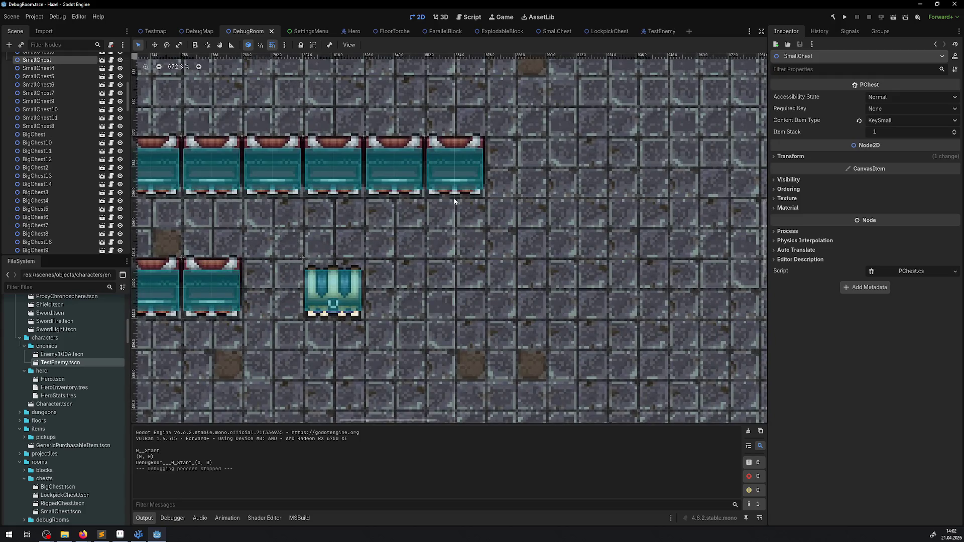
click(674, 32)
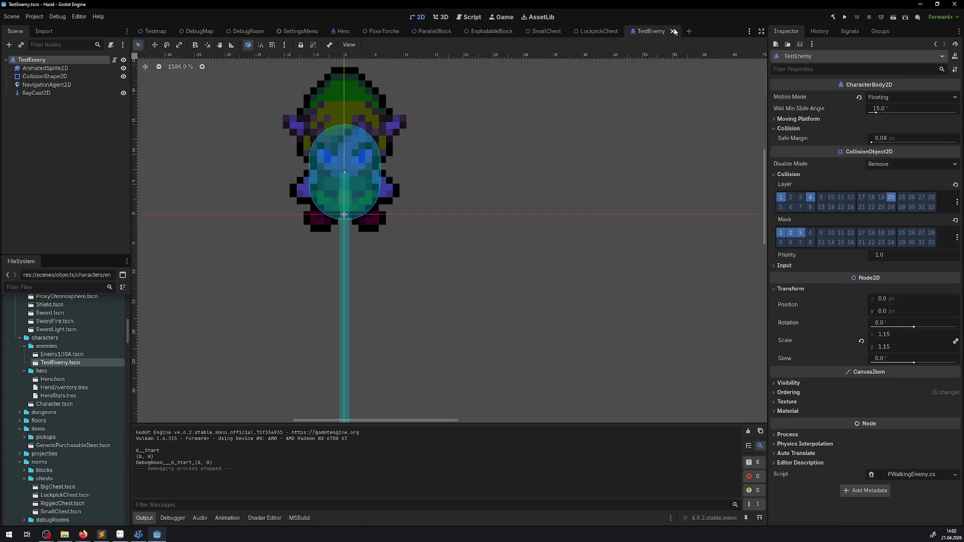
click(47, 84)
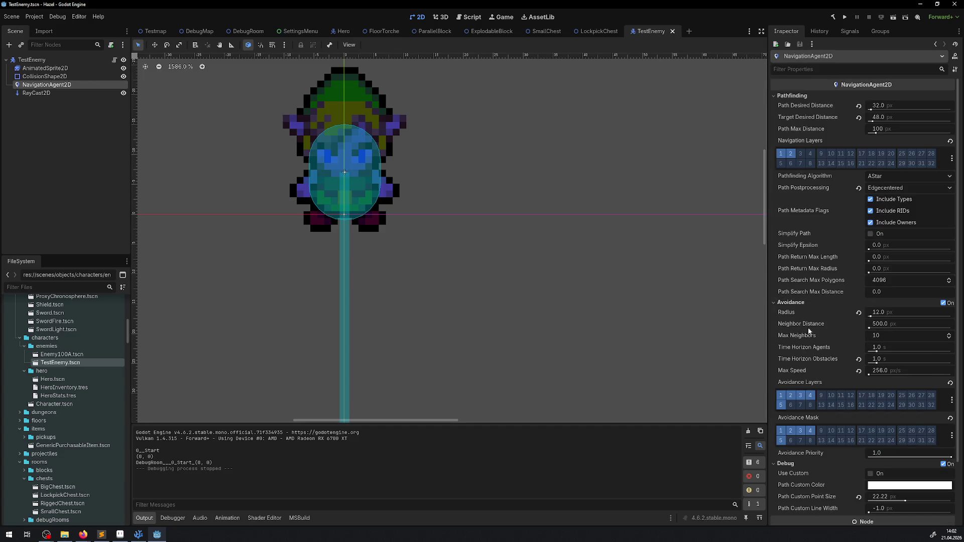
scroll(811, 325, down, 3)
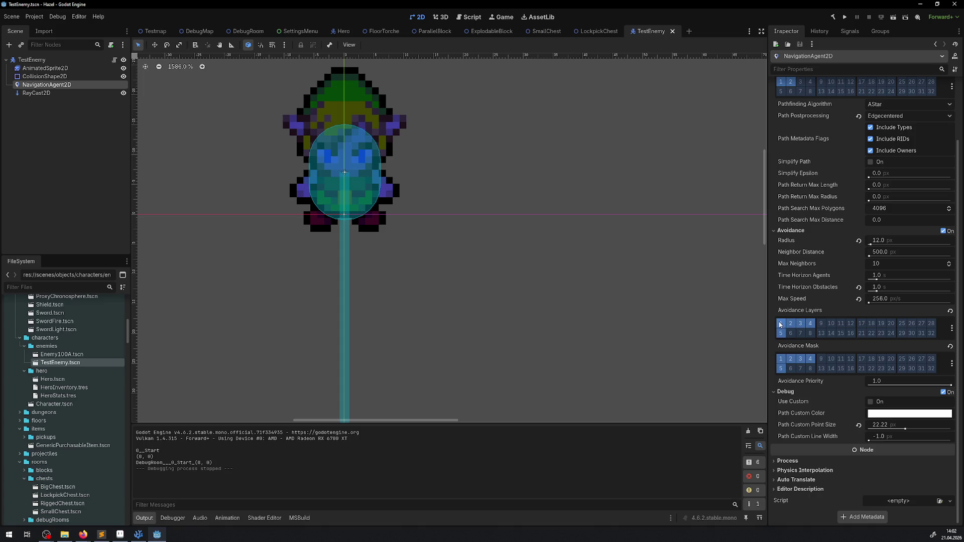
scroll(793, 310, up, 3)
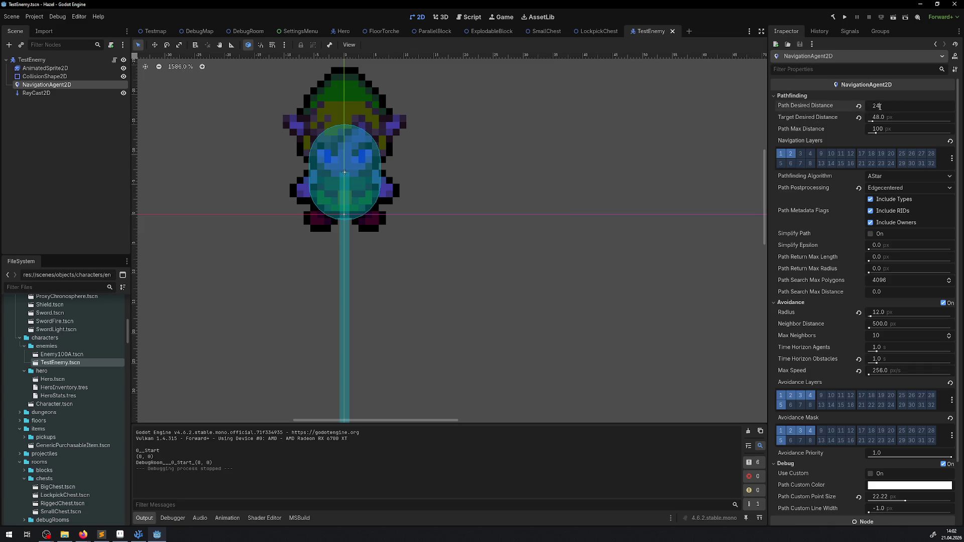
key(ctrl+s)
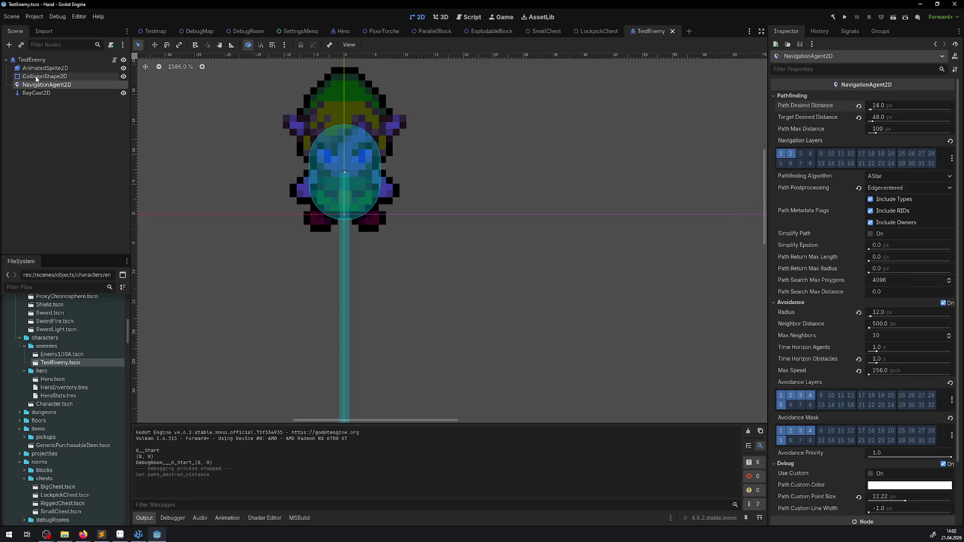
Set the RayCast2D Target Position y to 48 and run the project
click(57, 94)
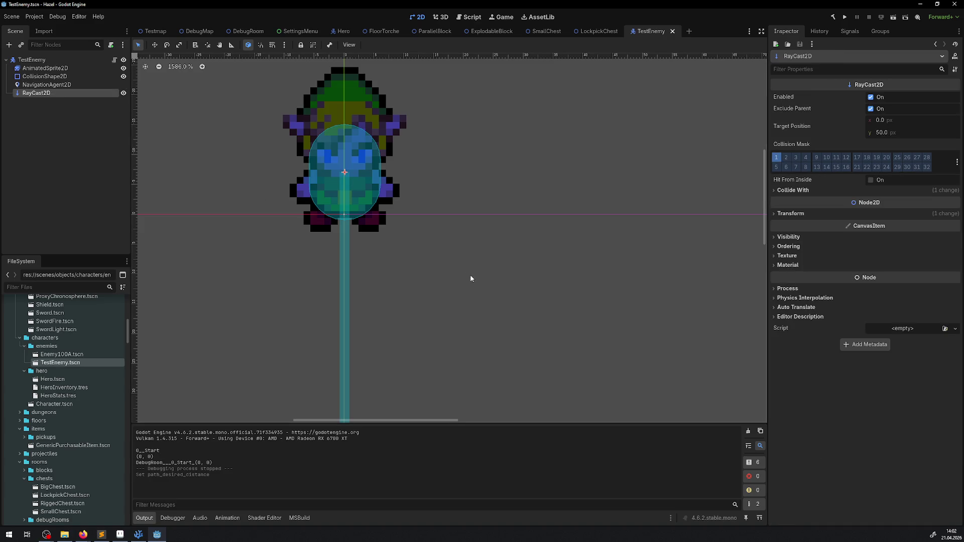
scroll(627, 272, down, 3)
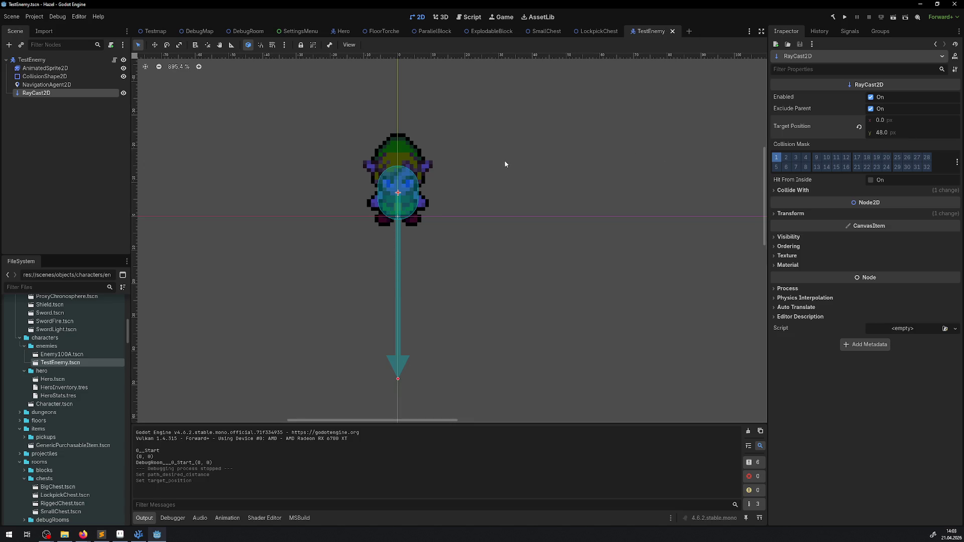
click(844, 19)
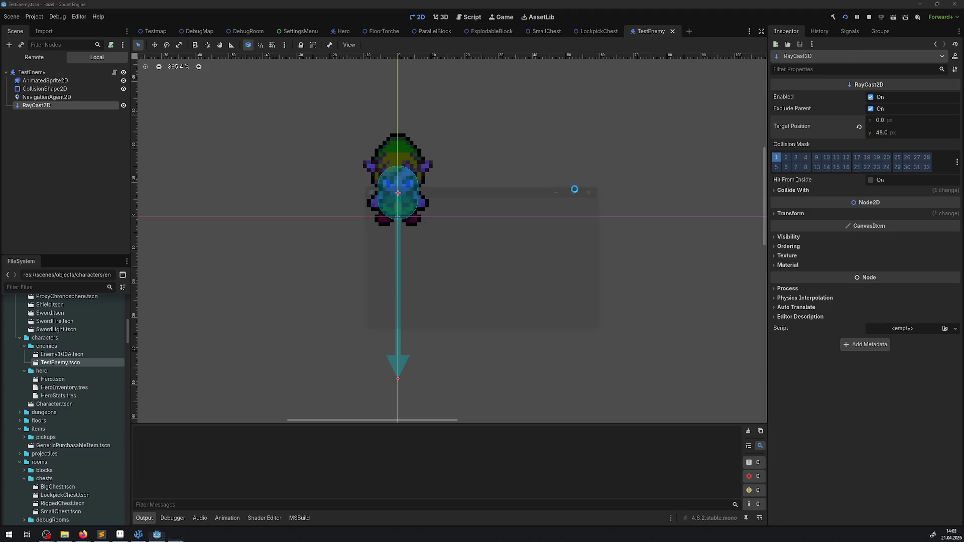
Maximize the game window and walk down-right, grabbing a key and collecting gems
click(579, 191)
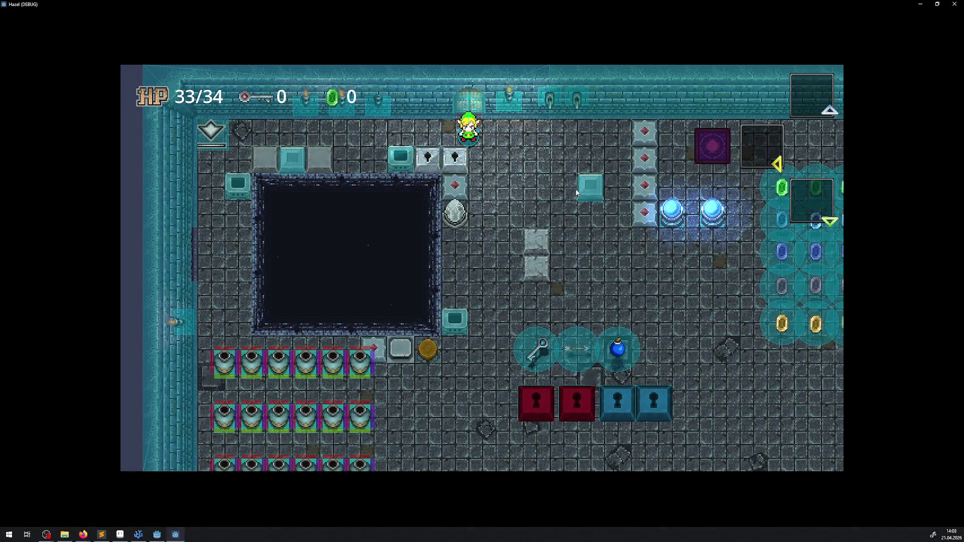
key(Down+Right)
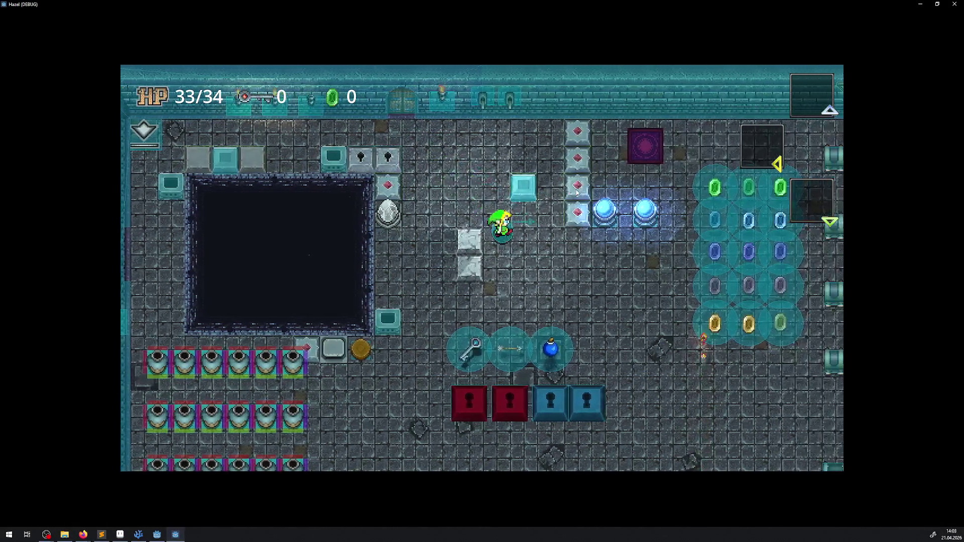
key(Down)
key(Right)
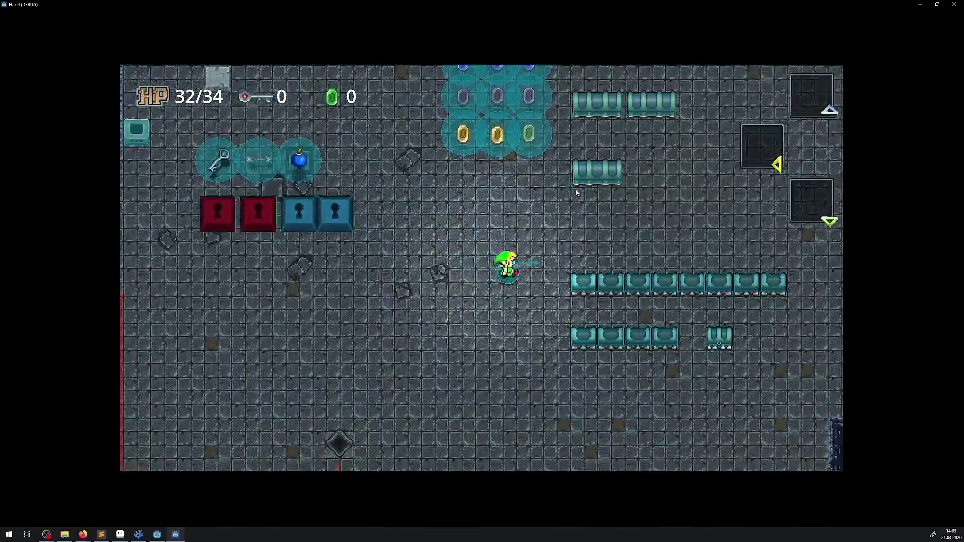
key(Right)
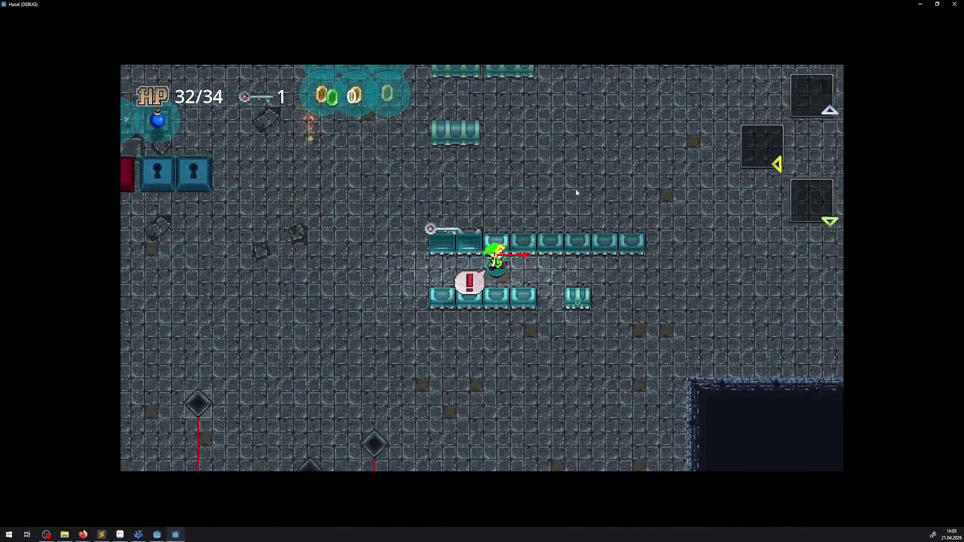
key(Right)
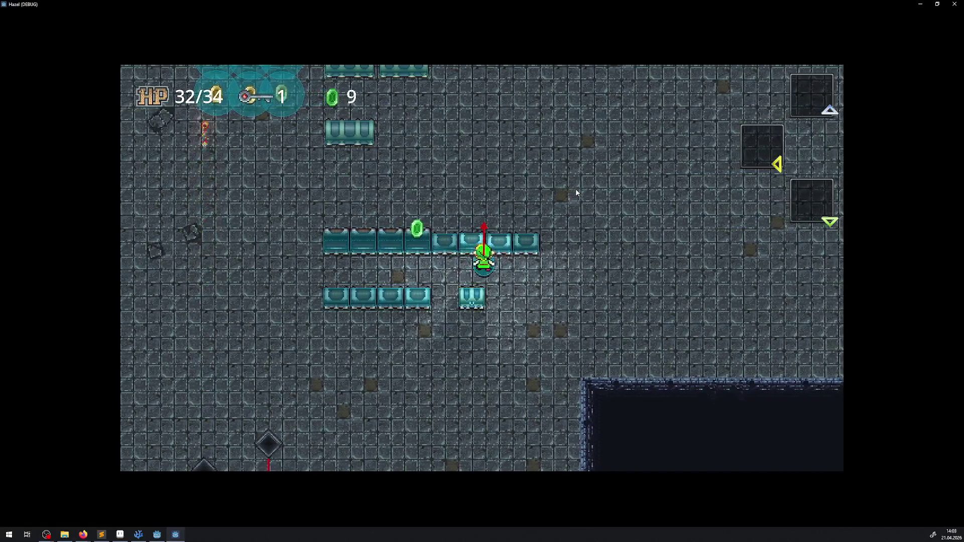
Gather gems toward the lock blocks, then move around the enemy's vision cone
key(Down)
key(Left)
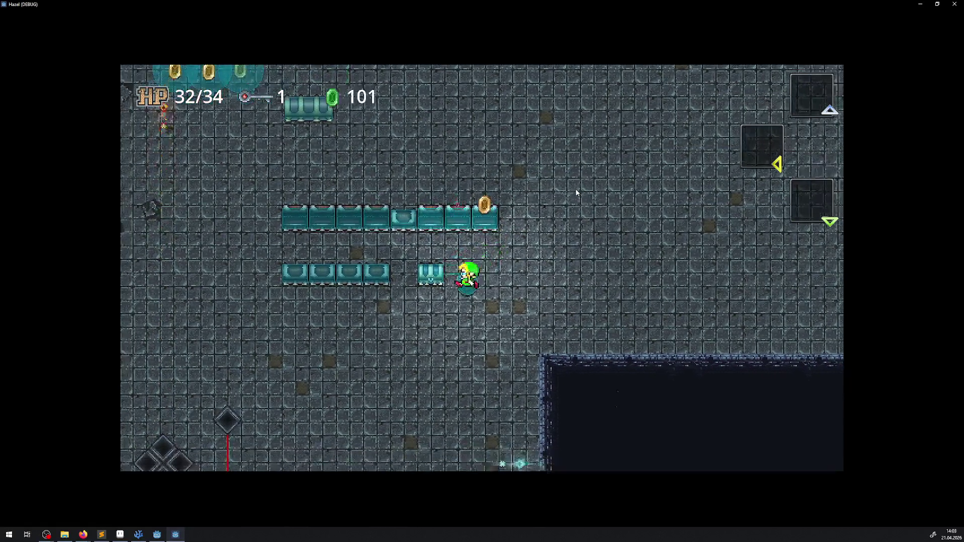
key(Left)
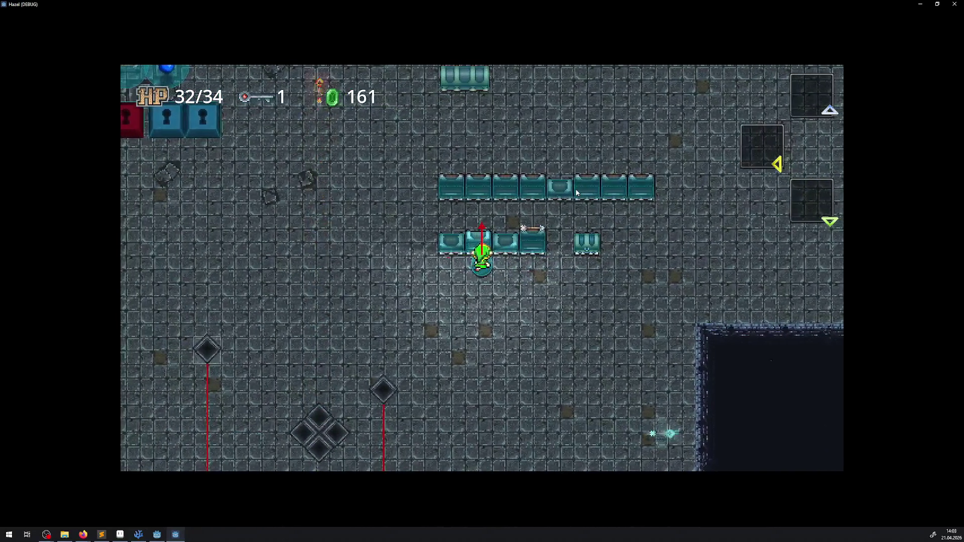
key(Down)
key(Up)
key(Left)
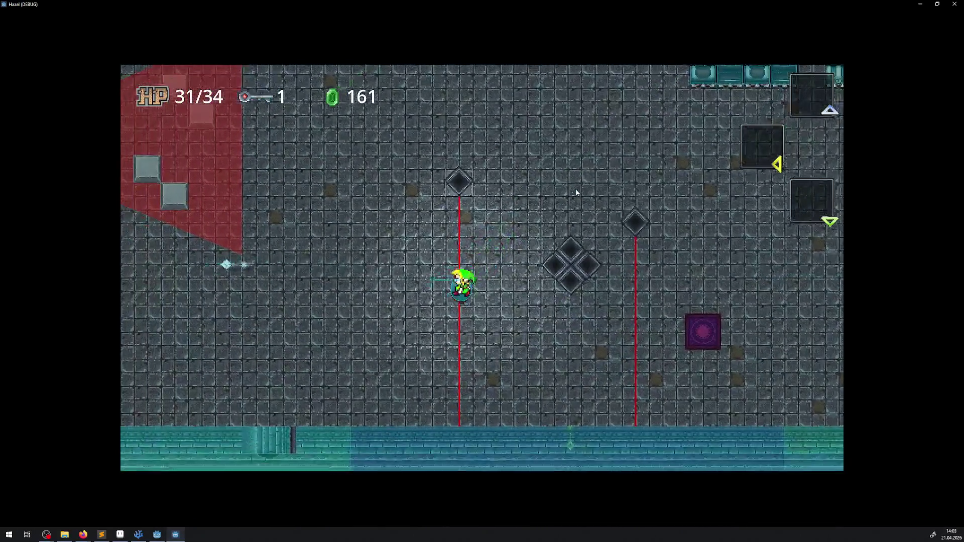
key(Up)
key(Left)
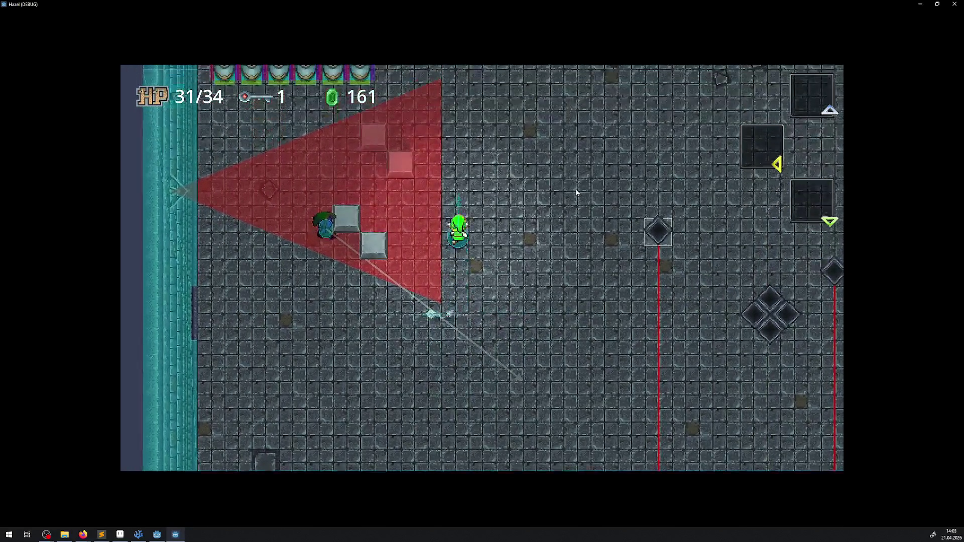
key(Down)
key(Right)
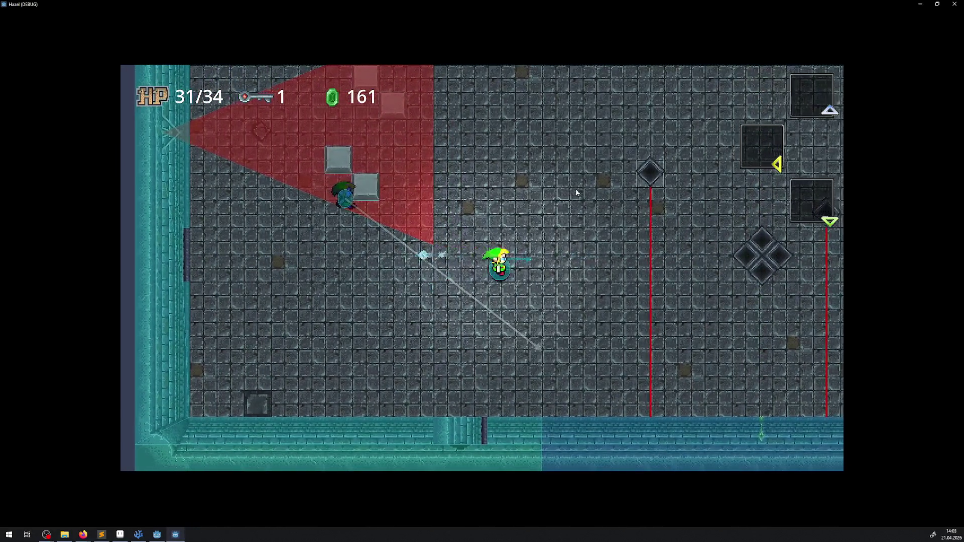
Weave past the enemy through its vision cone and pick up the second key
key(Left)
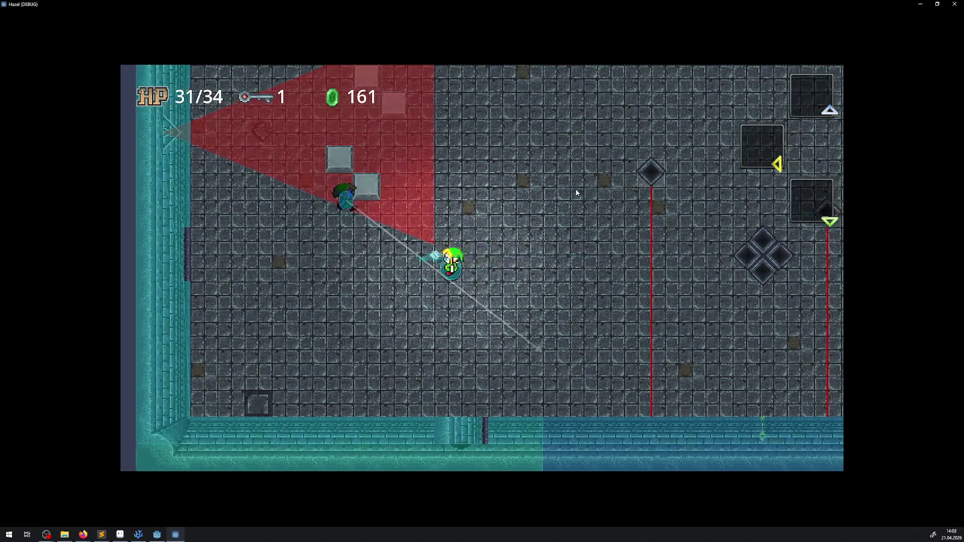
key(Down)
key(Left)
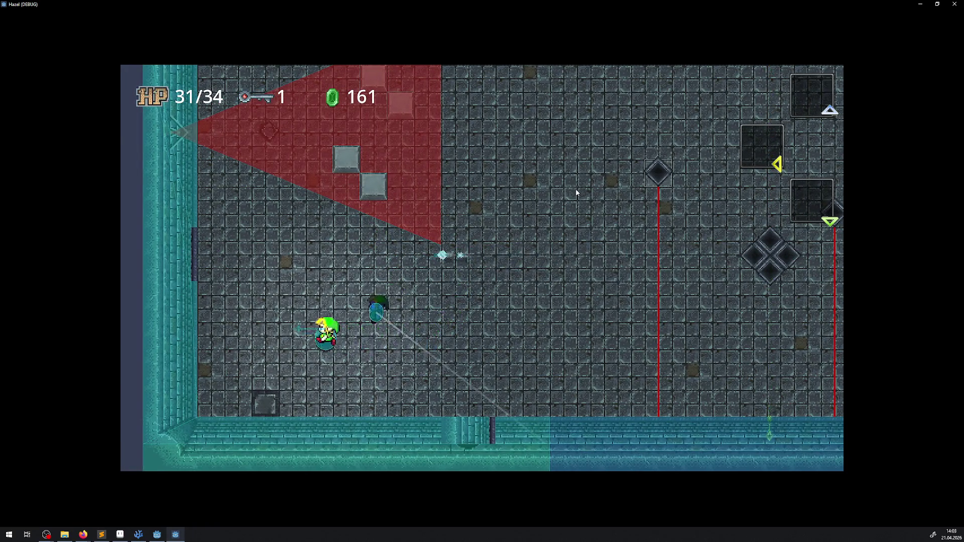
key(Up)
key(Right)
key(Right)
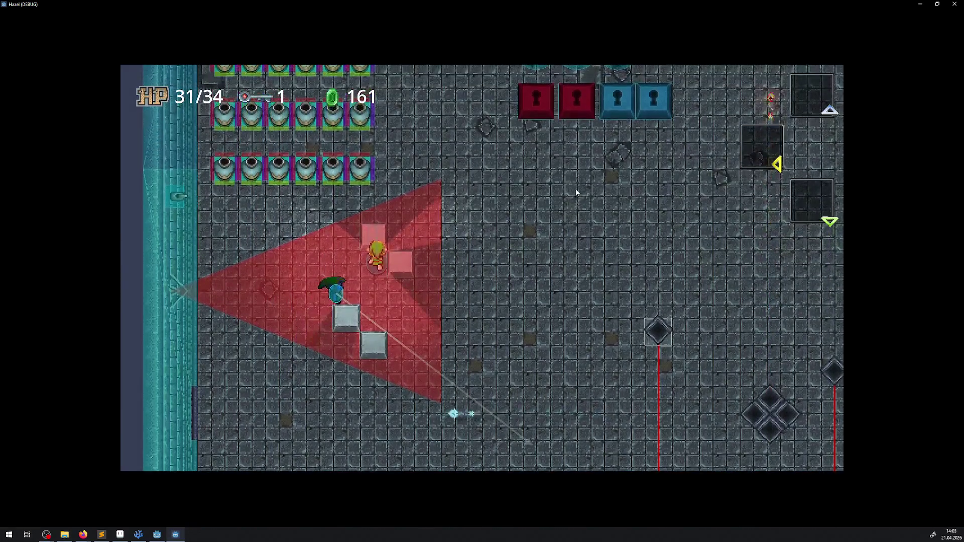
key(Down)
key(Right)
key(Up)
key(Up)
key(Left)
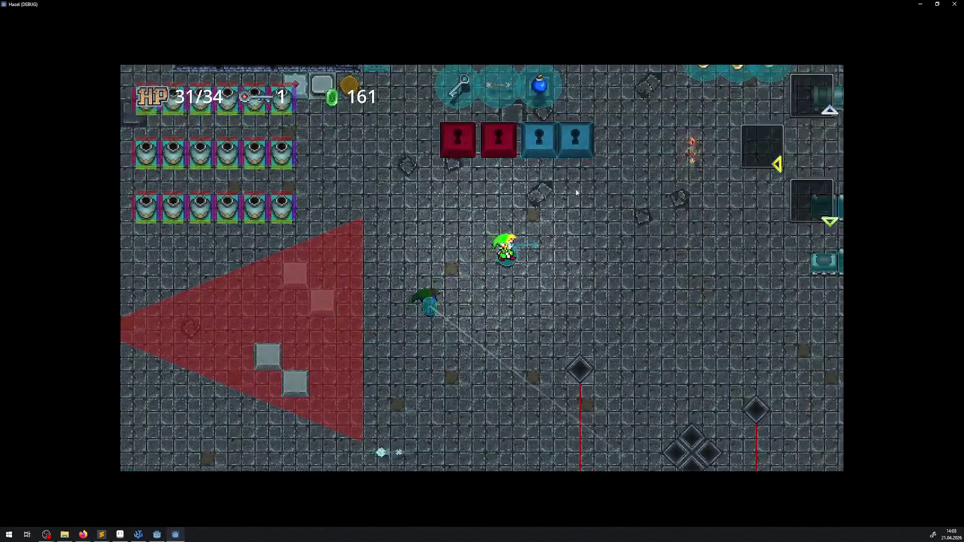
key(Left)
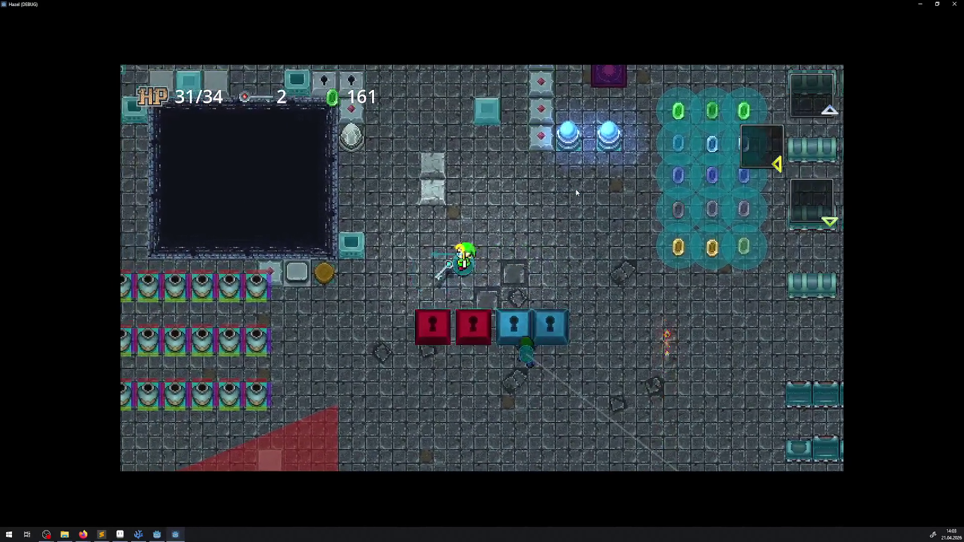
key(Right)
Walk up collecting gems to 461 rupees, then close the game window
key(Right)
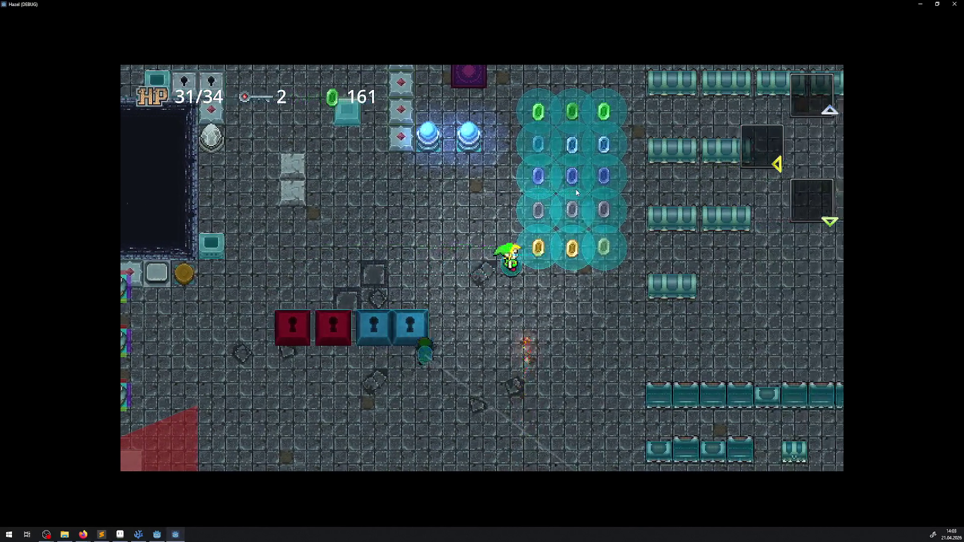
key(Up)
key(Right)
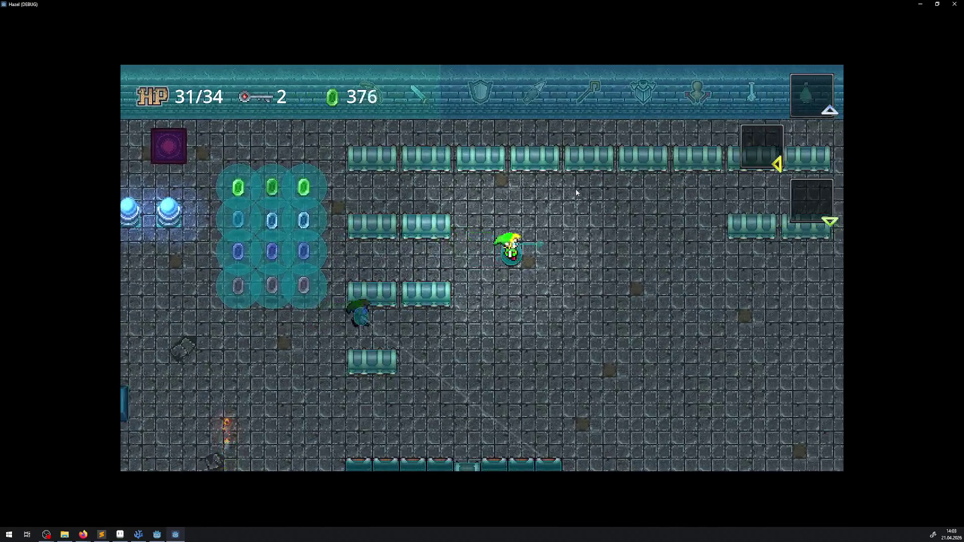
key(Up)
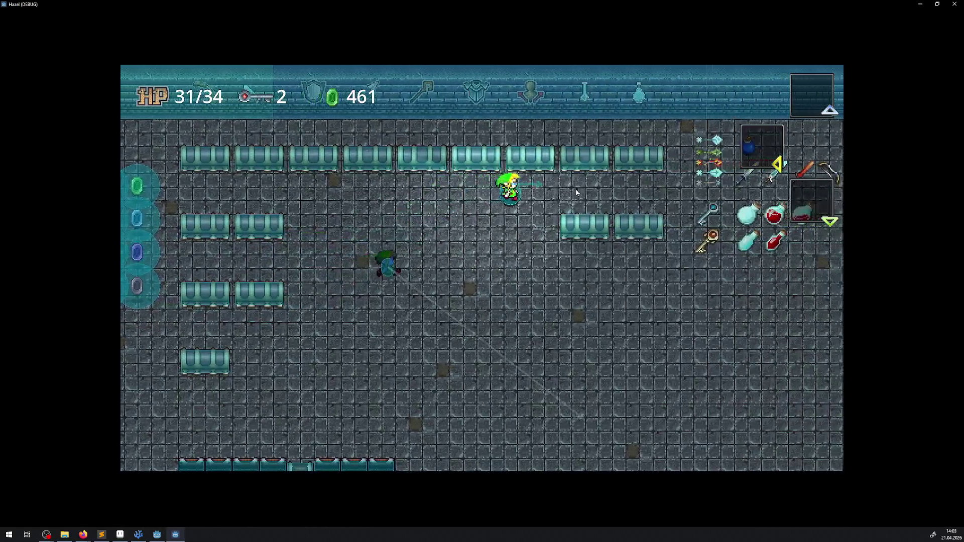
key(Right)
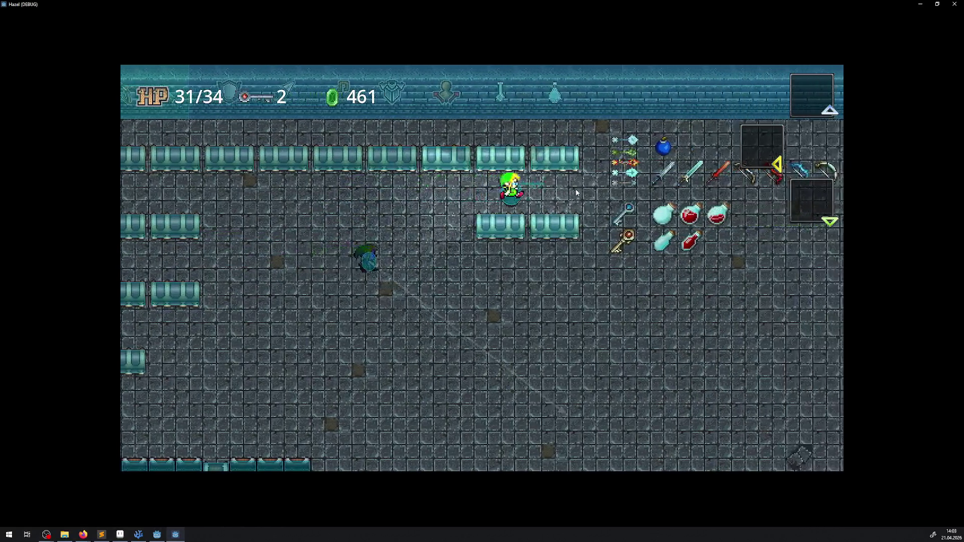
key(Up)
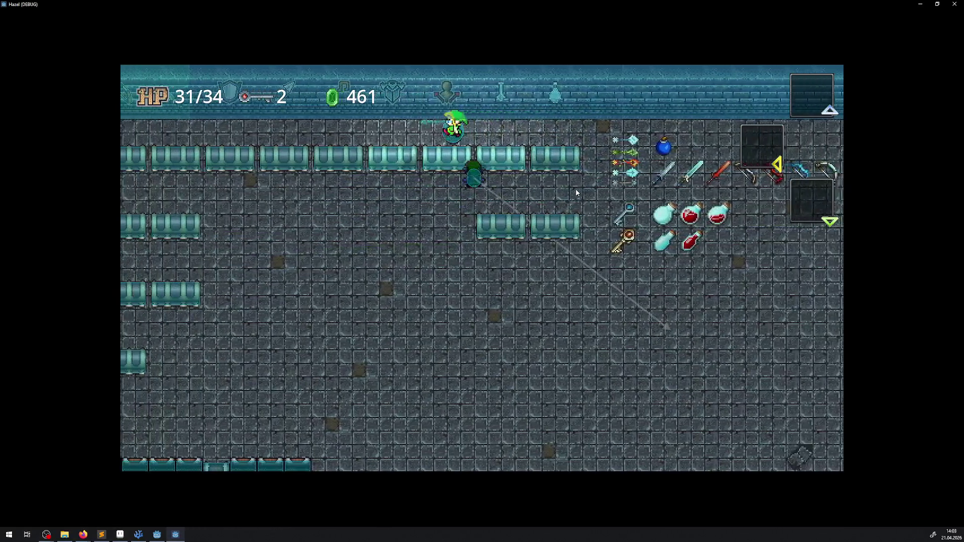
key(Left)
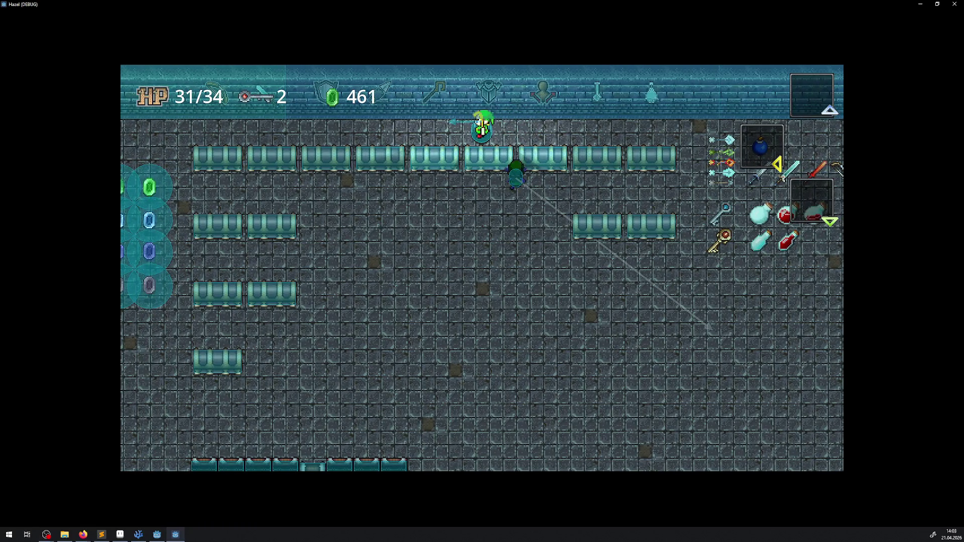
click(957, 4)
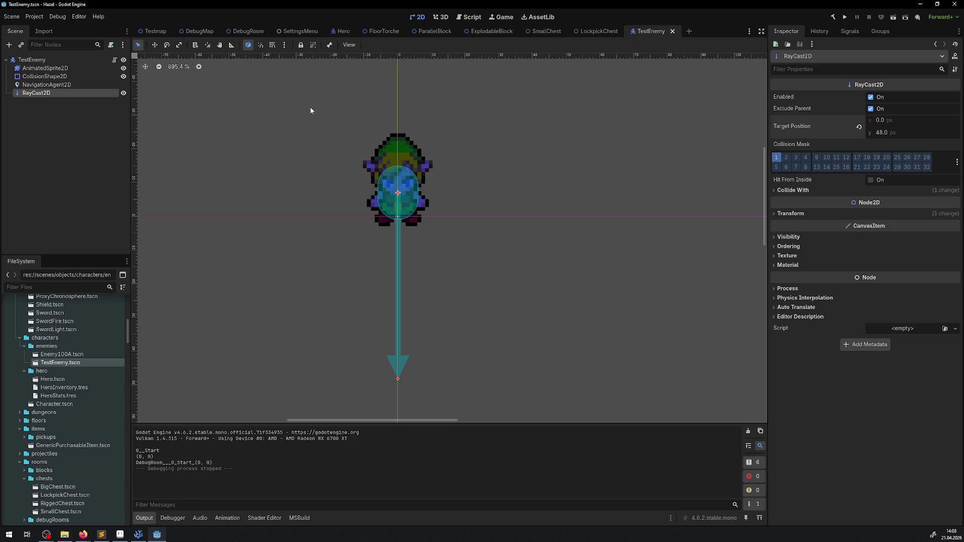
Select the NavigationAgent2D node and relaunch the game full-screen
click(37, 86)
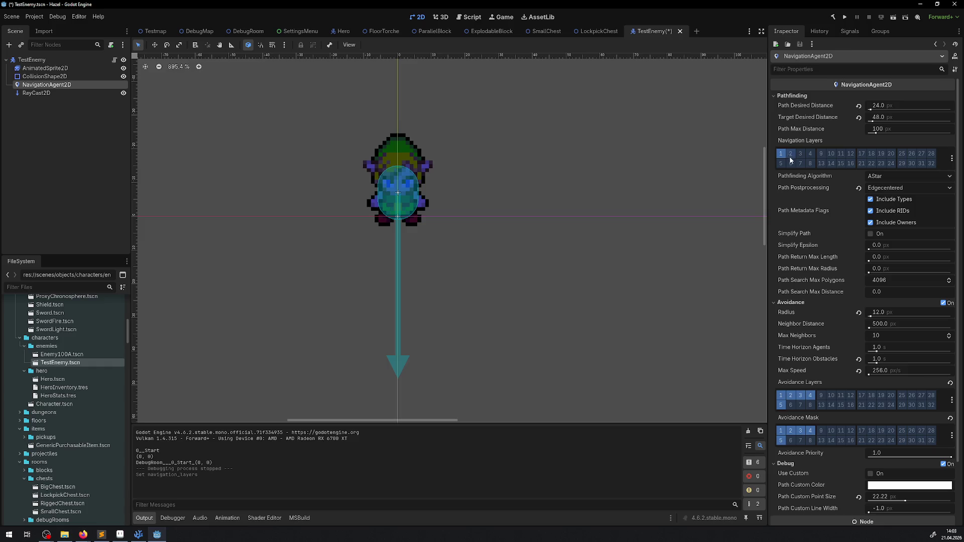
click(842, 22)
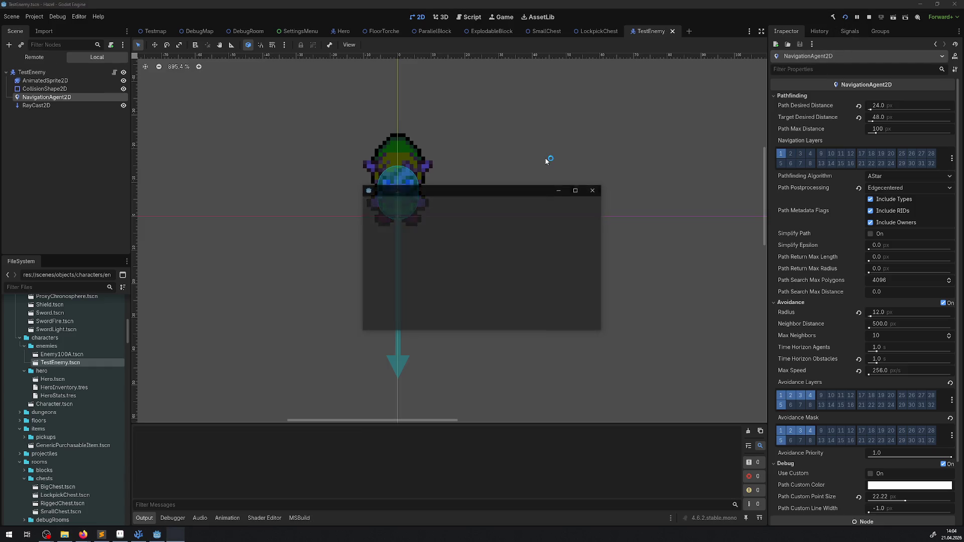
click(576, 191)
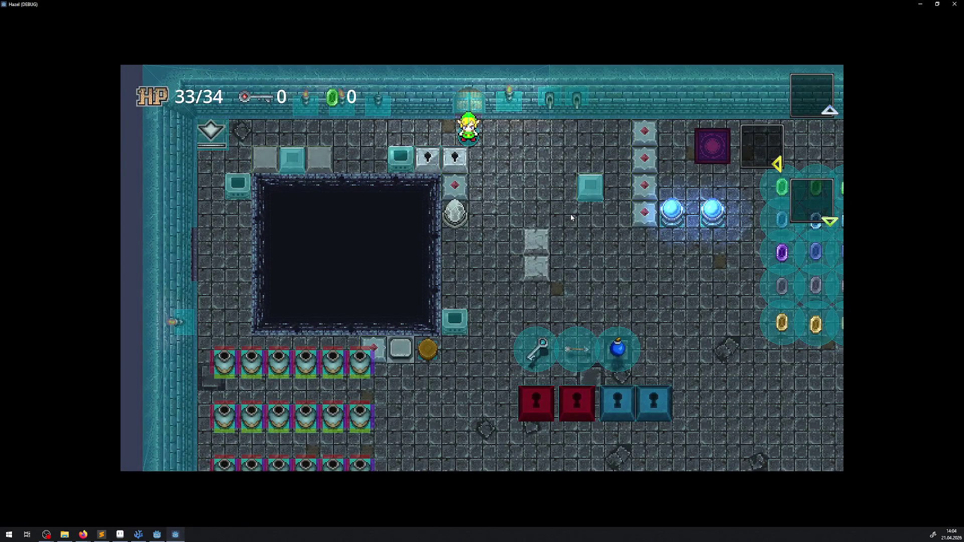
Walk the player briefly down, up and right, then close and relaunch the game
key(Down)
key(Down)
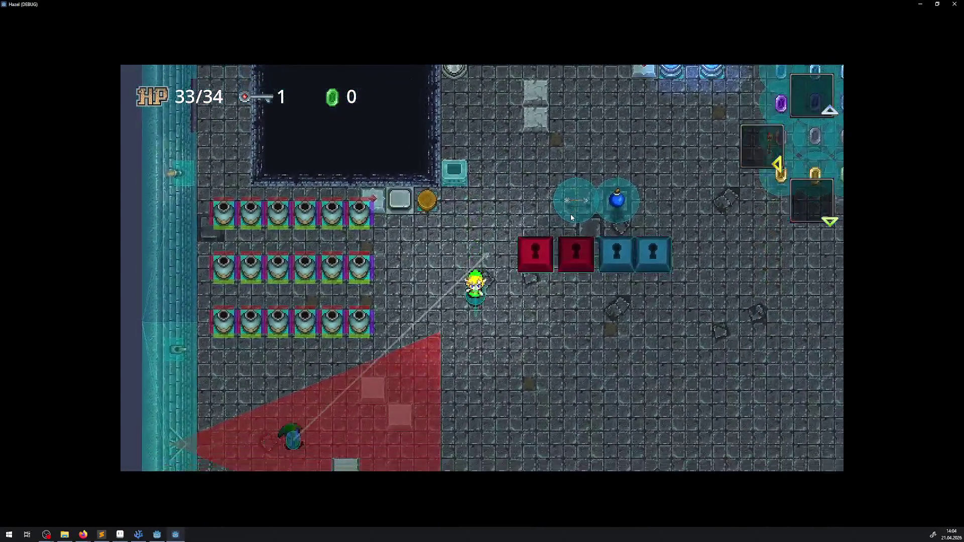
key(Up)
key(Right)
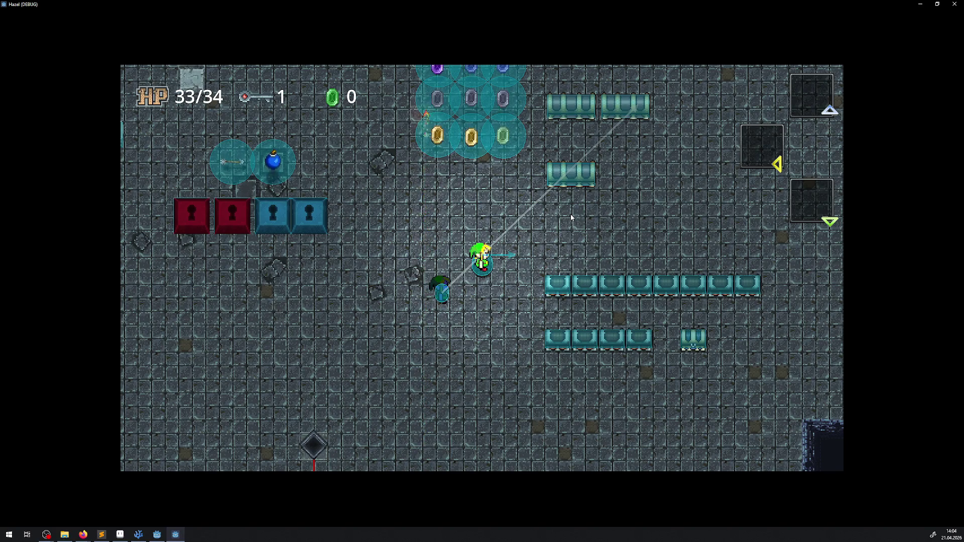
click(955, 4)
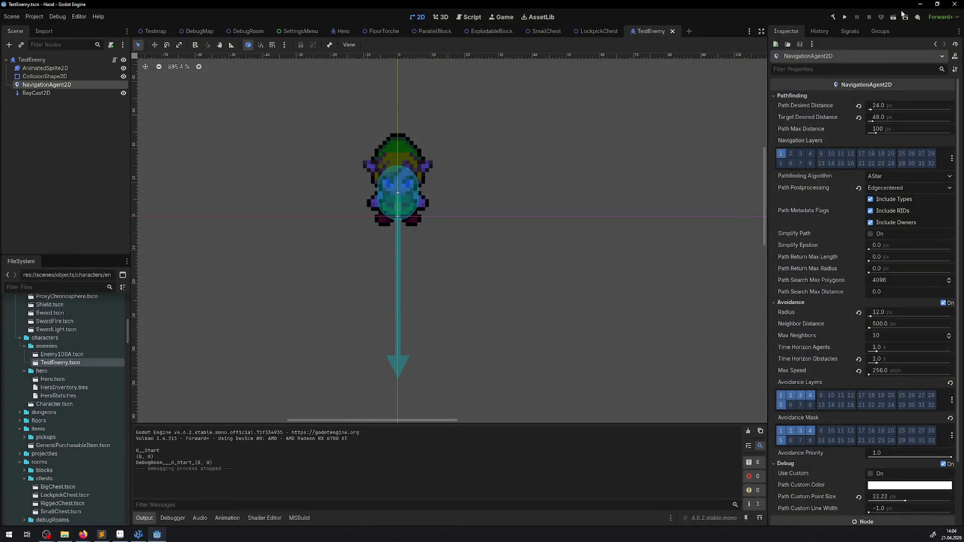
click(845, 20)
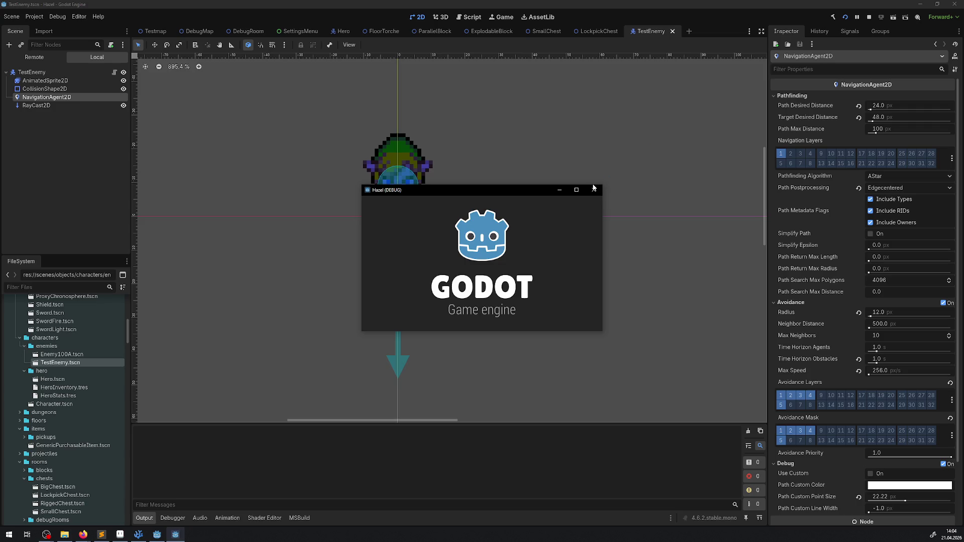
Maximize the game window and walk down-right, then over toward the rows of pots
click(577, 190)
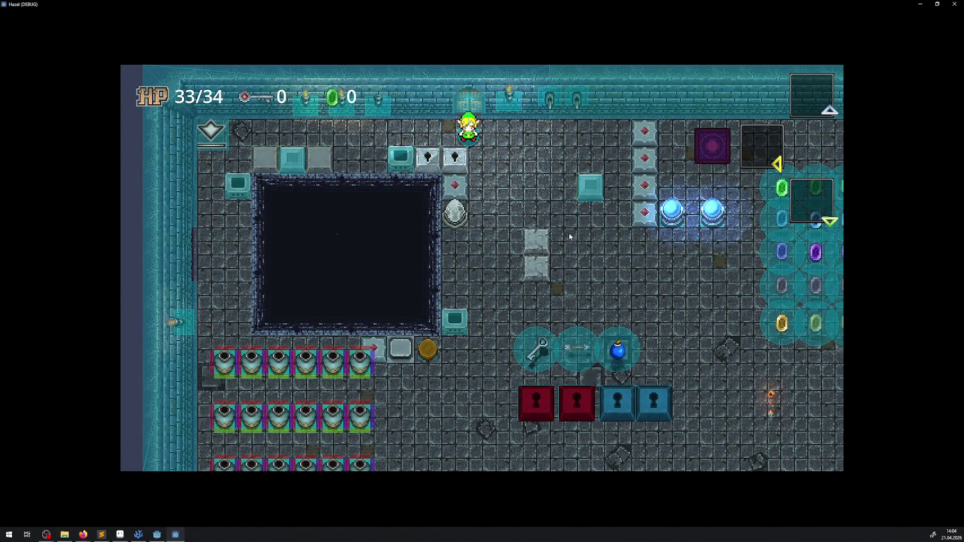
key(Down)
key(Right)
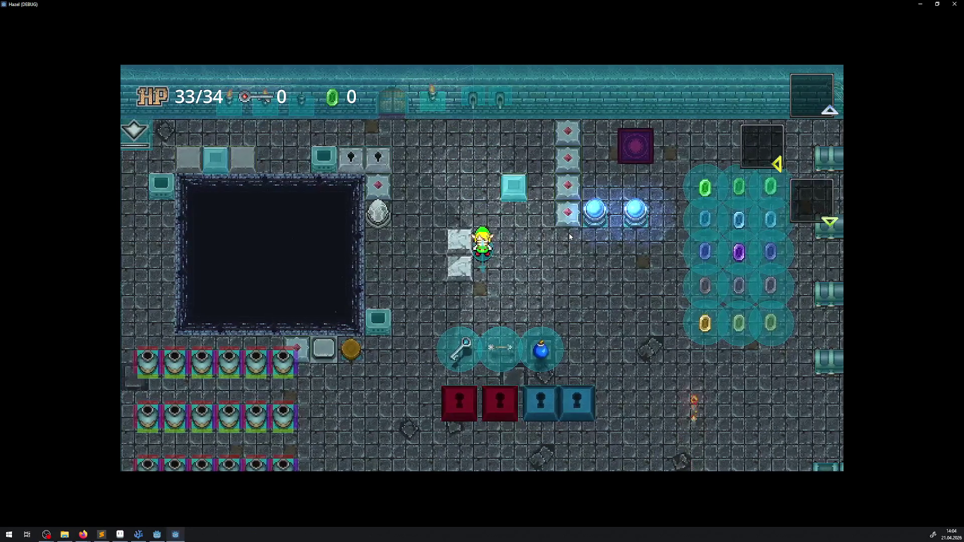
key(Down)
key(Right)
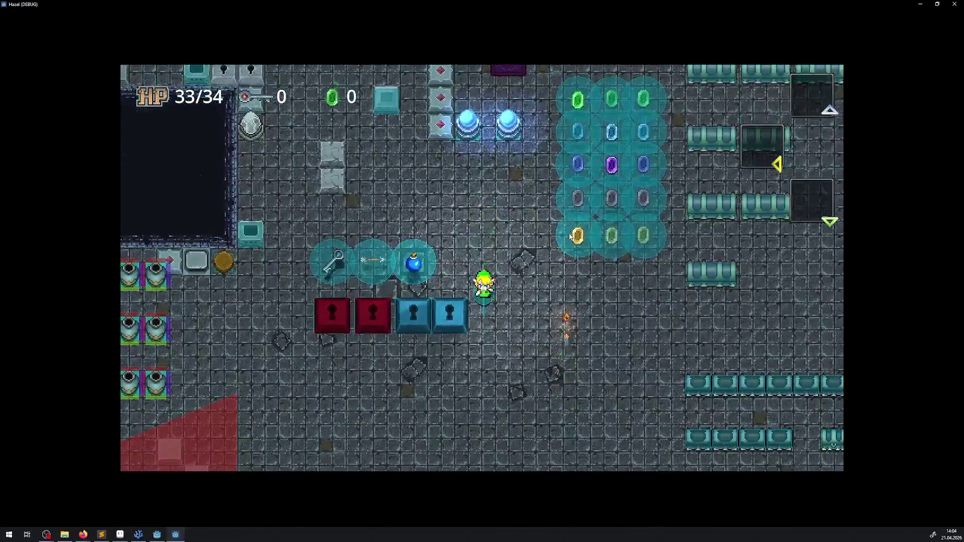
key(Down)
key(Left)
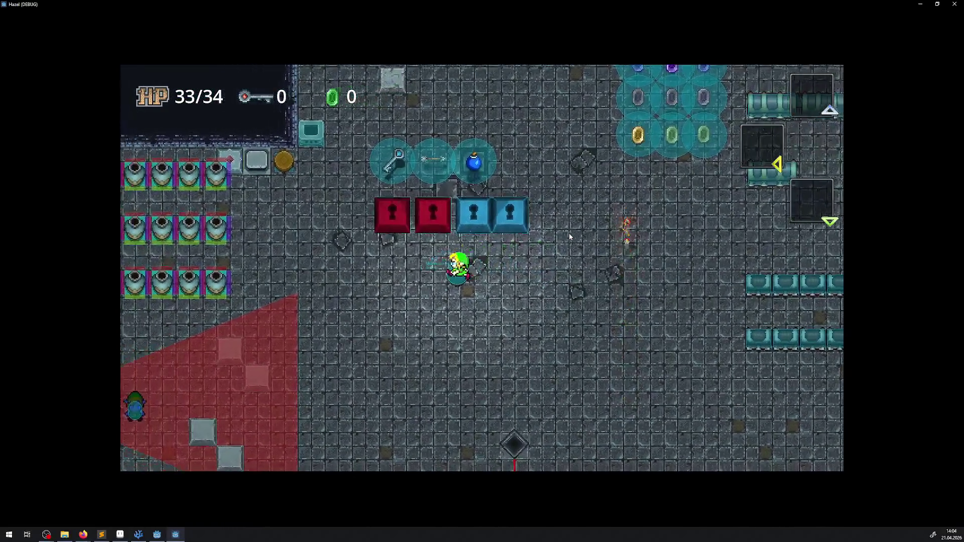
key(Left)
key(Up)
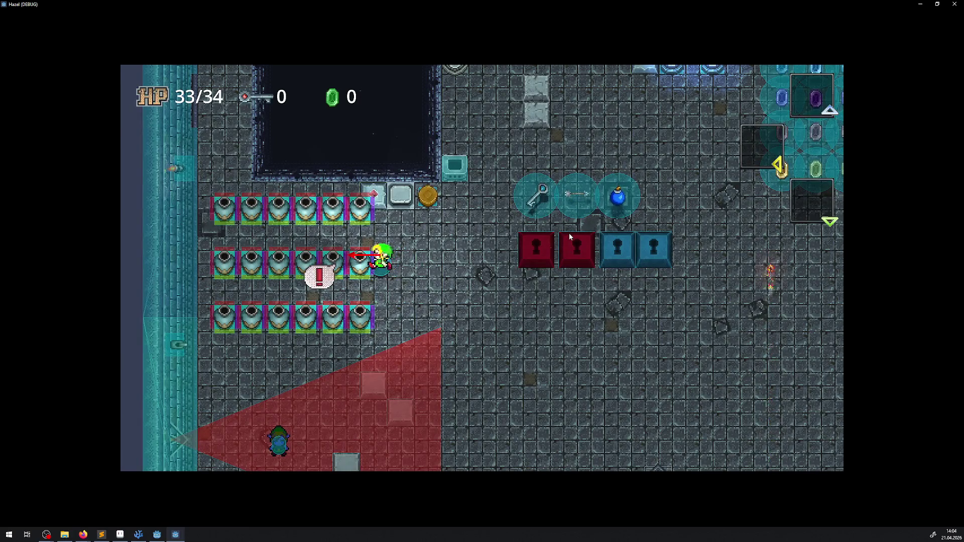
Swing the sword beside the pots, then walk to the pit's corner and pick up the key
key(Up)
key(space)
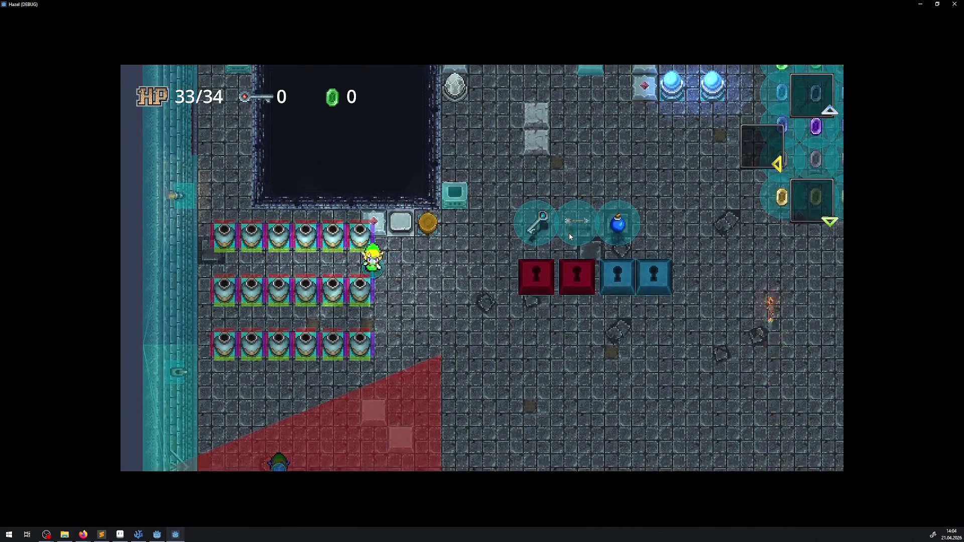
key(Down)
key(Left)
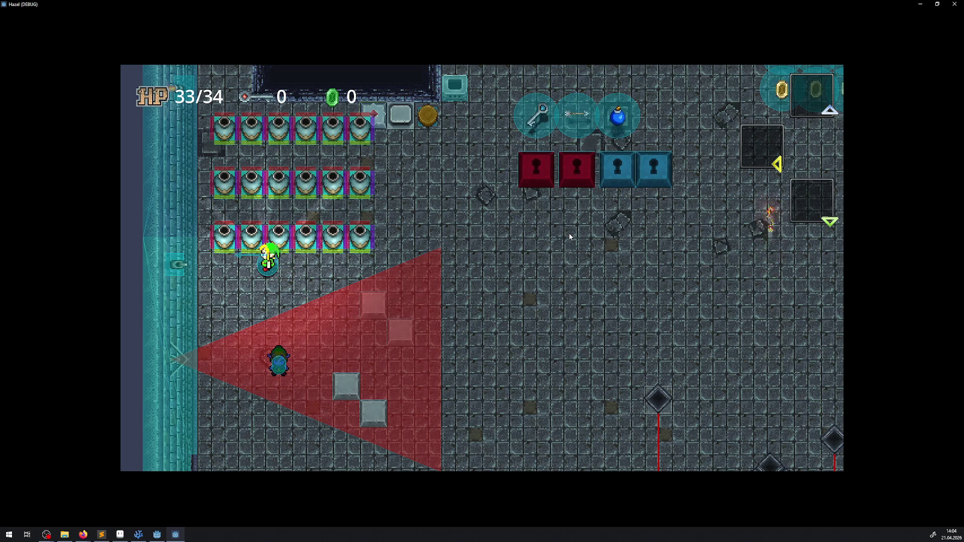
key(Up)
key(Right)
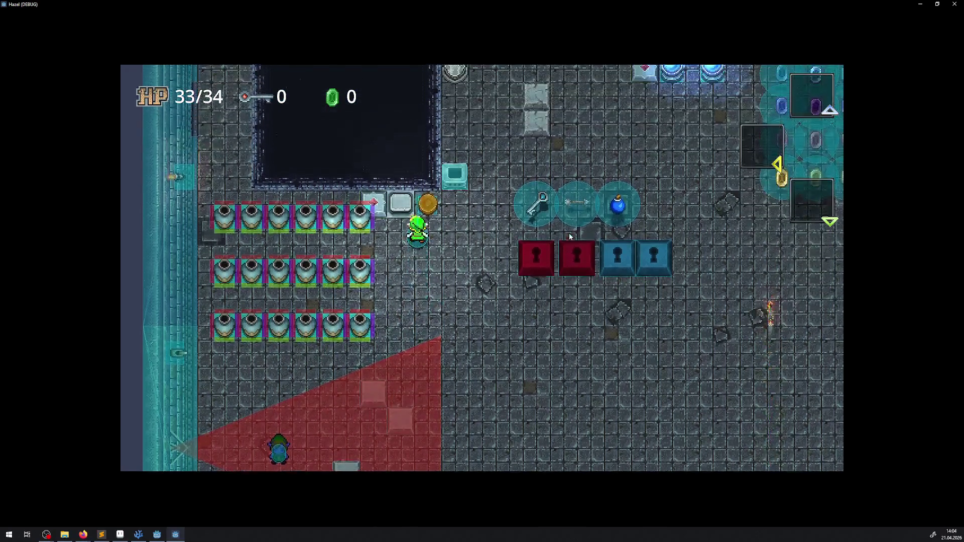
key(Right)
key(Up)
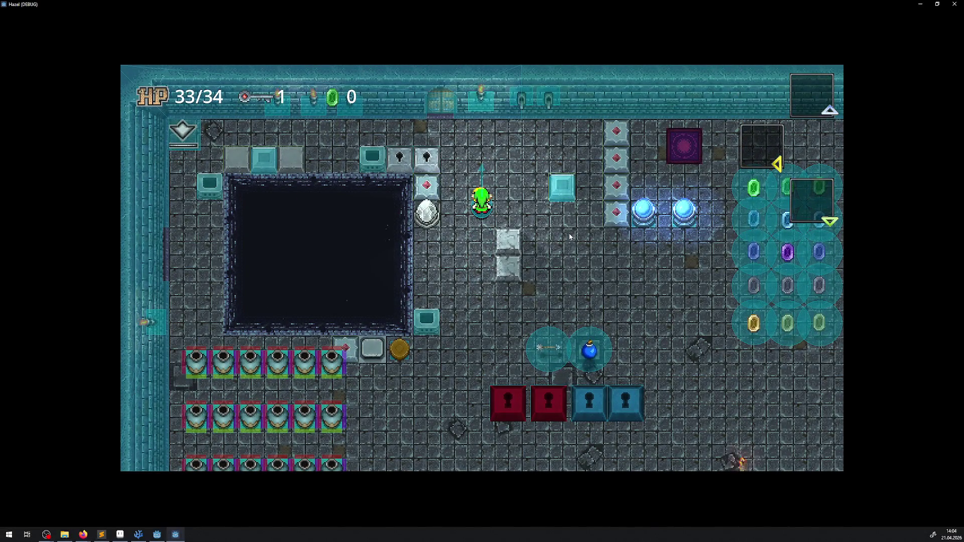
Walk down, then back up past the pit to the top wall
key(Down)
key(Left)
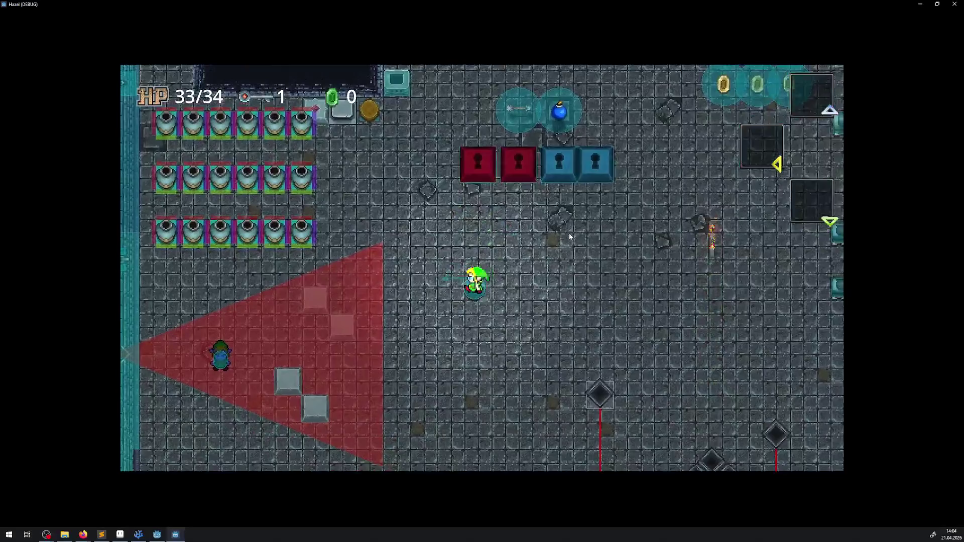
key(Down)
key(Right)
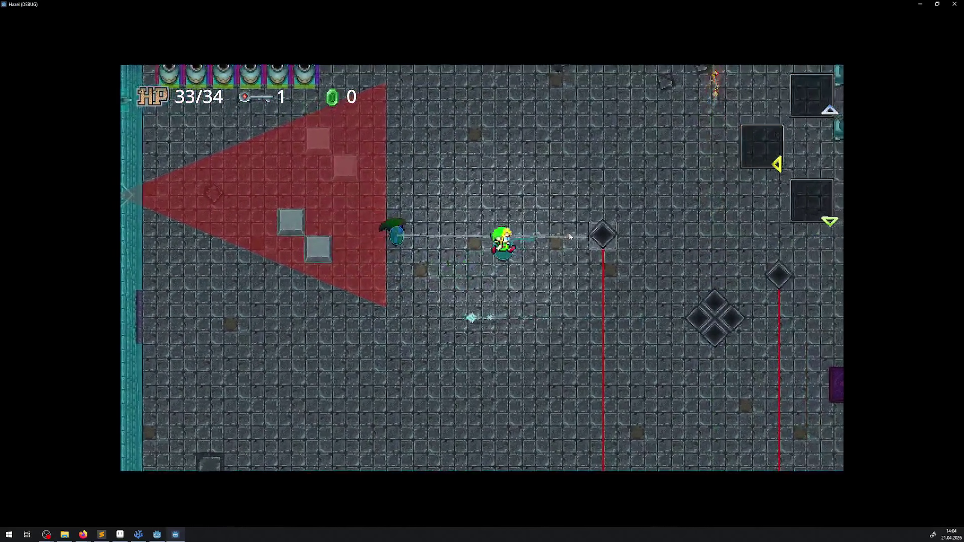
key(Up)
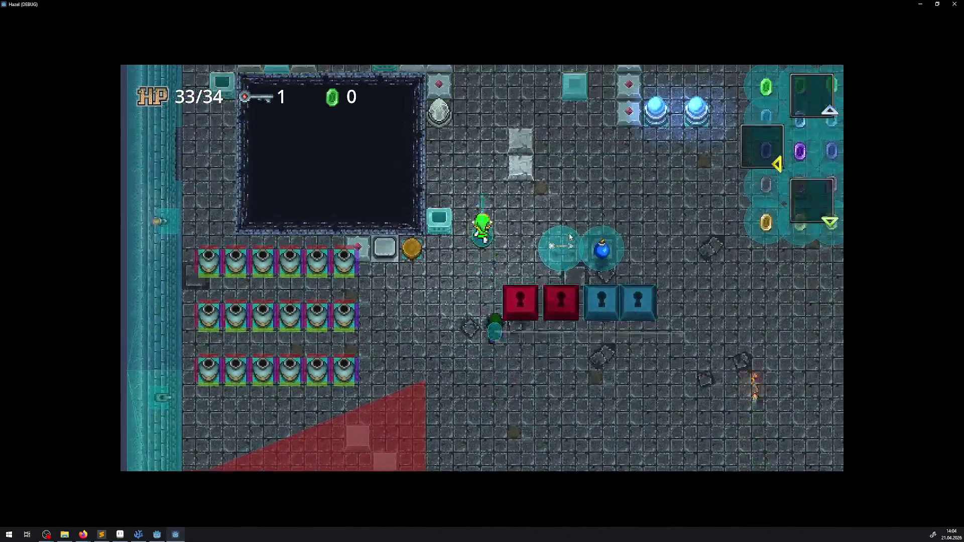
key(Up)
key(Left)
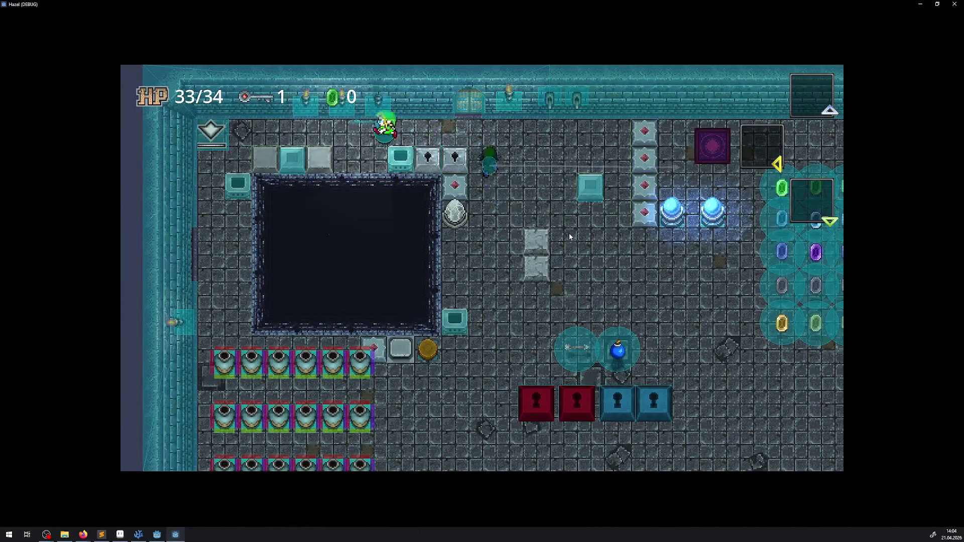
key(Left)
Restart the game, maximize its window and walk the player down and left toward the pots
key(F8)
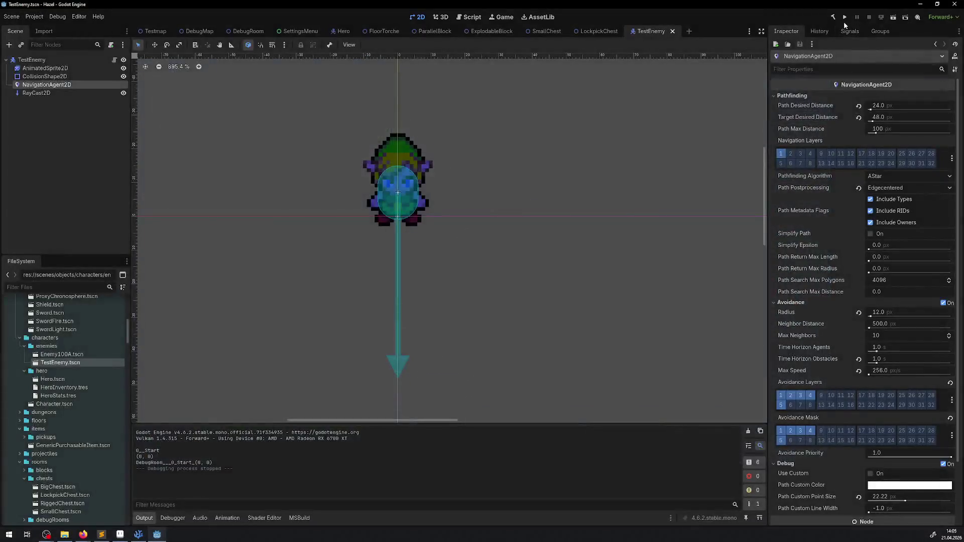
key(F5)
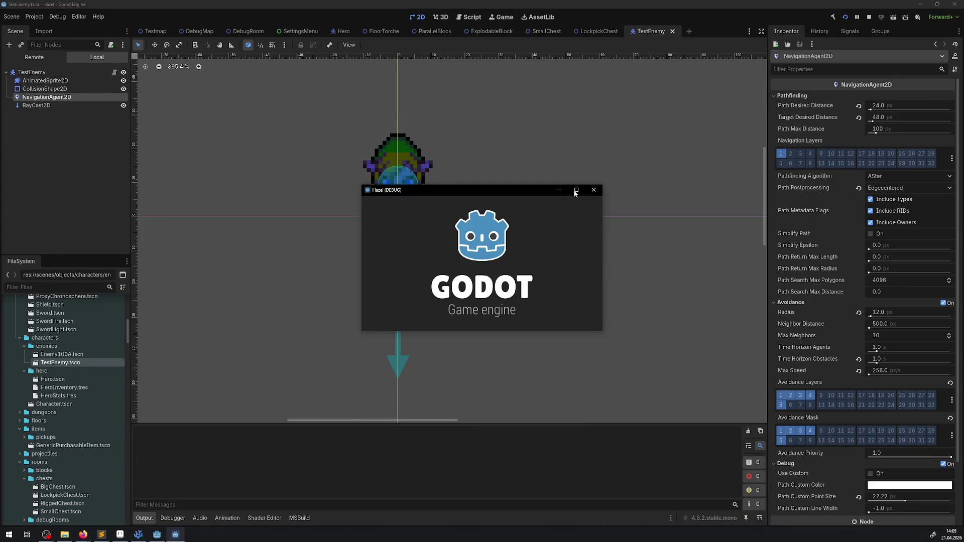
click(576, 190)
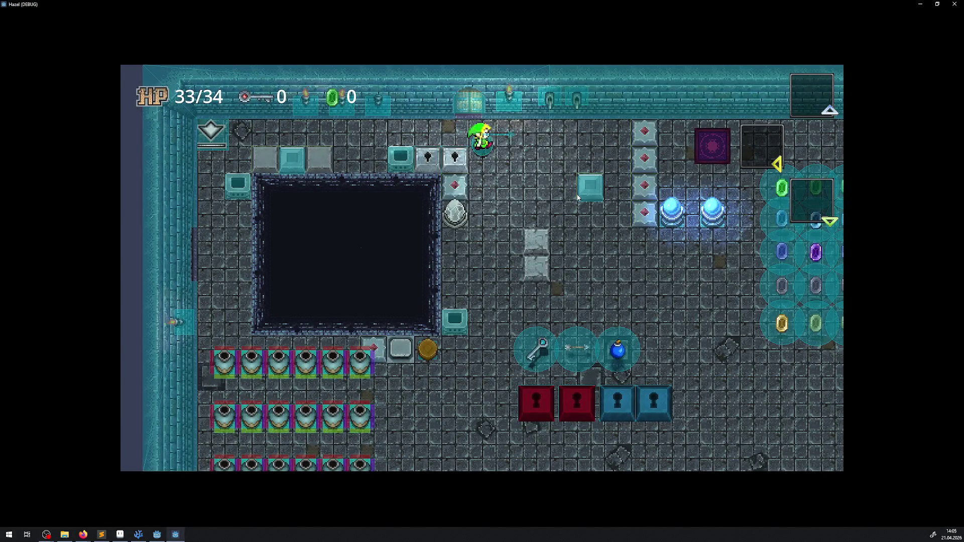
key(Down)
key(Left)
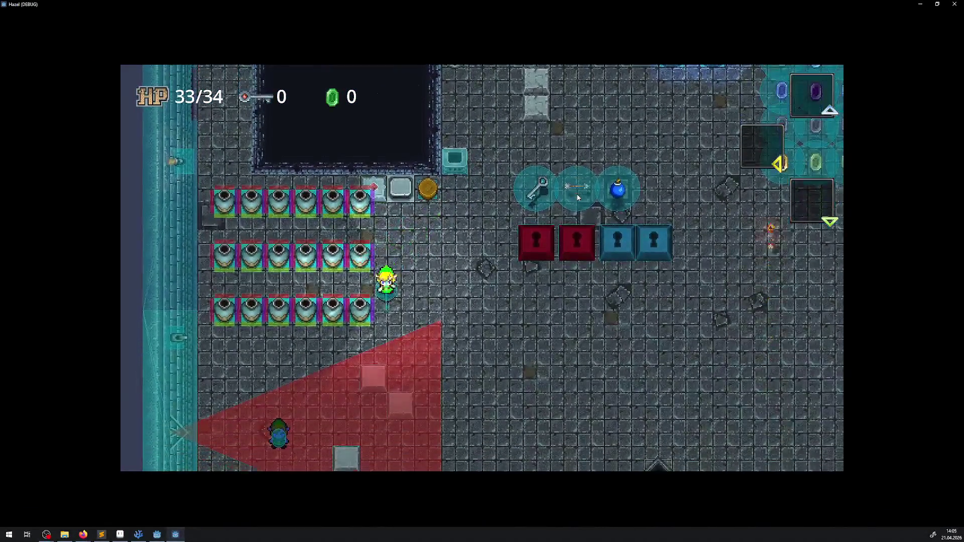
key(Down)
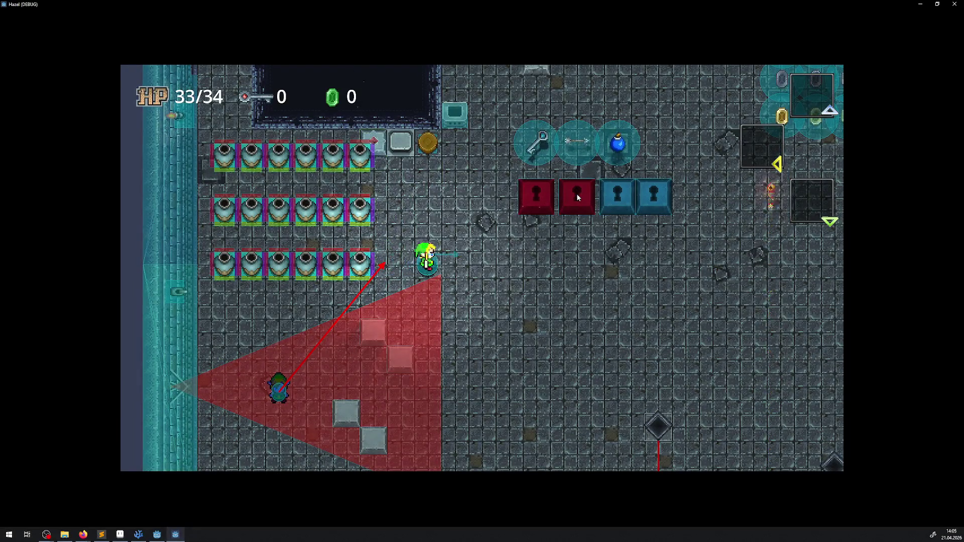
key(Left)
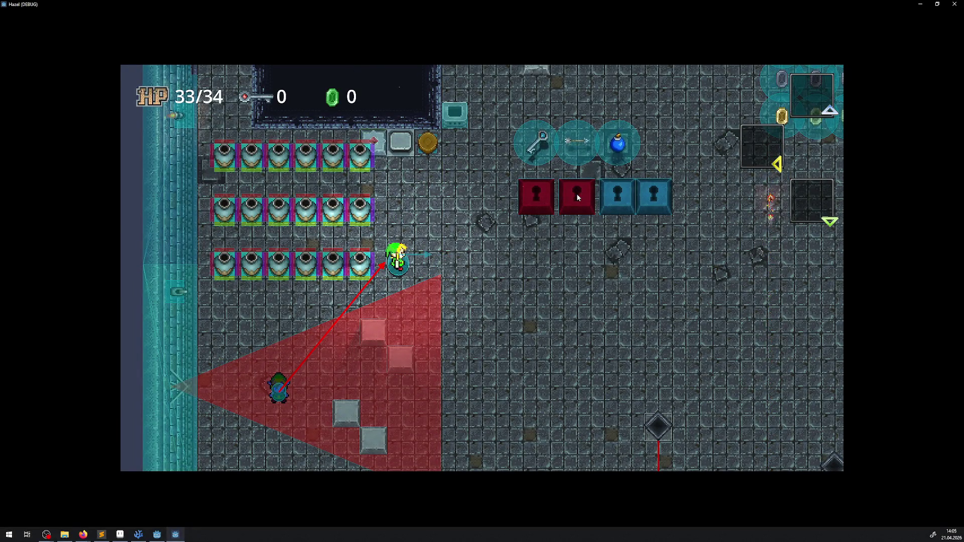
Walk the player around the pots and across the room, then stop the game and open the Debug menu
key(Up)
key(Left)
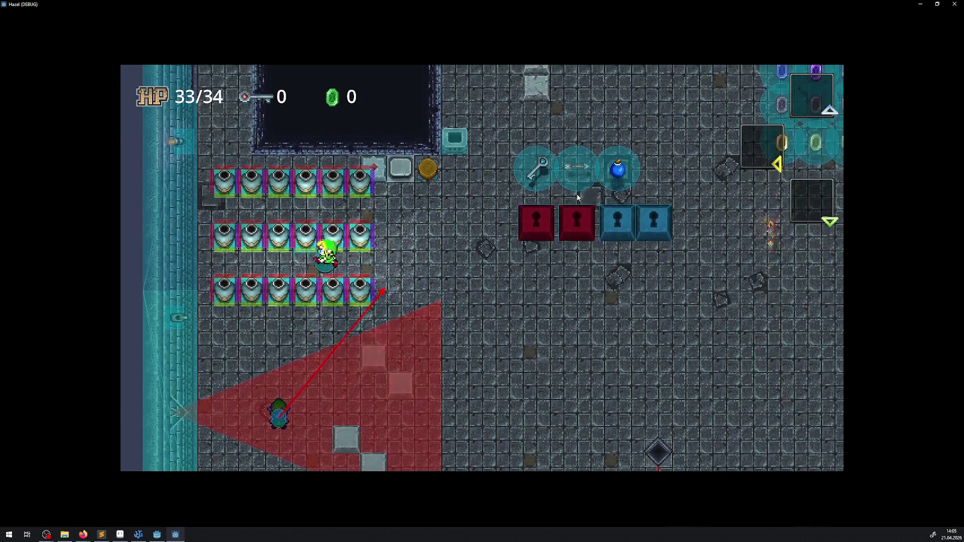
key(Right)
key(Down)
key(Right)
key(Down)
key(Left)
key(Right)
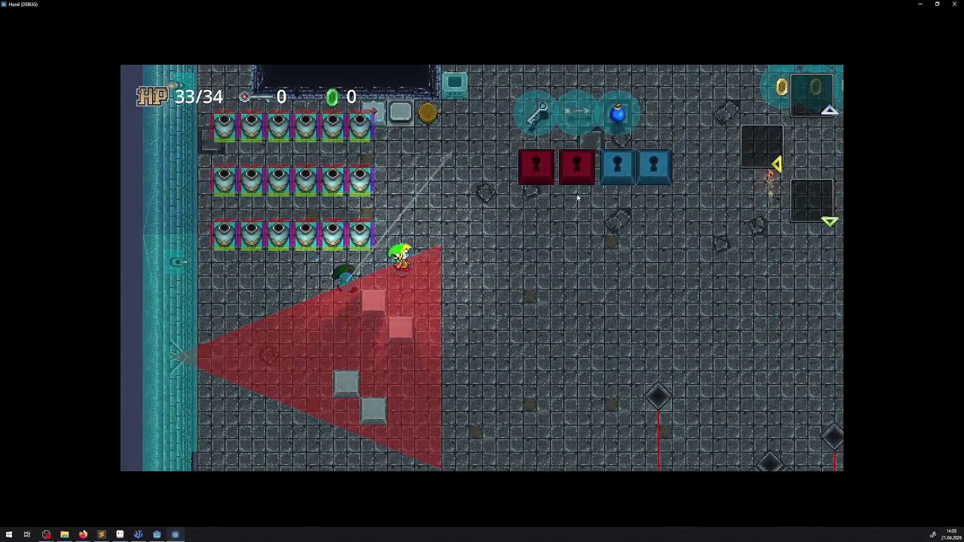
key(Up)
key(Right)
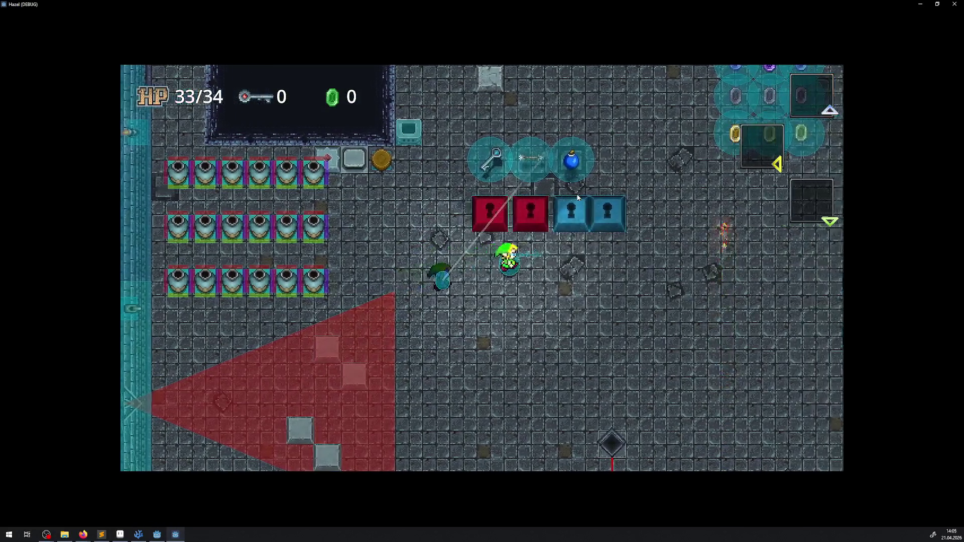
key(Down)
key(Right)
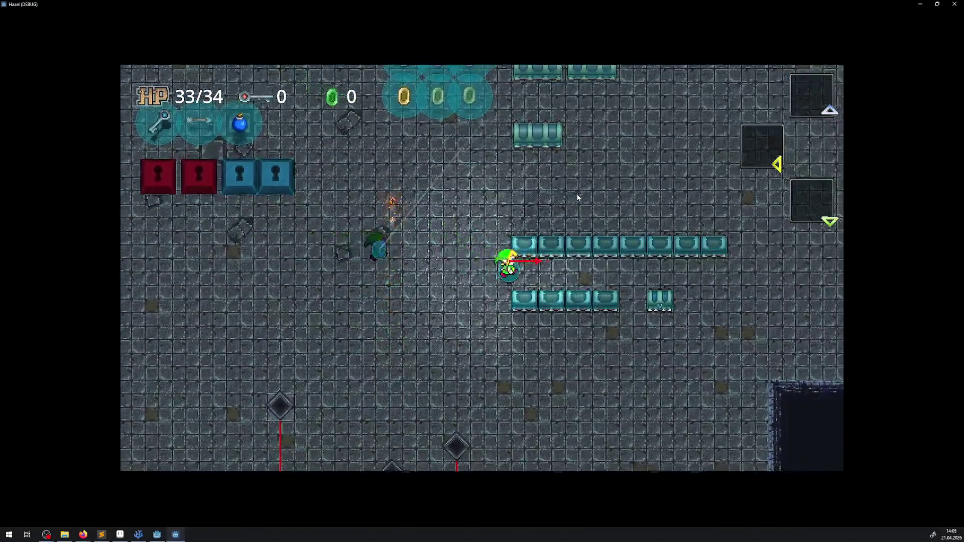
key(Right)
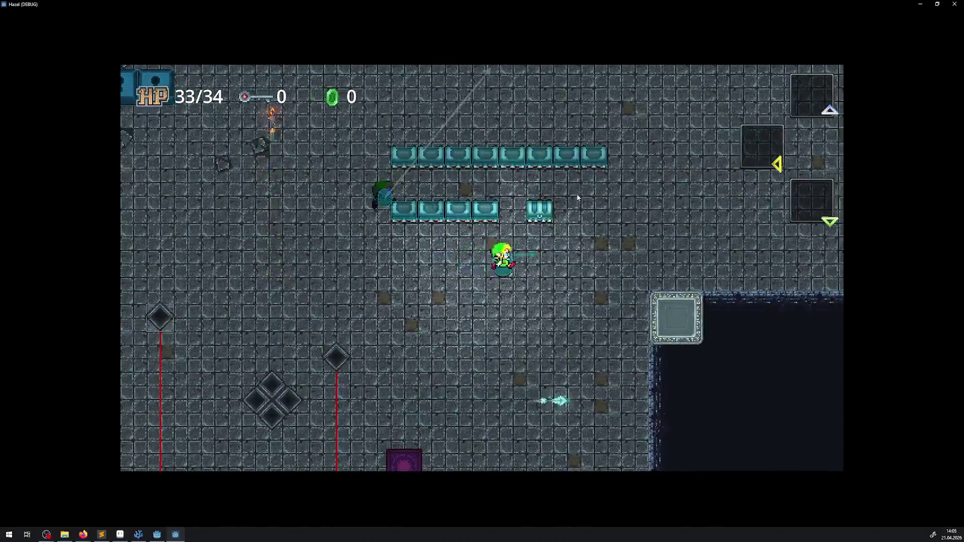
key(Up)
key(Up)
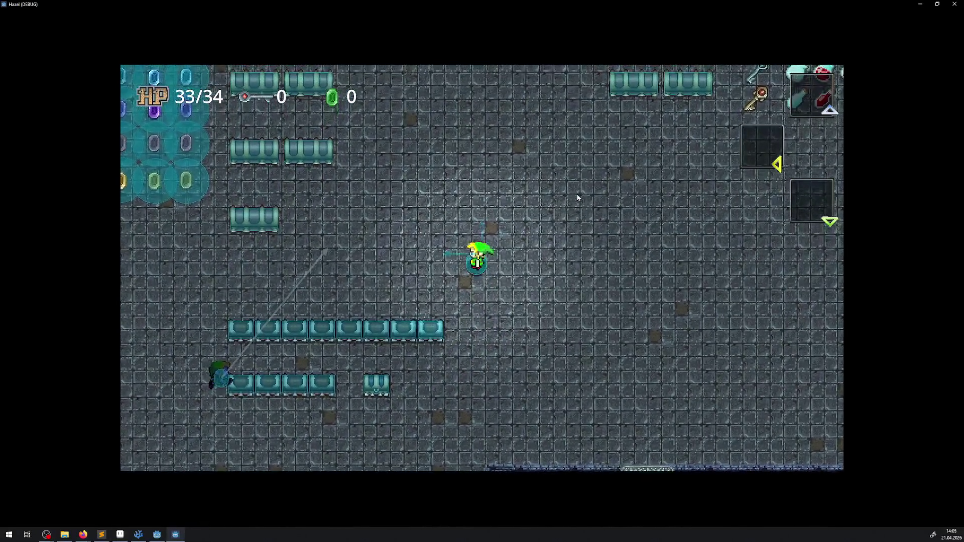
key(Left)
key(Up)
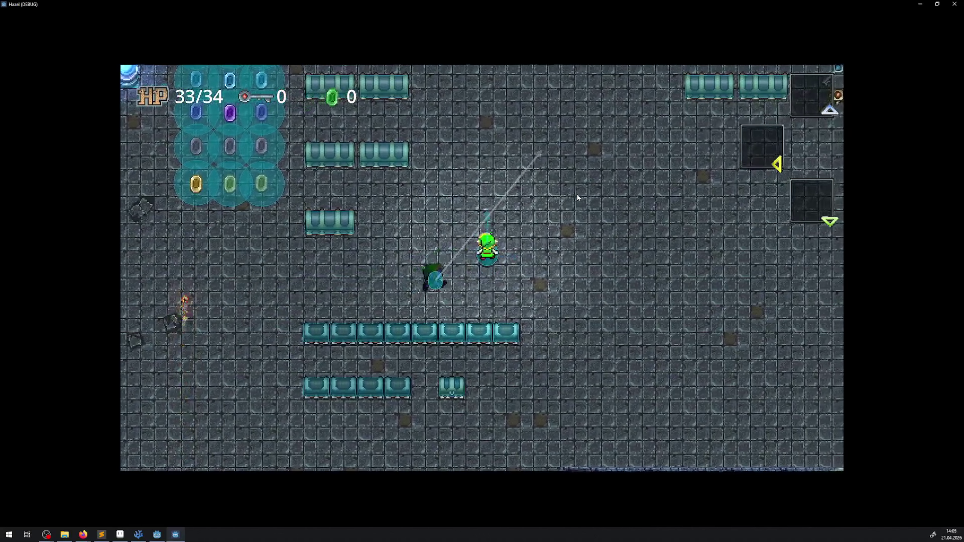
key(Left)
key(Down)
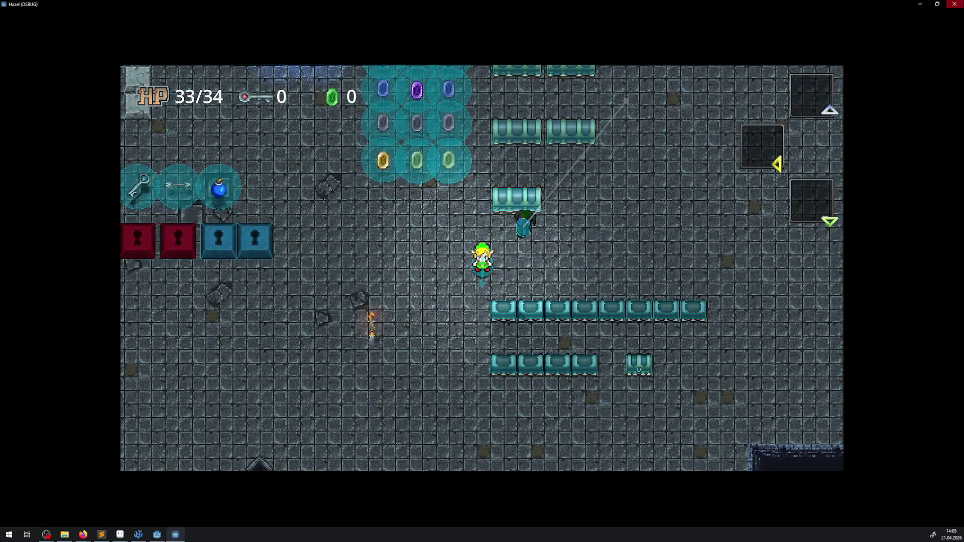
key(F8)
click(58, 16)
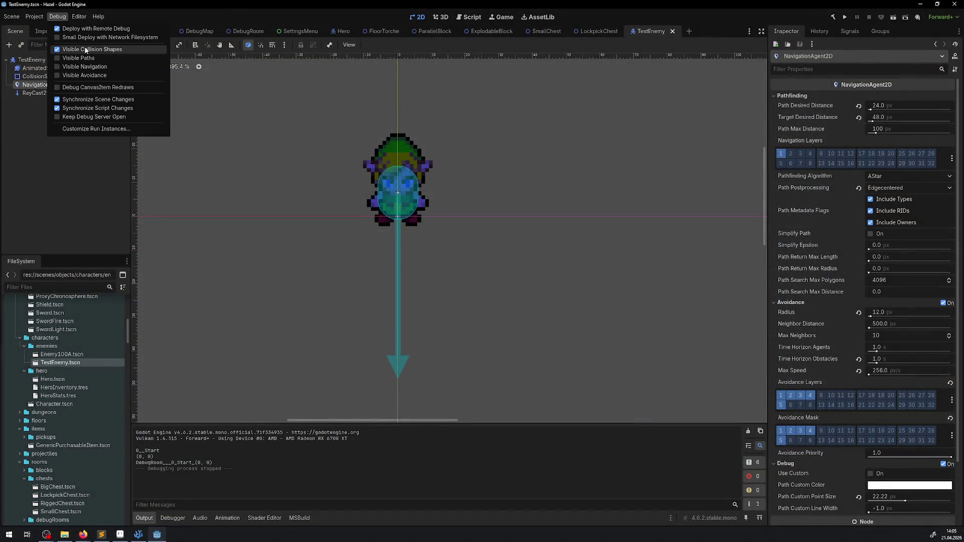
click(845, 19)
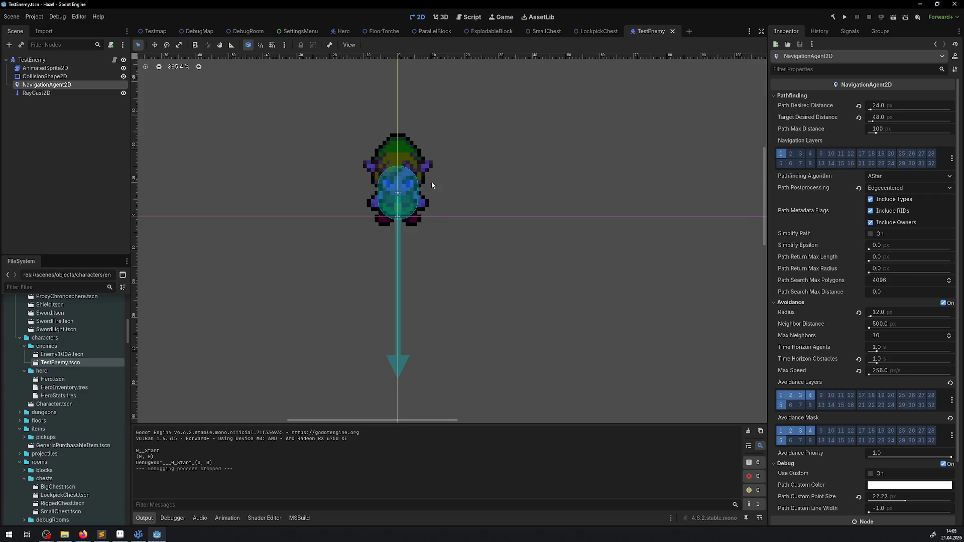
key(F5)
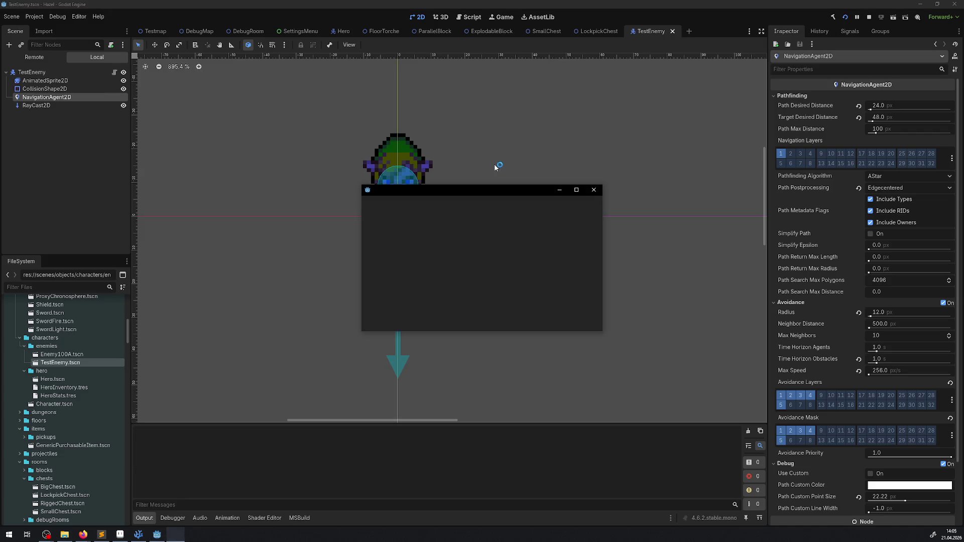
click(577, 190)
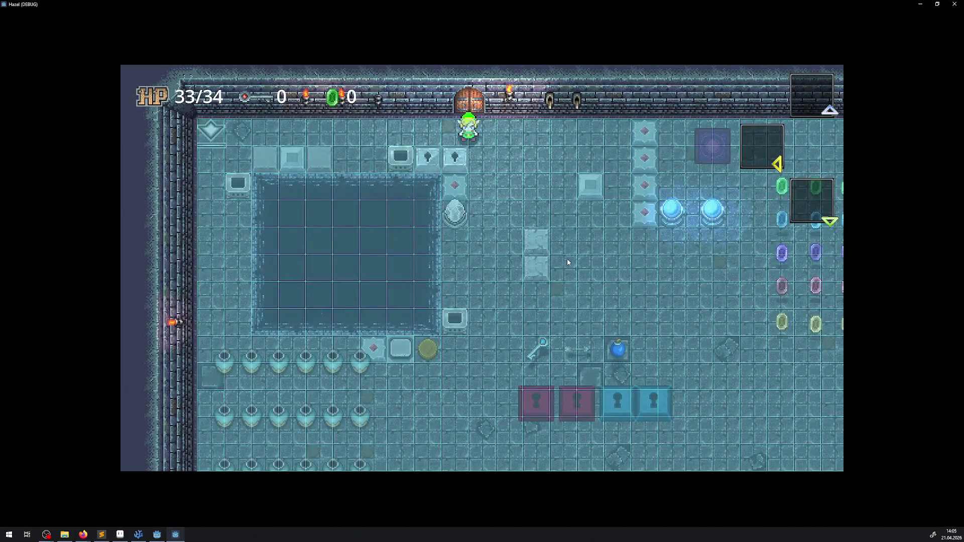
key(Down)
key(Right)
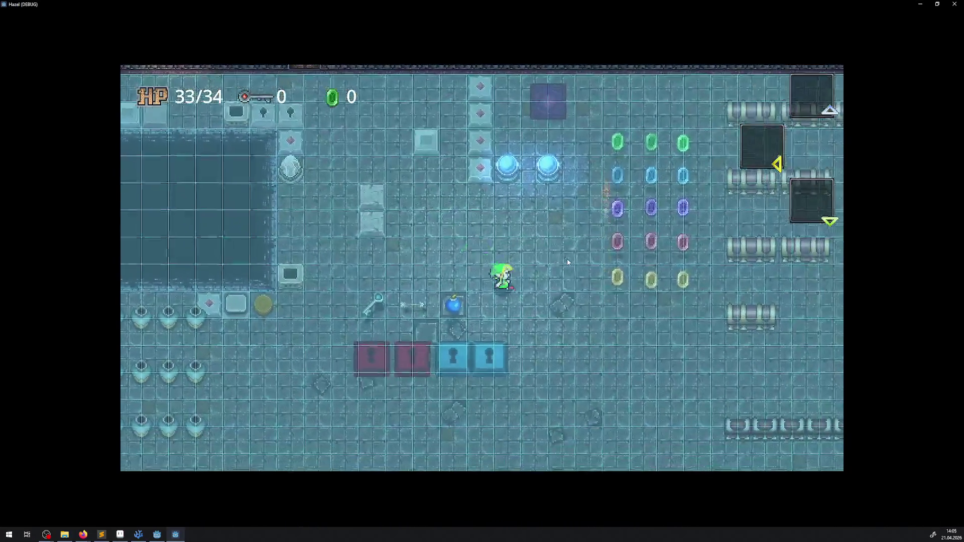
key(Down)
key(Right)
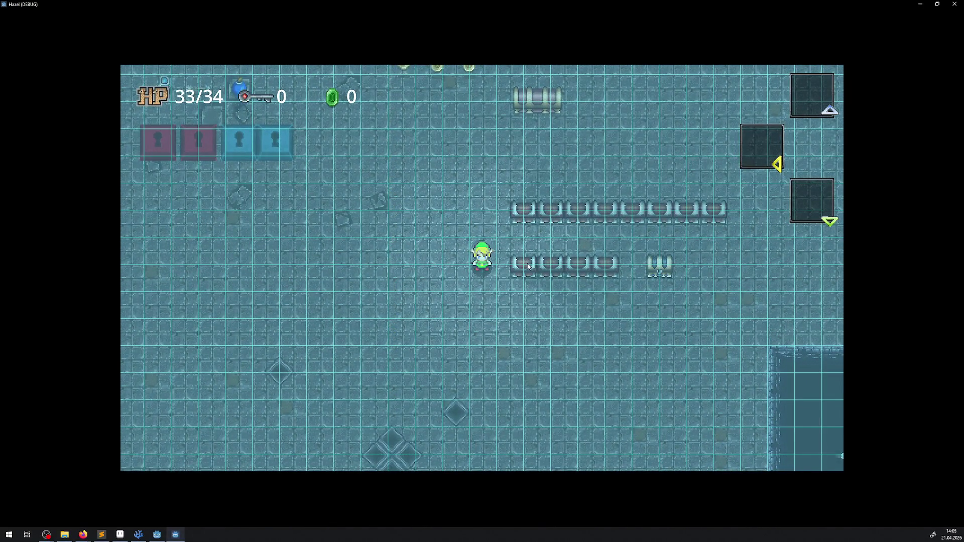
key(F8)
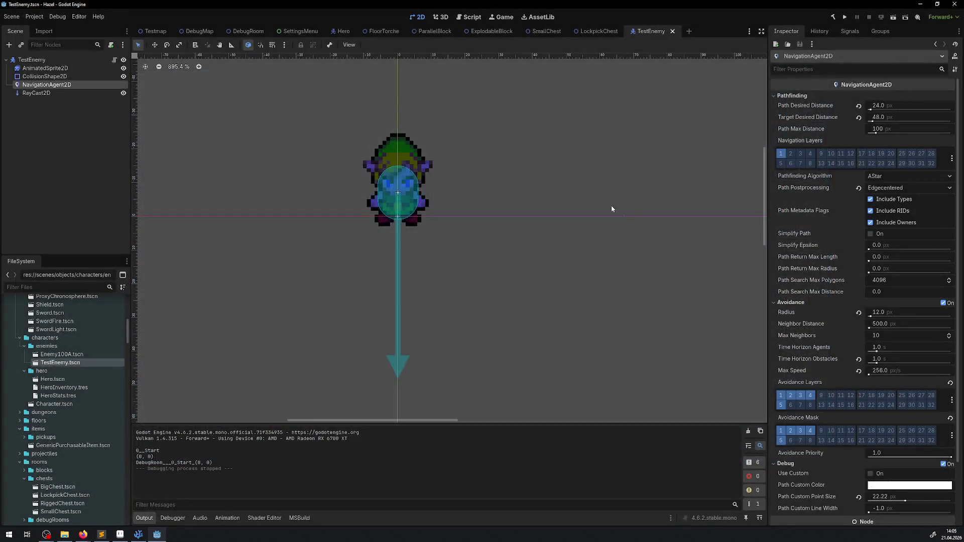
In the DebugRoom scene, box-select the 13 chests and drag them 12 px left
click(246, 32)
scroll(368, 222, down, 3)
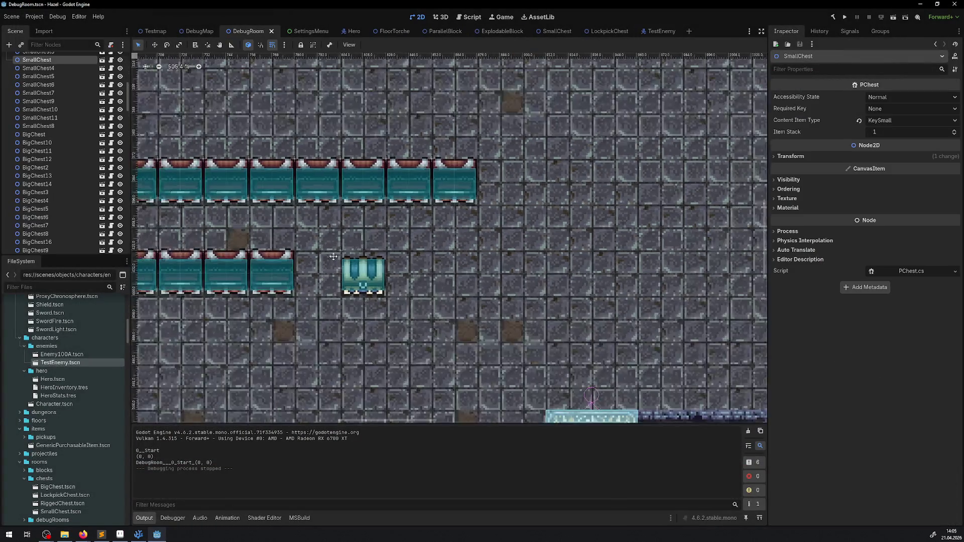
drag(290, 146, 670, 333)
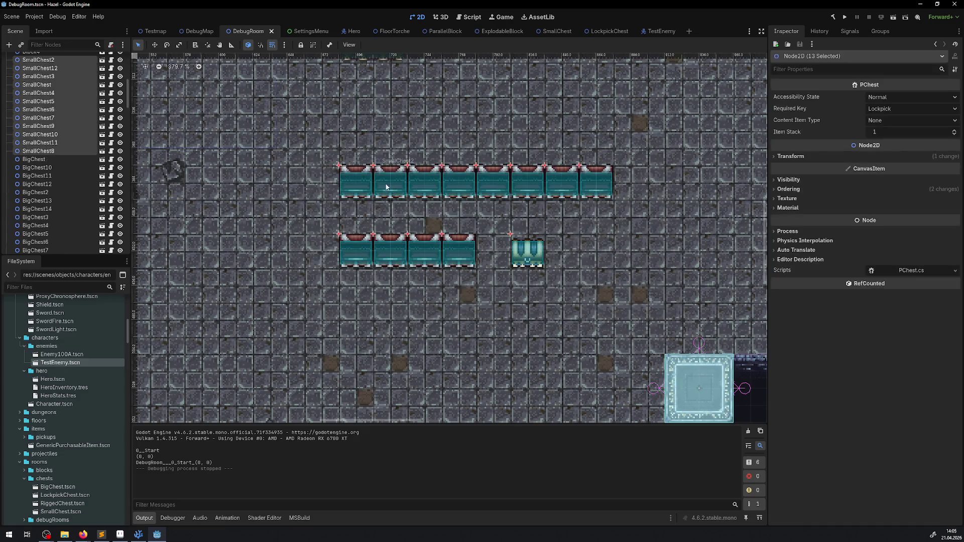
mouse_move(352, 188)
mouse_down()
mouse_move(341, 184)
mouse_move(340, 199)
mouse_up()
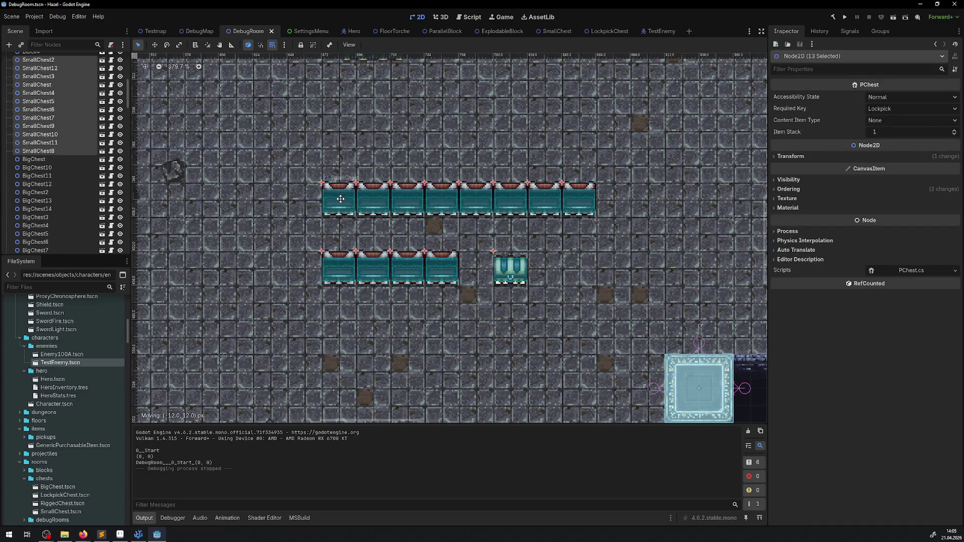
Save the scene and run the game, then close the game window
scroll(440, 88, up, 5)
key(F5)
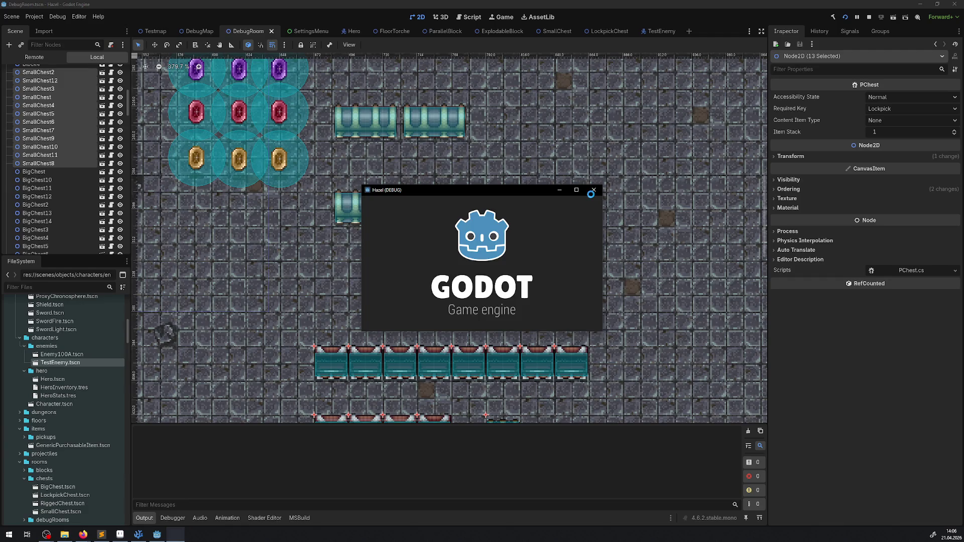
click(593, 191)
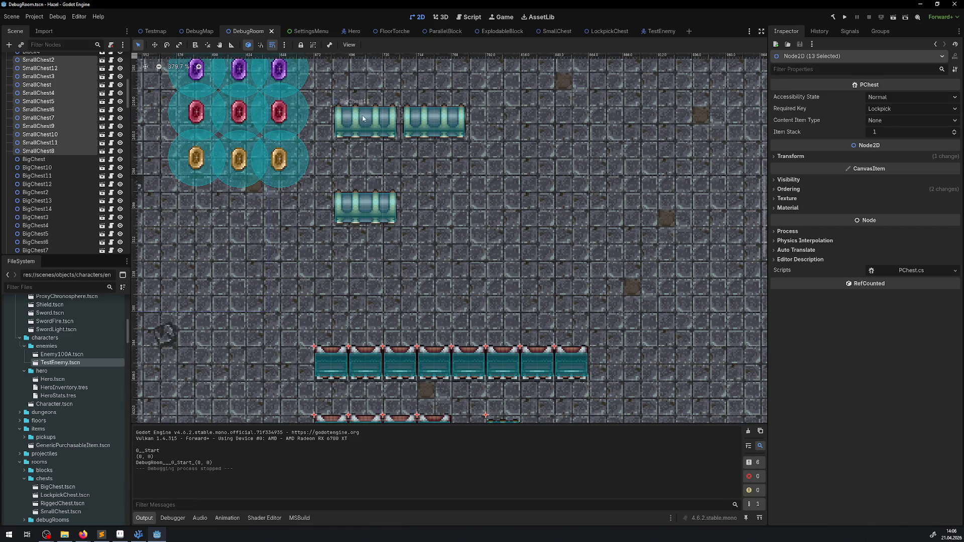
click(284, 45)
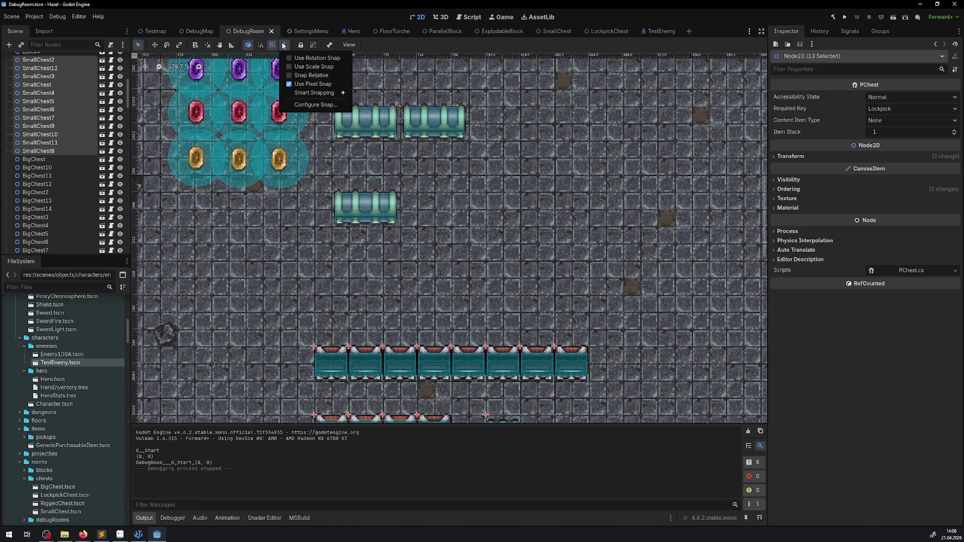
click(284, 45)
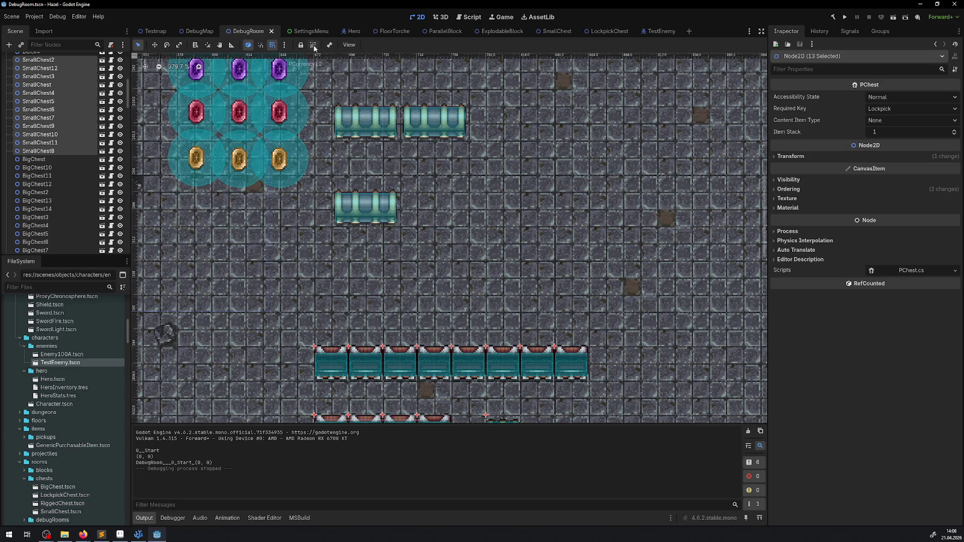
click(349, 44)
mouse_move(367, 59)
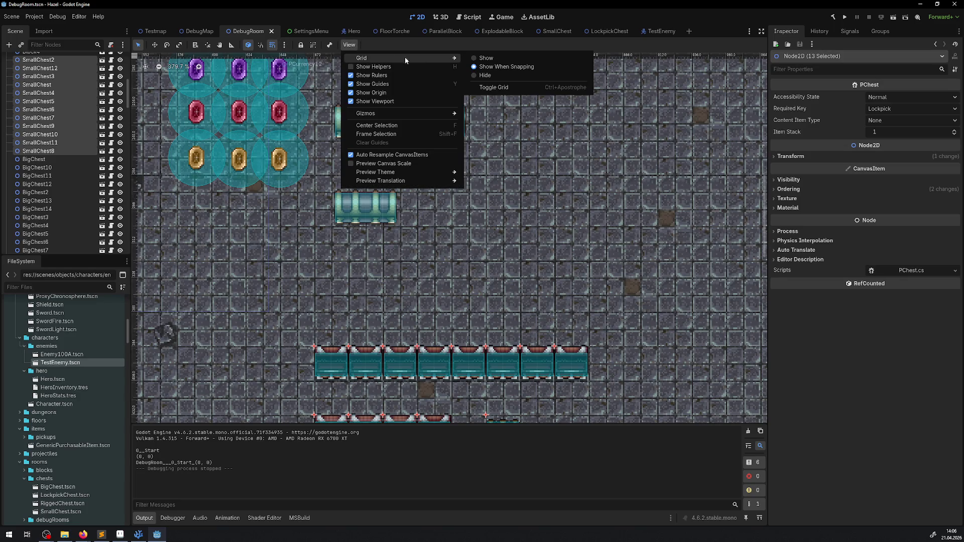
click(485, 59)
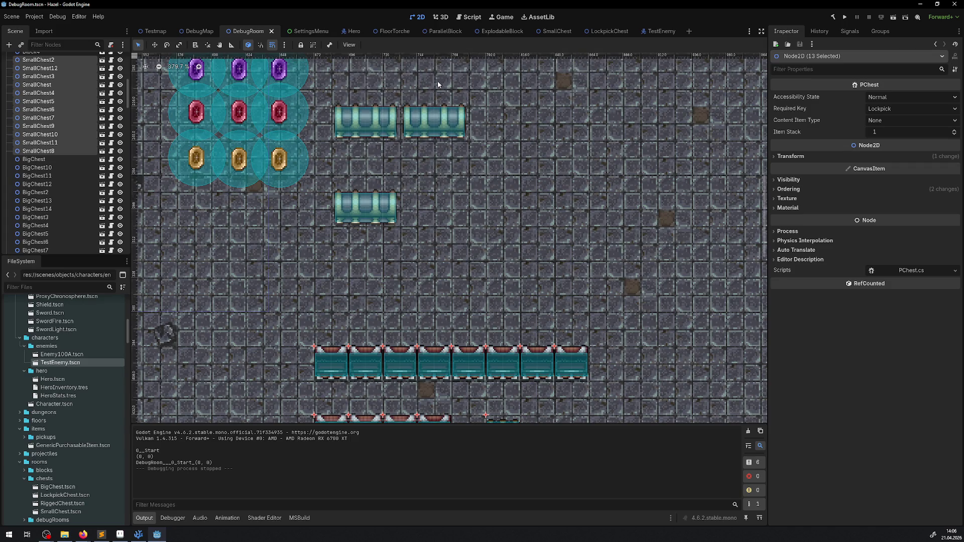
scroll(413, 120, down, 10)
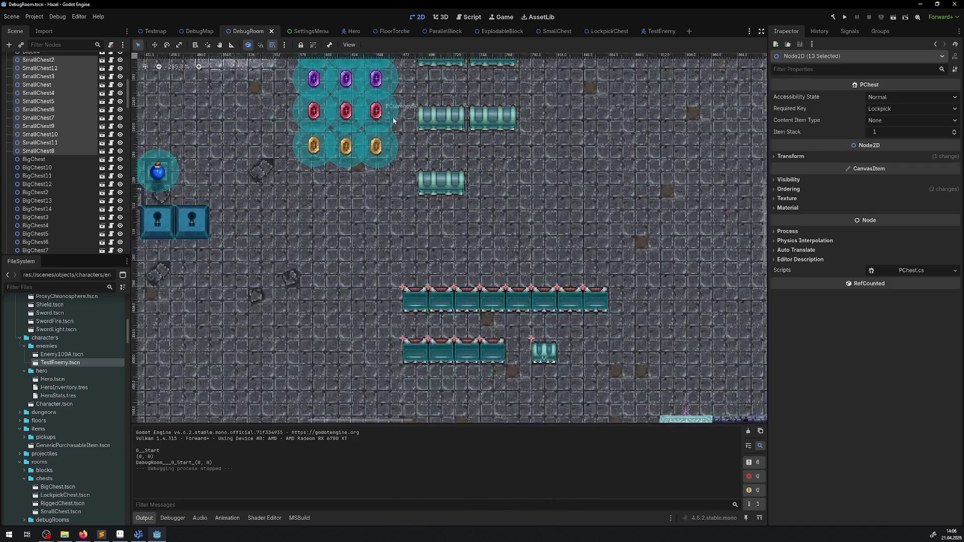
scroll(359, 187, down, 3)
scroll(357, 182, up, 4)
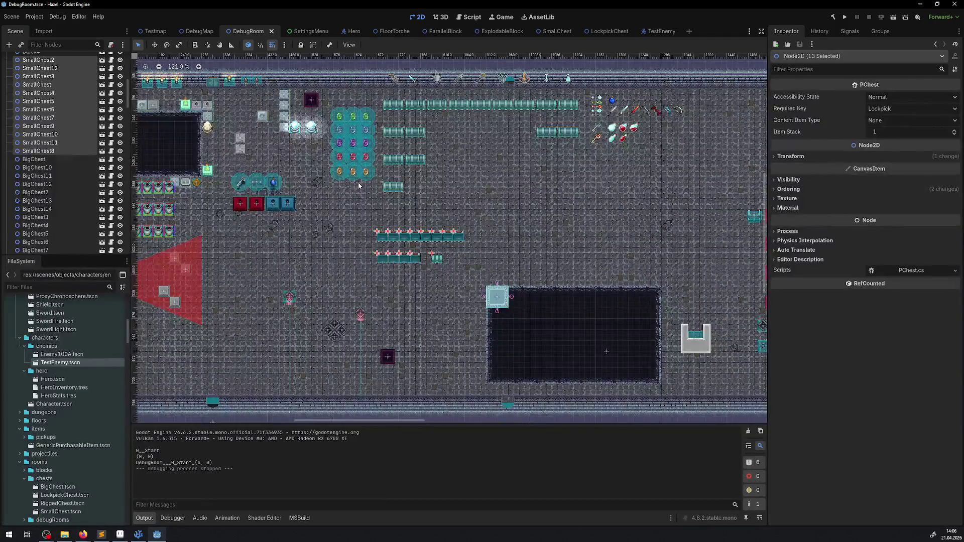
drag(357, 183, 577, 179)
click(349, 45)
mouse_move(361, 58)
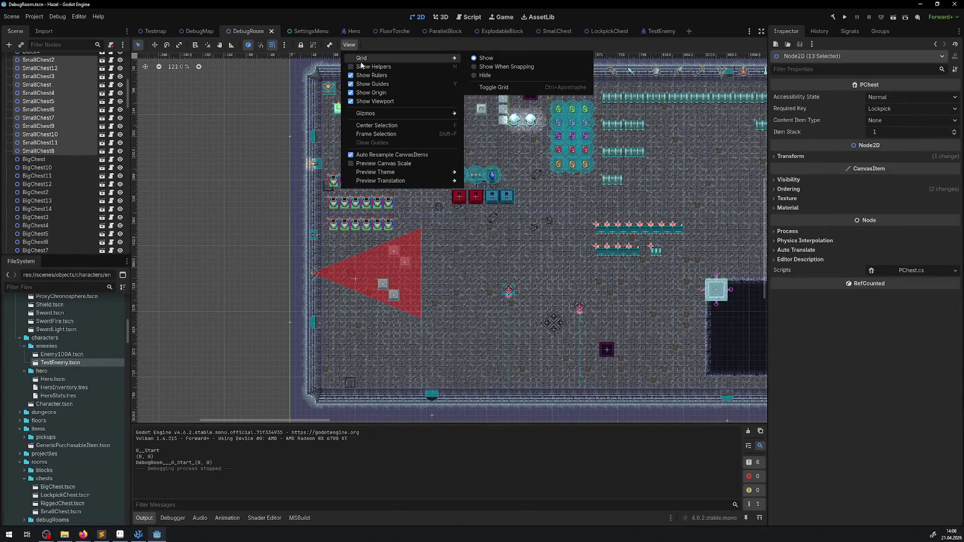
click(477, 69)
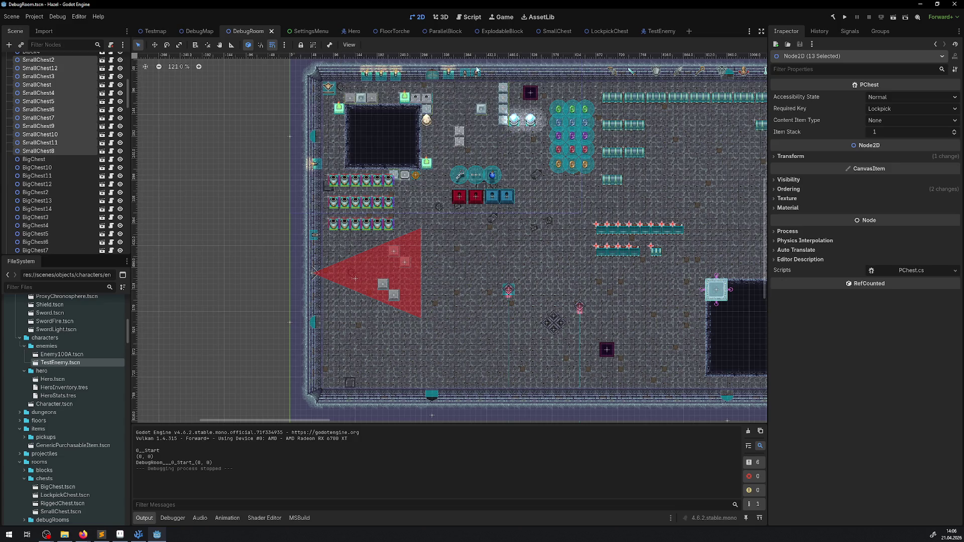
click(349, 45)
mouse_move(361, 58)
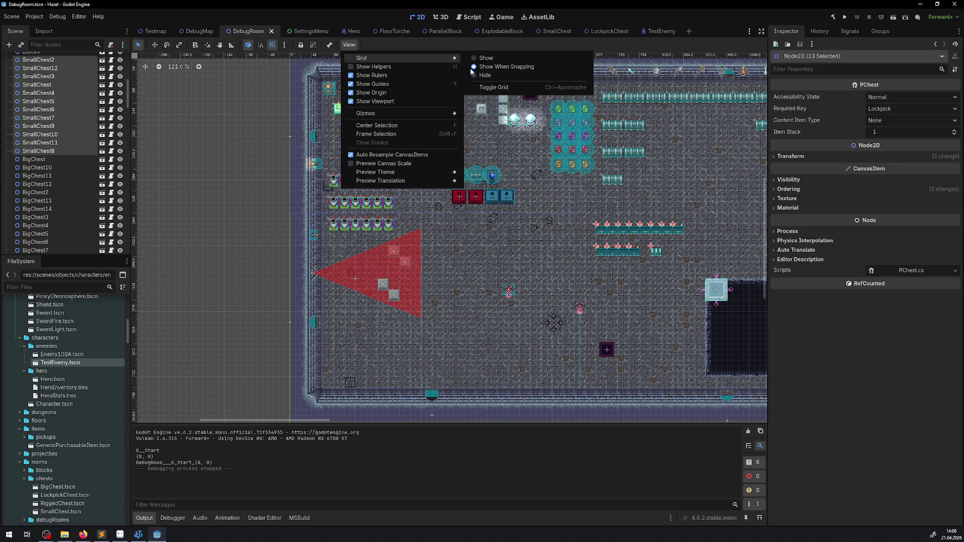
Close the canvas view options and open Project Settings from the Project menu
mouse_move(409, 115)
click(34, 16)
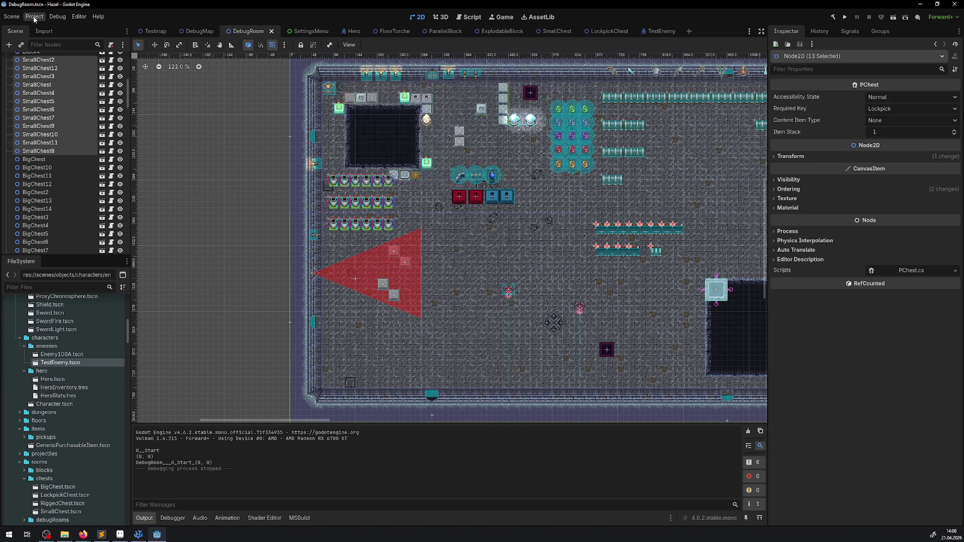
click(34, 16)
mouse_move(3, 15)
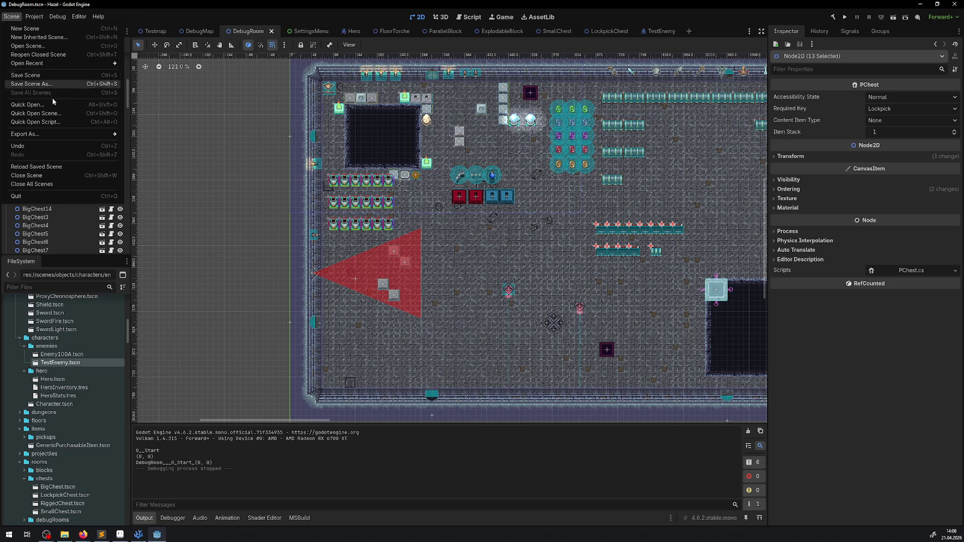
mouse_move(34, 16)
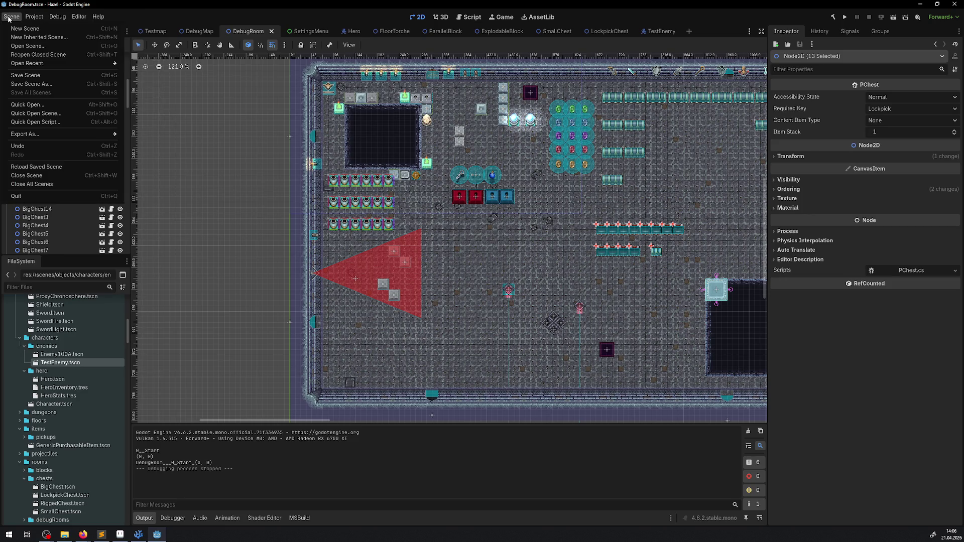
mouse_move(77, 20)
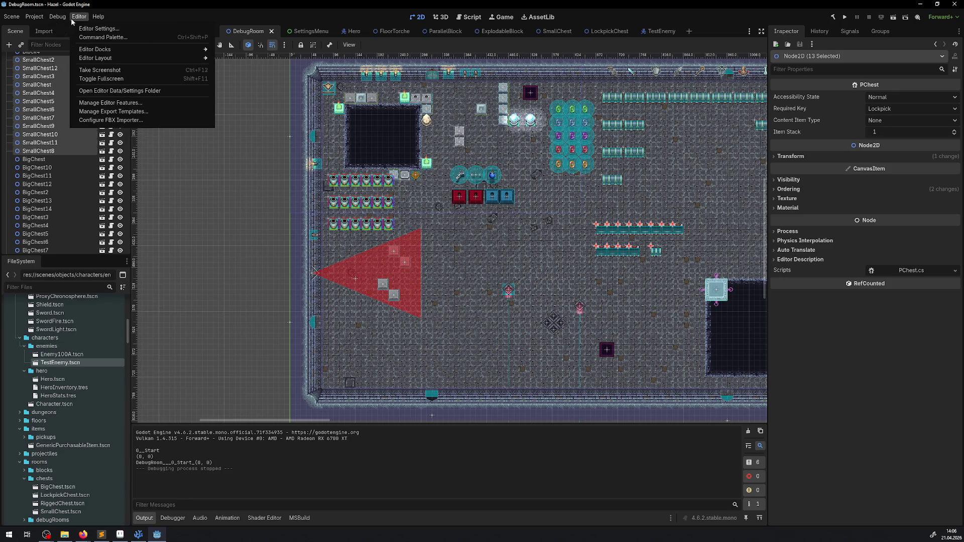
click(38, 29)
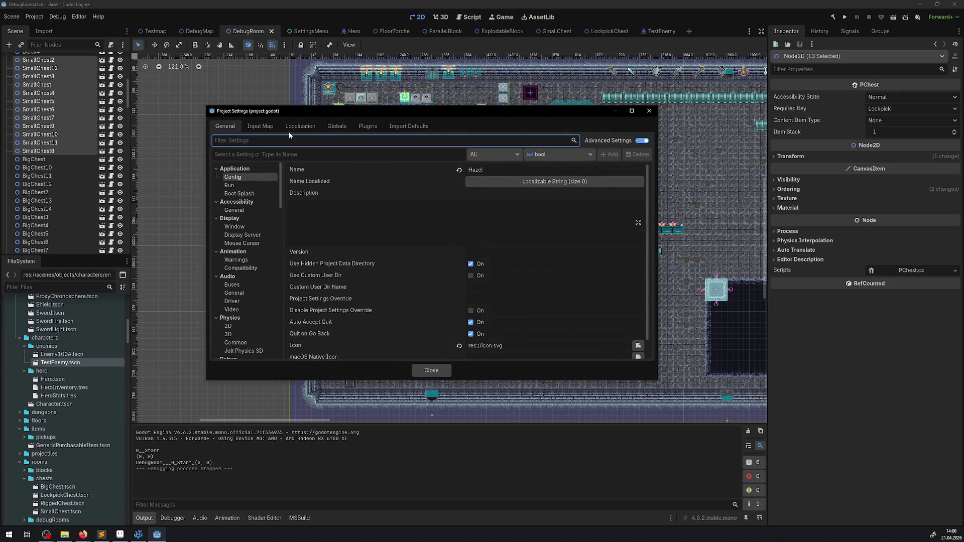
Filter settings by 'grid', browse the Window, Debug Shapes and Config matches, then close
text(grid)
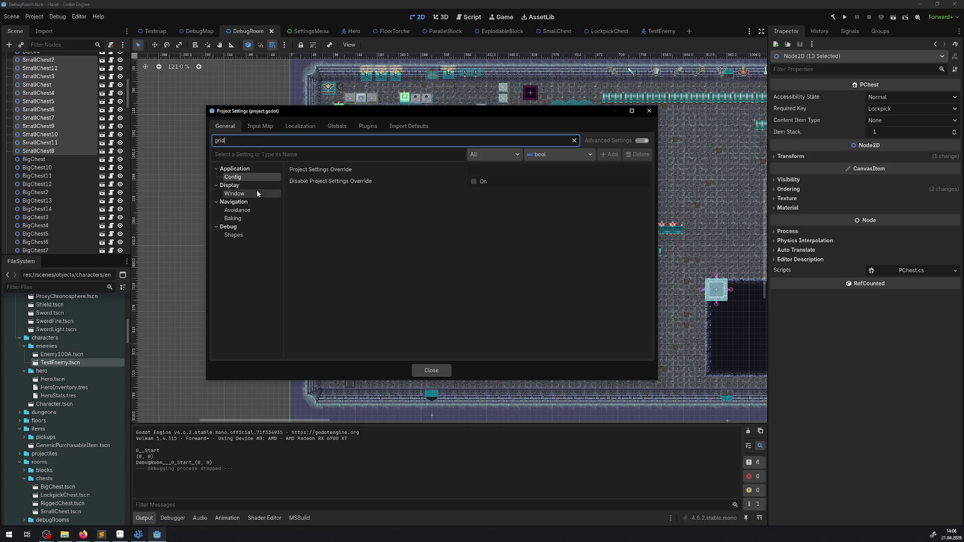
click(257, 192)
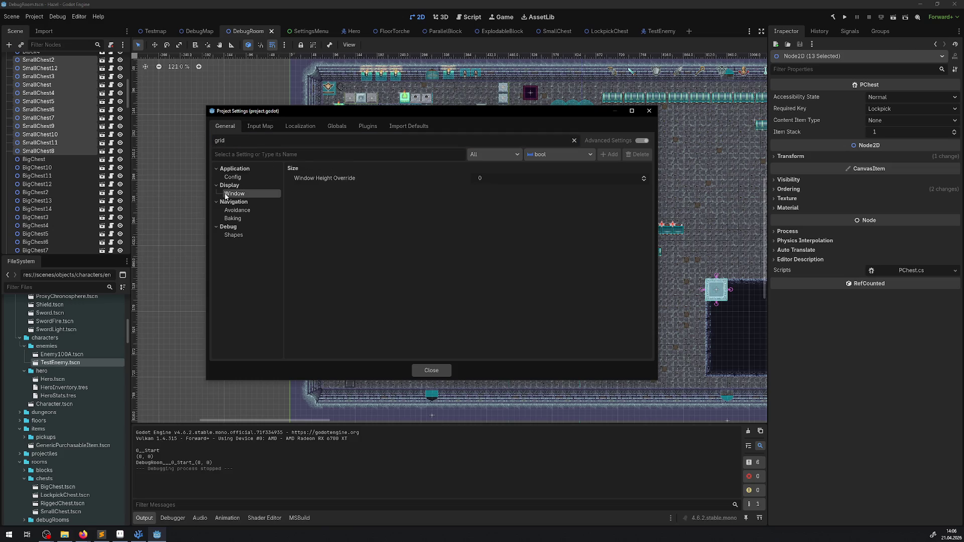
click(238, 237)
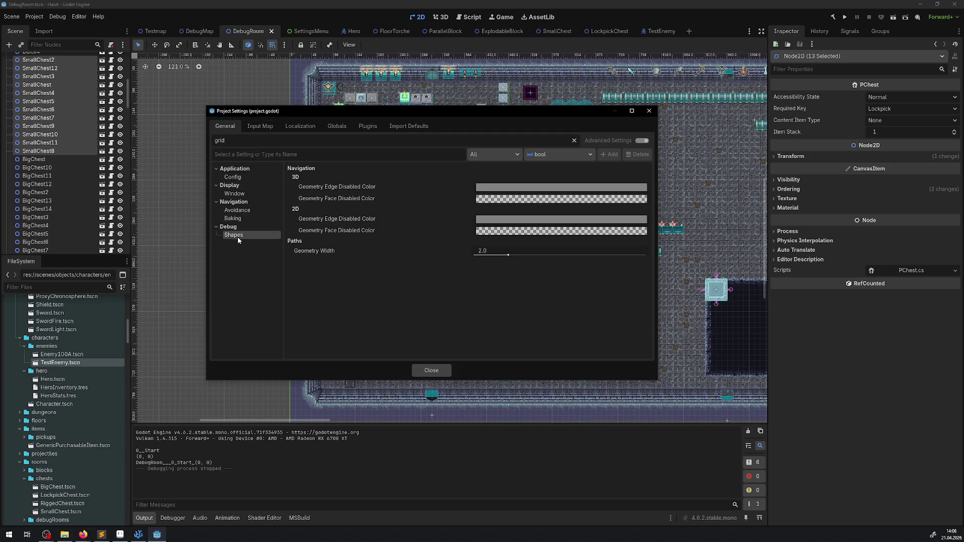
click(235, 177)
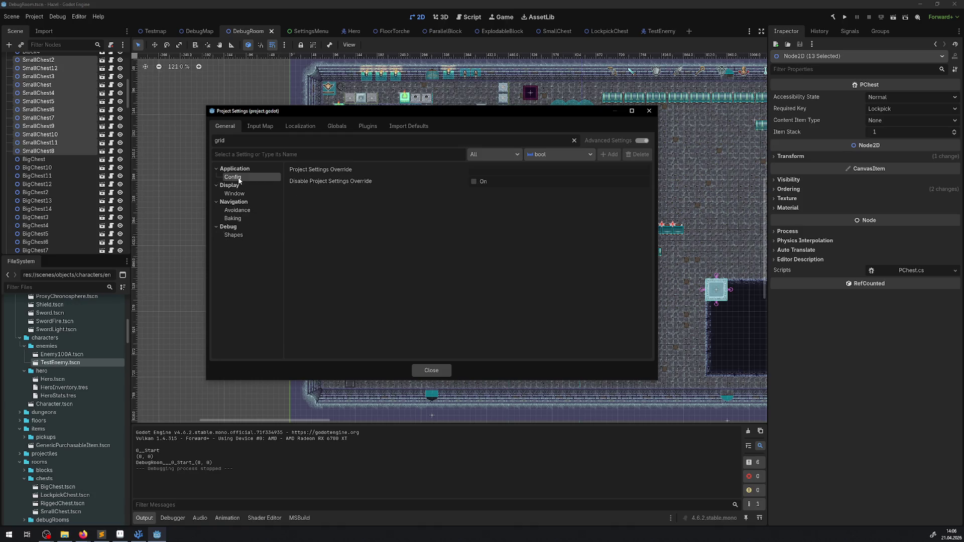
click(649, 111)
Open Editor Settings, filter by 'grid', and select the 2D category showing Grid Color
click(79, 16)
click(98, 25)
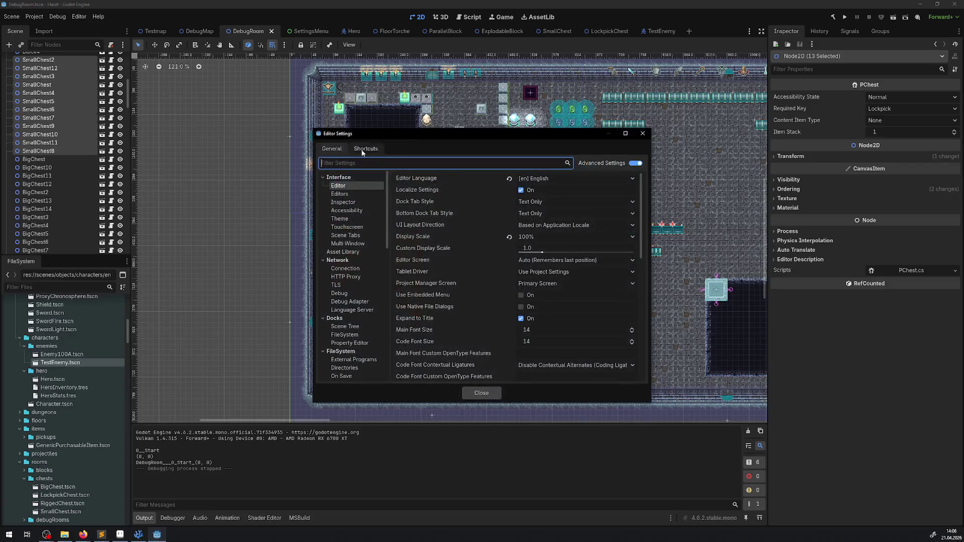
text(grid)
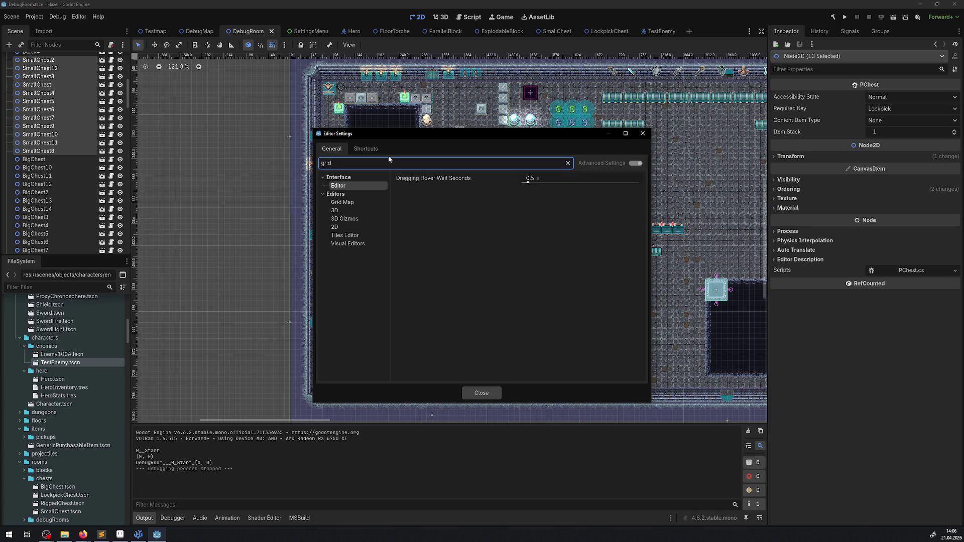
click(350, 203)
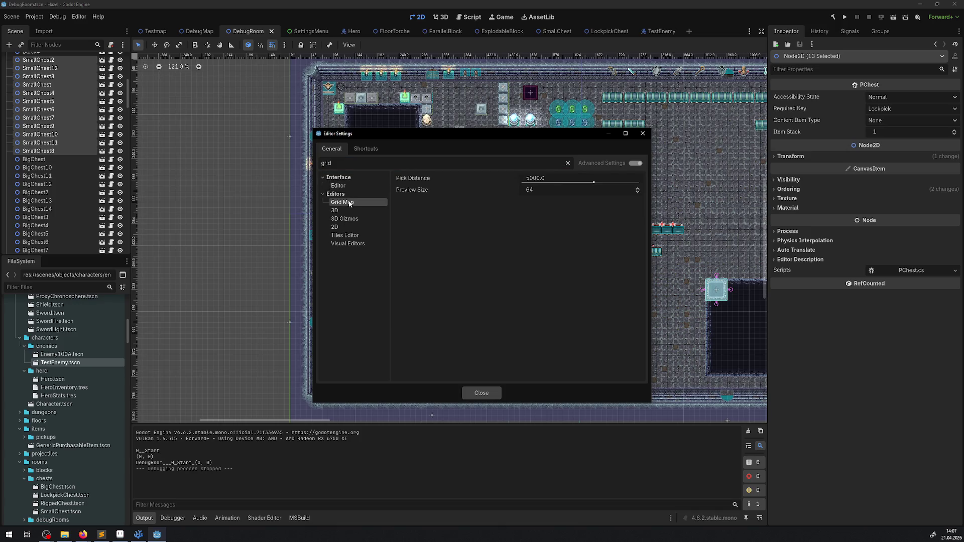
click(346, 227)
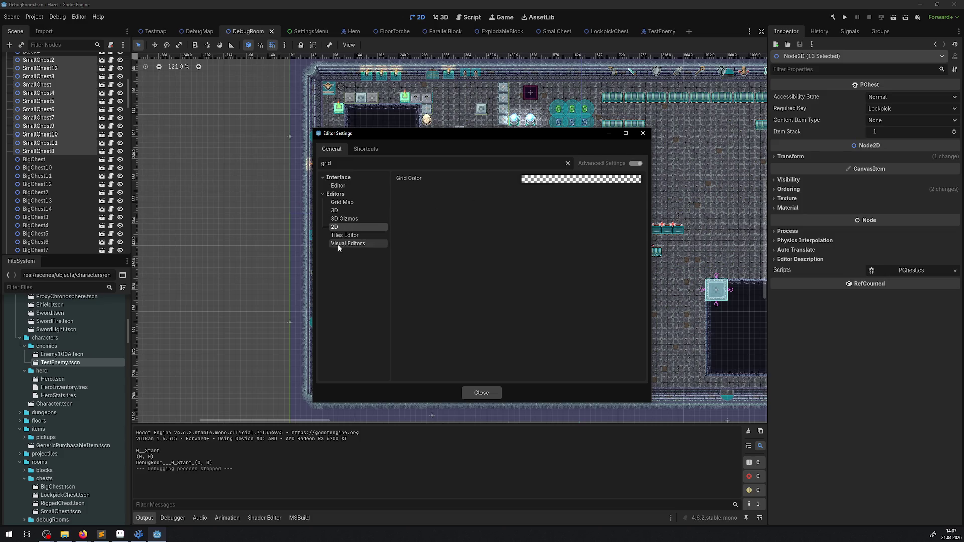
click(339, 245)
click(335, 228)
Make the 2D Grid Color more opaque and tinted, then apply it
click(568, 181)
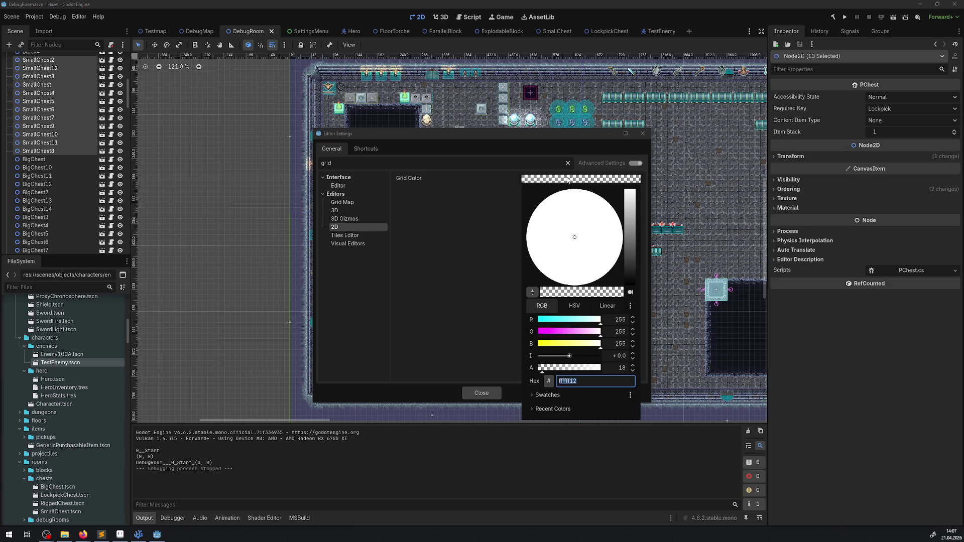
mouse_move(553, 371)
mouse_down()
mouse_move(594, 369)
mouse_move(555, 369)
mouse_up()
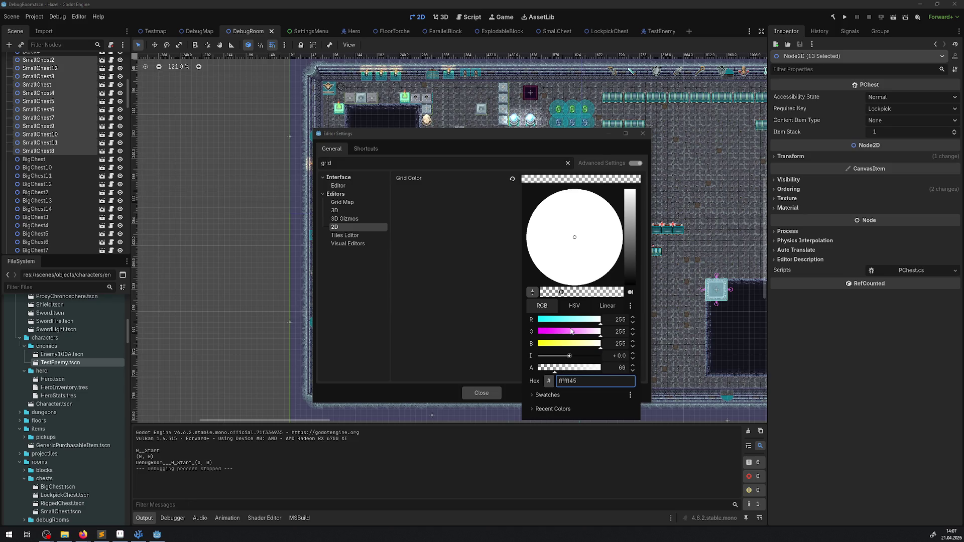
drag(572, 332, 550, 325)
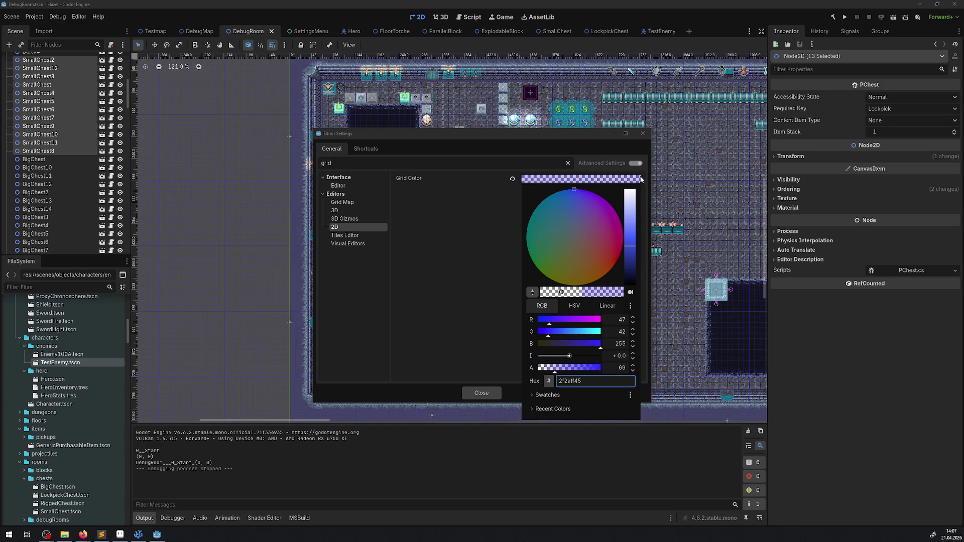
click(478, 187)
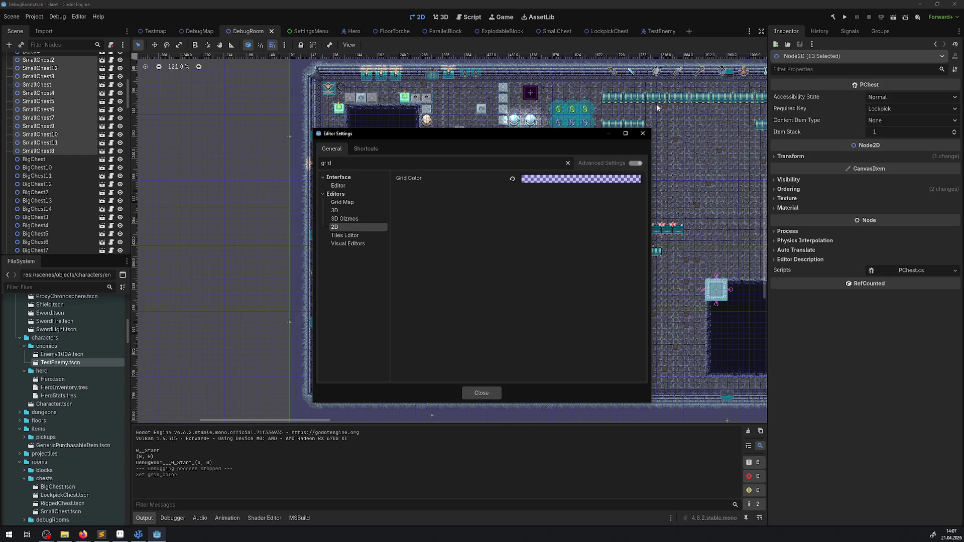
Refine Grid Color to pale purple cc8eff50 at alpha 80, then close Editor Settings
click(527, 179)
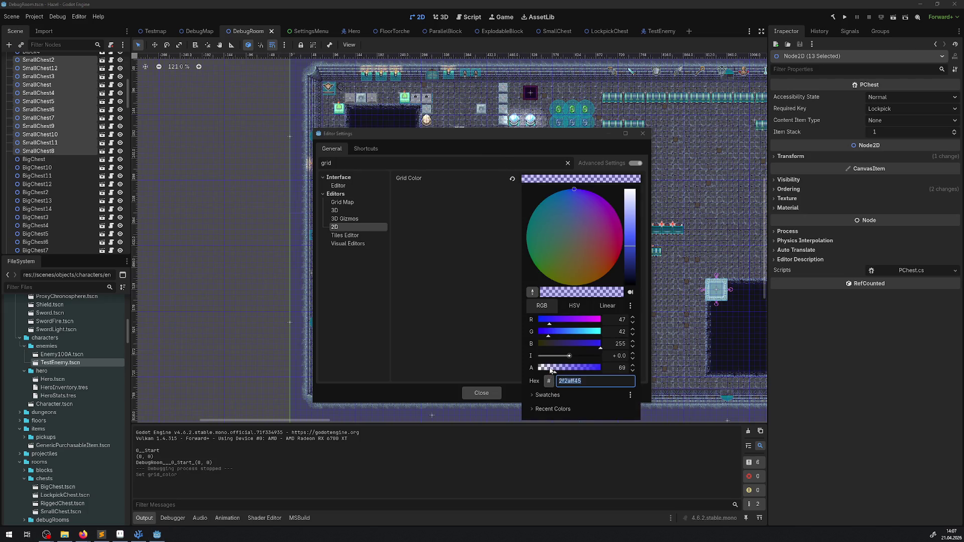
click(574, 368)
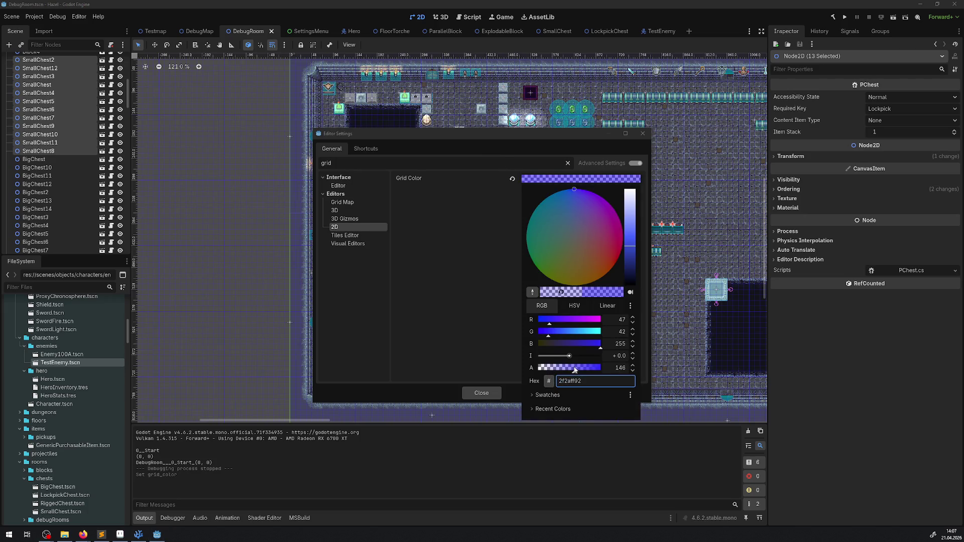
click(585, 321)
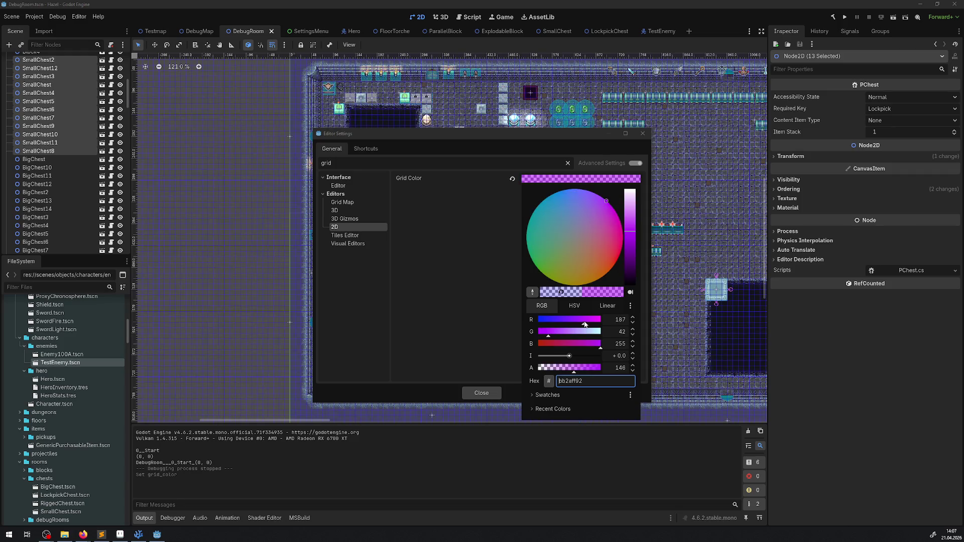
click(560, 332)
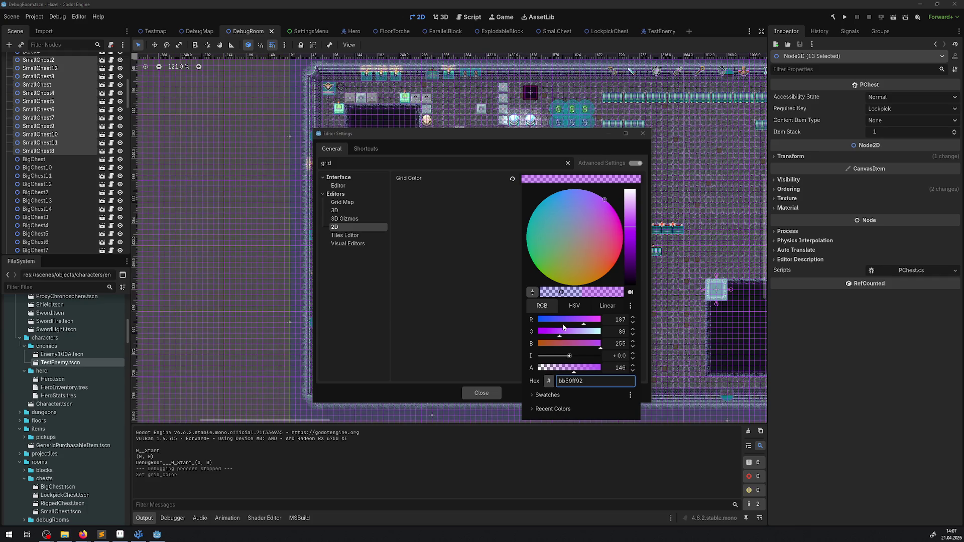
click(559, 368)
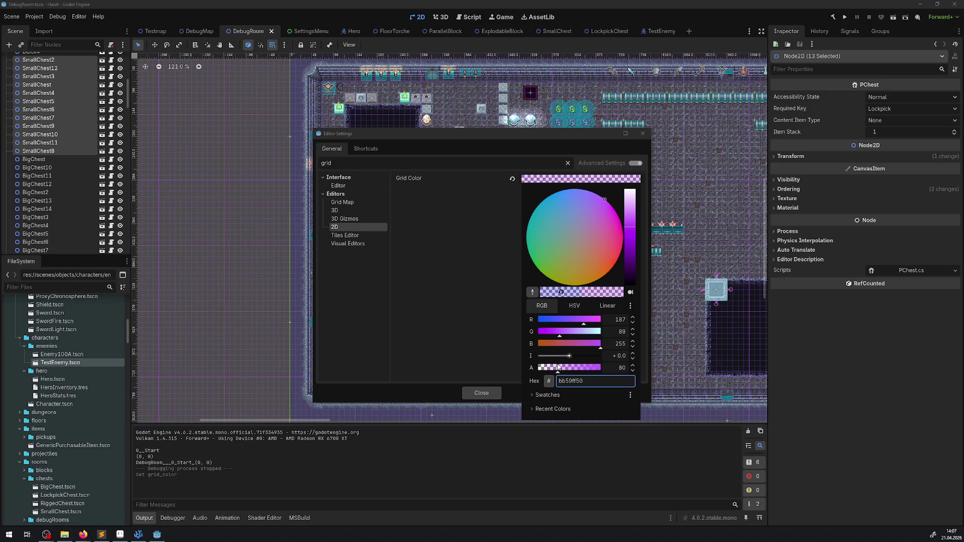
drag(632, 204, 630, 172)
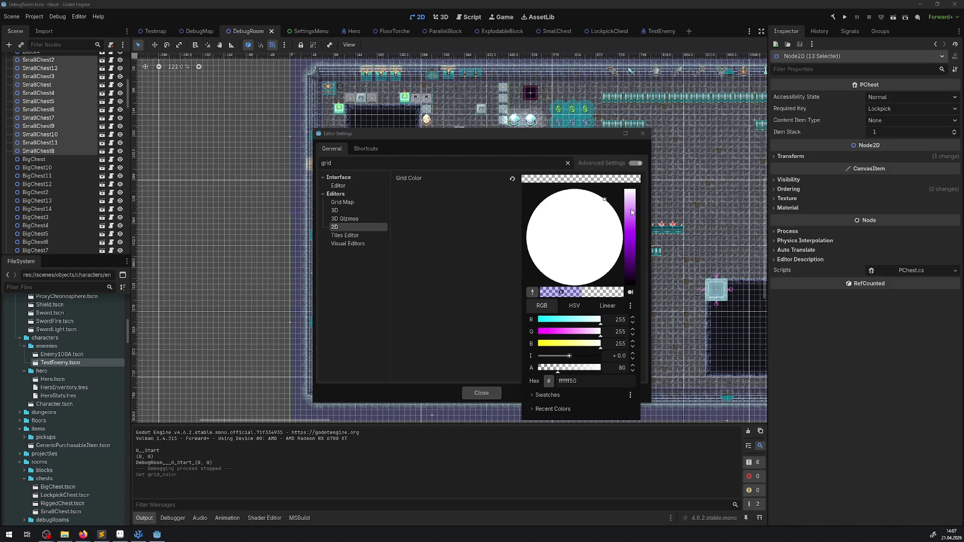
mouse_move(631, 212)
mouse_down()
mouse_move(632, 321)
mouse_move(622, 209)
mouse_move(635, 219)
mouse_up()
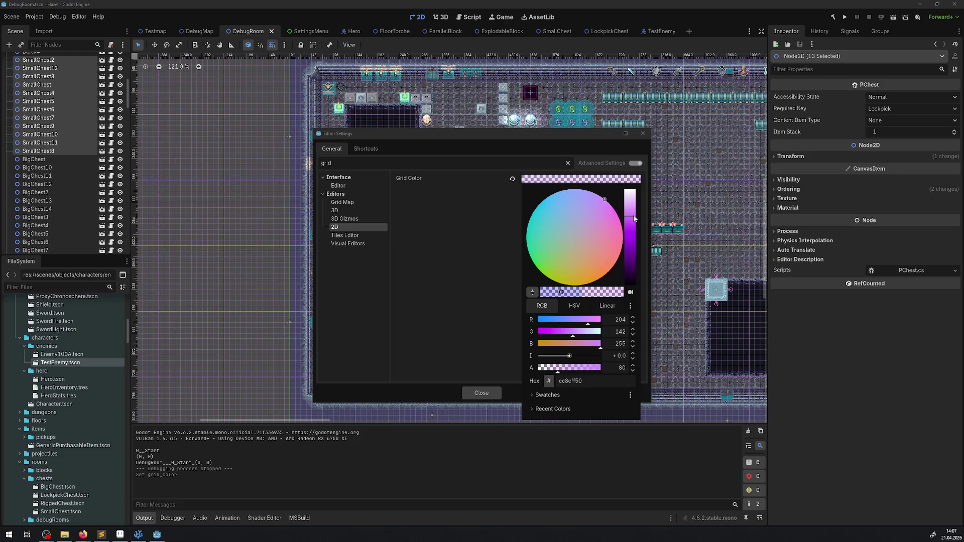
click(491, 207)
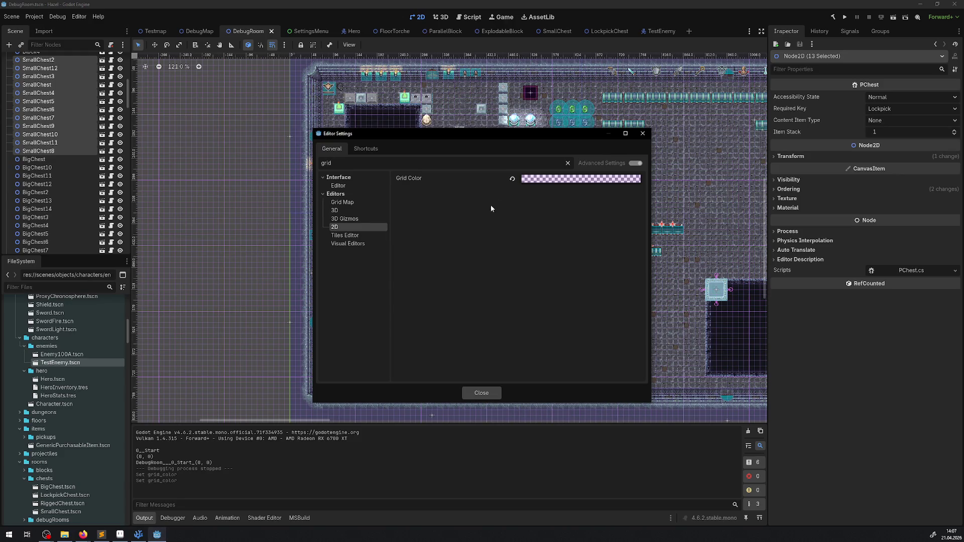
click(647, 135)
scroll(652, 197, up, 6)
Pan and zoom the DebugRoom view over the floor tiles to inspect the purple grid
drag(622, 195, 449, 209)
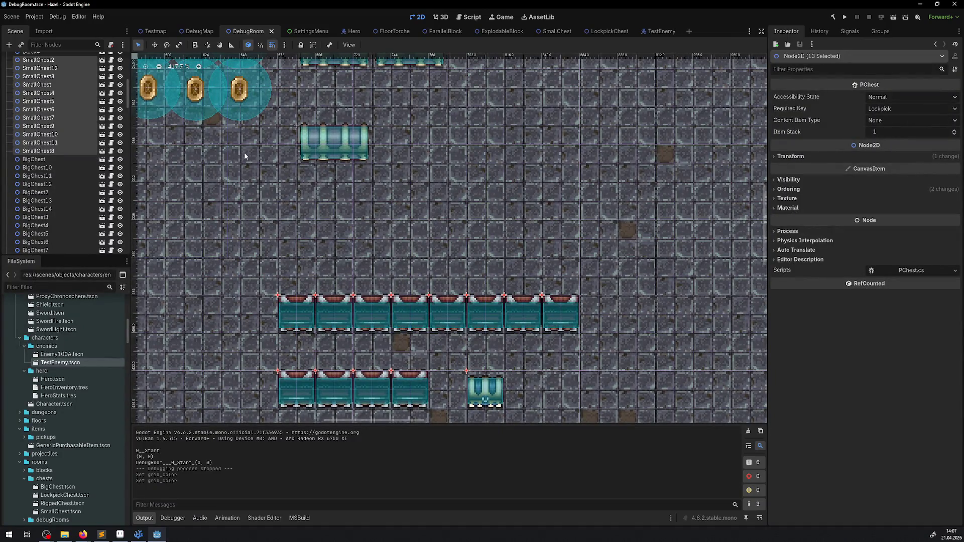
scroll(256, 165, up, 6)
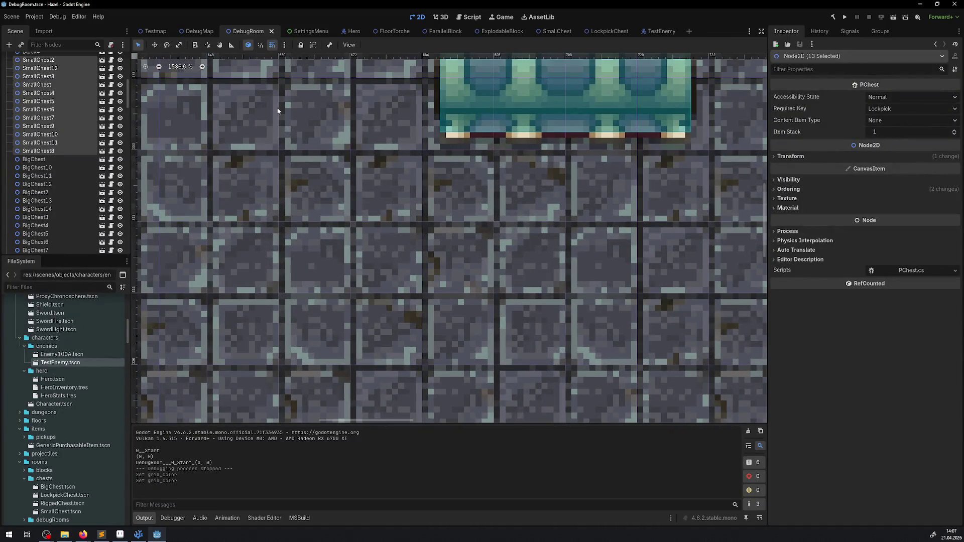
scroll(282, 200, down, 2)
click(34, 17)
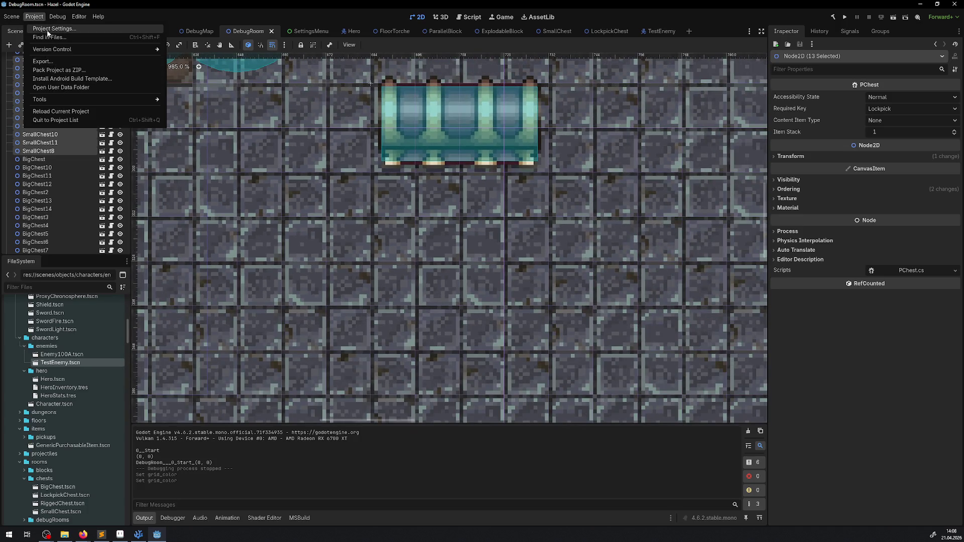
Reopen Editor Settings, clear the 'grid' filter, and browse the full 2D options list
mouse_move(77, 16)
click(99, 28)
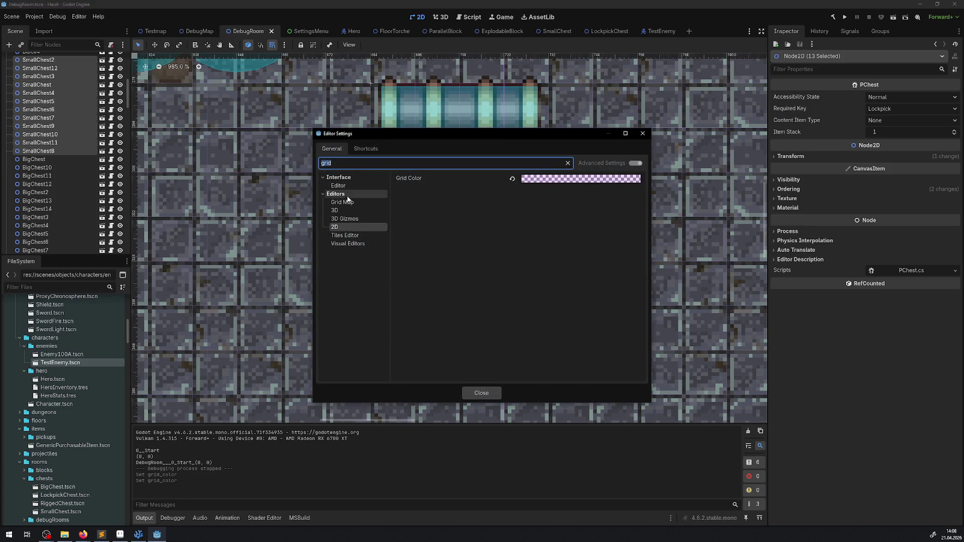
key(BackSpace)
scroll(378, 275, down, 10)
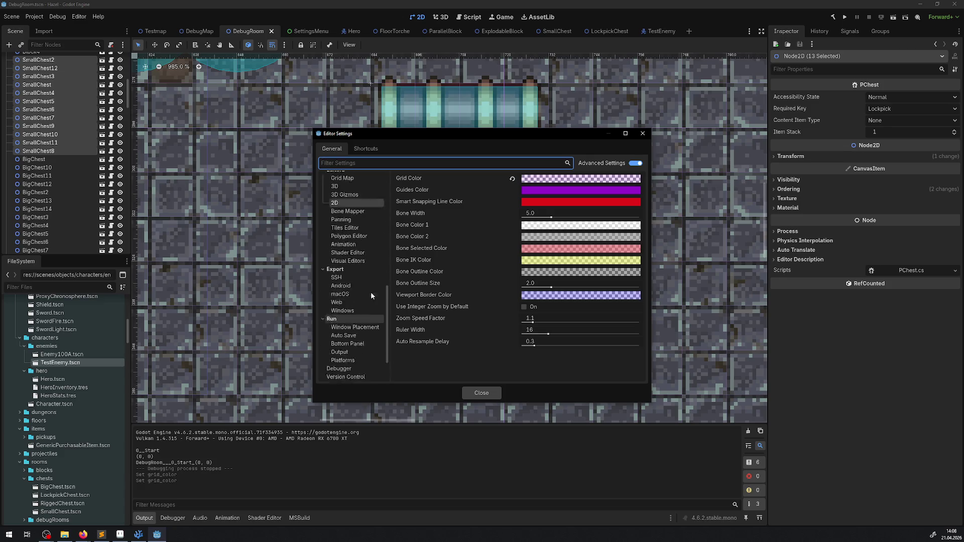
click(354, 307)
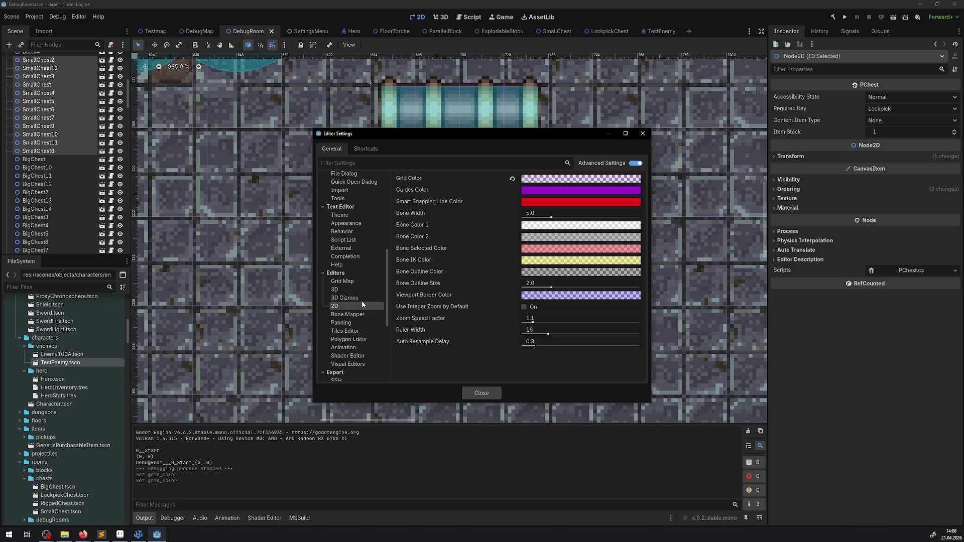
Browse the GridMap, visual, animation, shader, polygon and tiles editor settings, then return to 2D
click(353, 283)
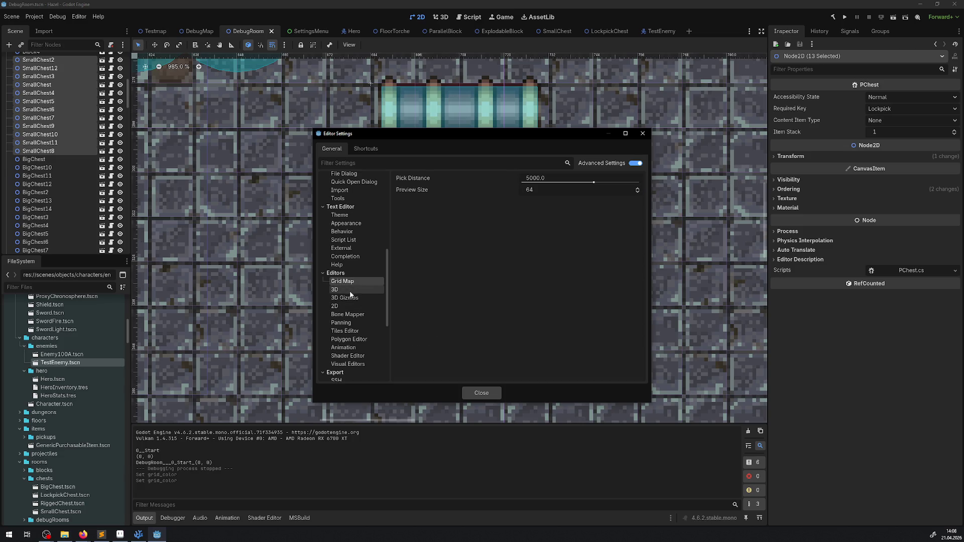
click(354, 365)
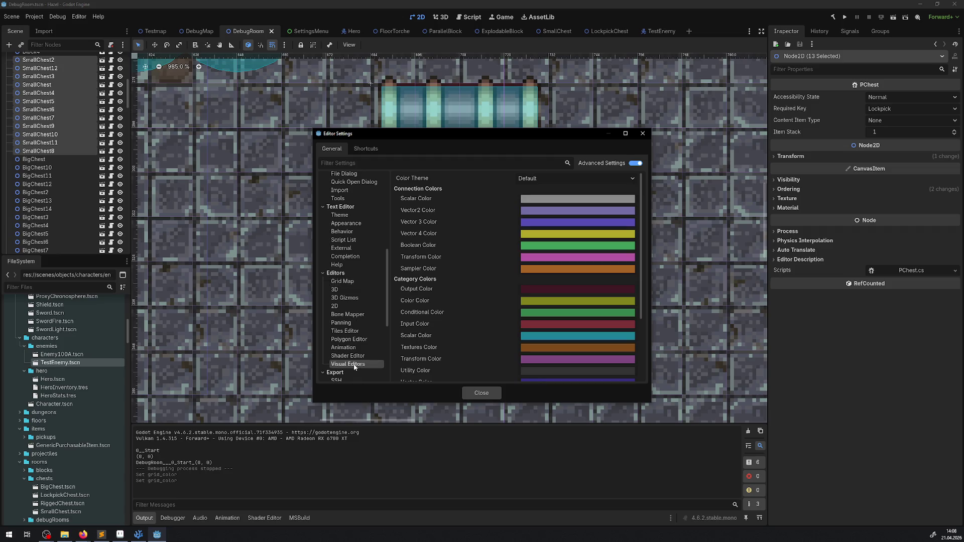
click(353, 348)
click(352, 356)
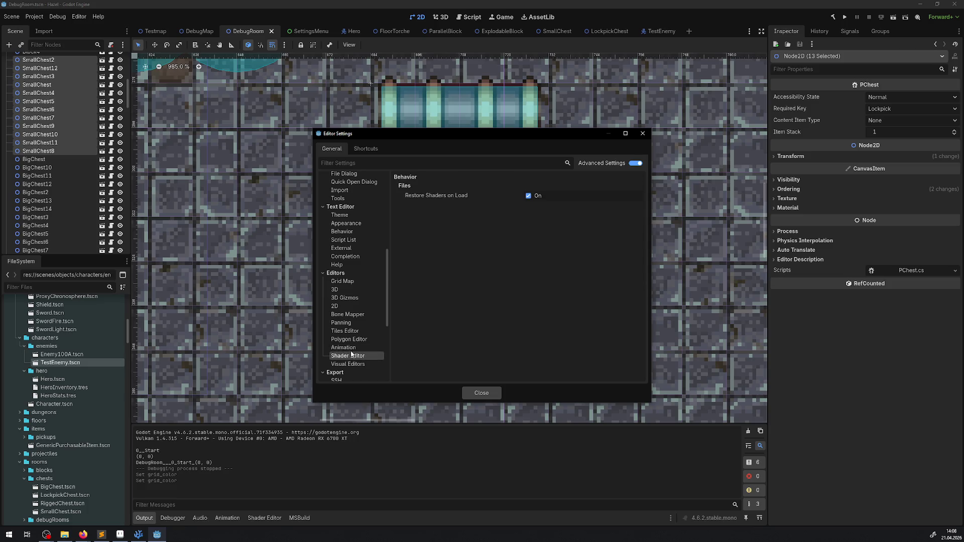
click(349, 339)
click(345, 331)
click(334, 306)
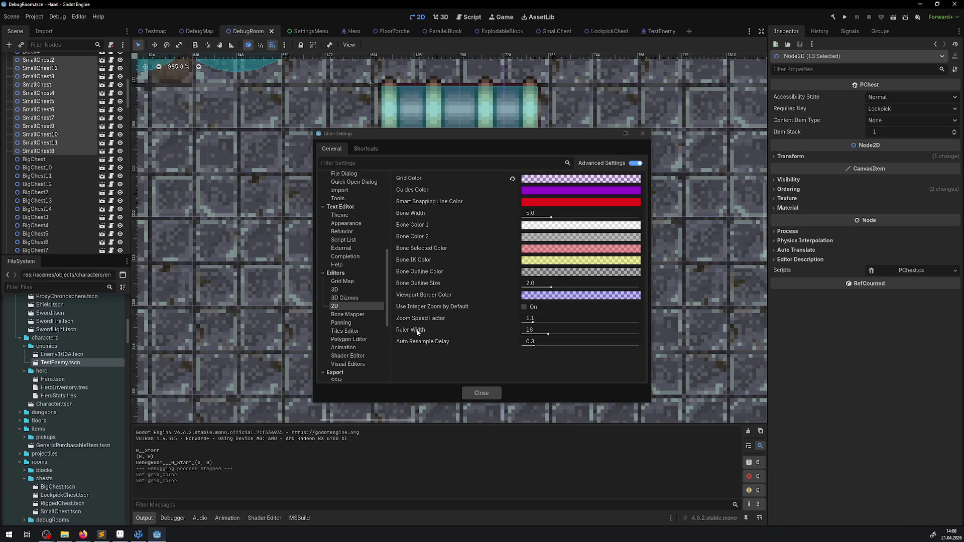
Set the 2D Zoom Speed Factor to 2.0 after trying 1 and 1.01
click(539, 319)
text(1)
key(Return)
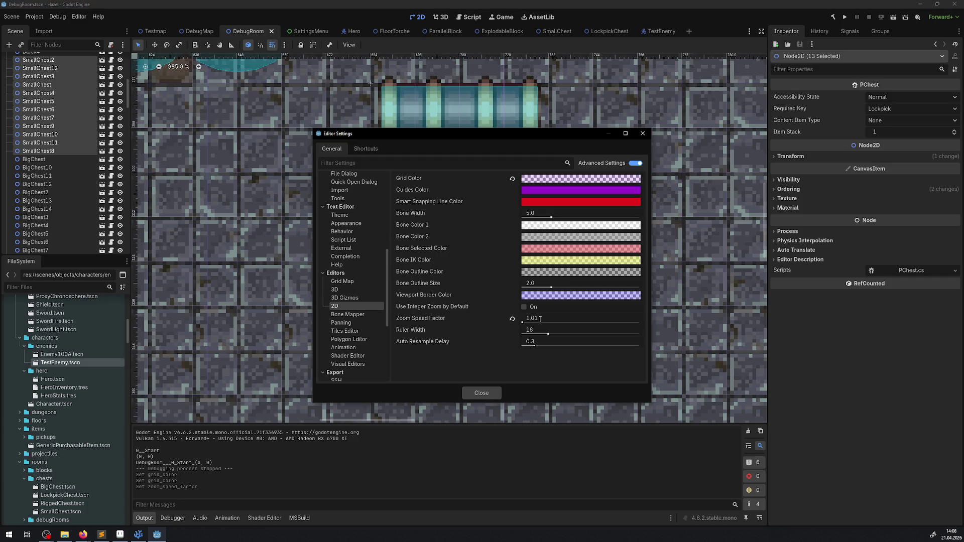
click(540, 317)
key(Return)
click(540, 317)
text(2)
key(Return)
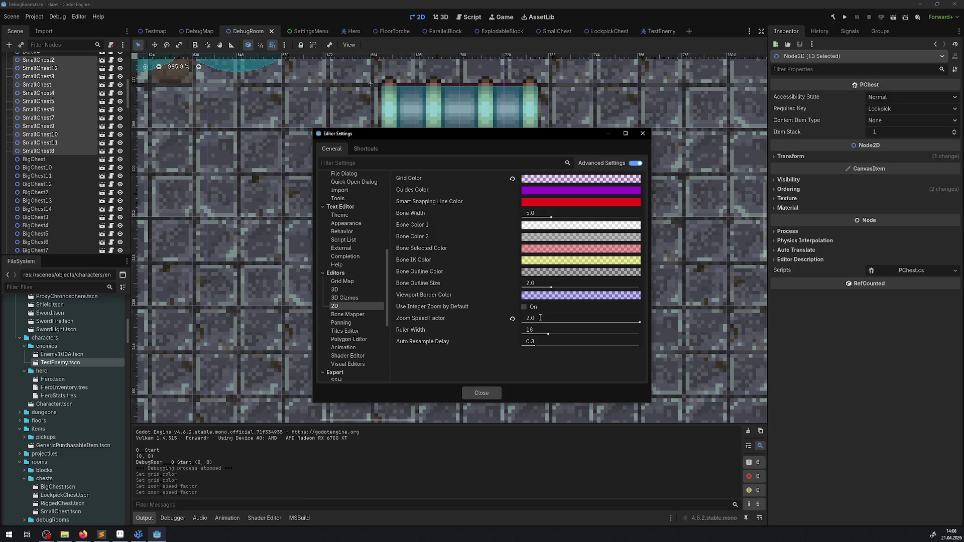
click(541, 319)
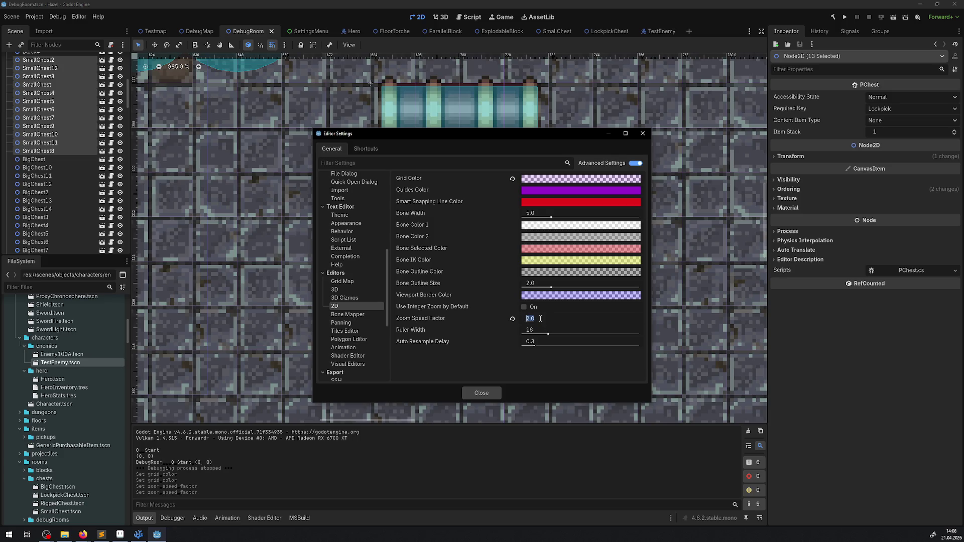
Close Editor Settings and scroll-zoom the DebugRoom viewport in and out
click(481, 393)
scroll(443, 321, down, 5)
scroll(414, 254, up, 4)
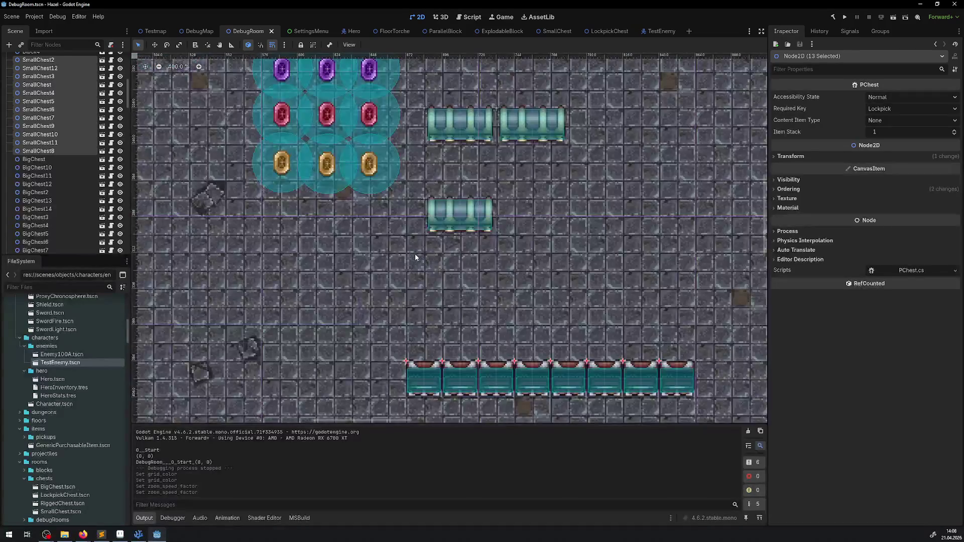
scroll(417, 246, up, 1)
scroll(417, 247, down, 2)
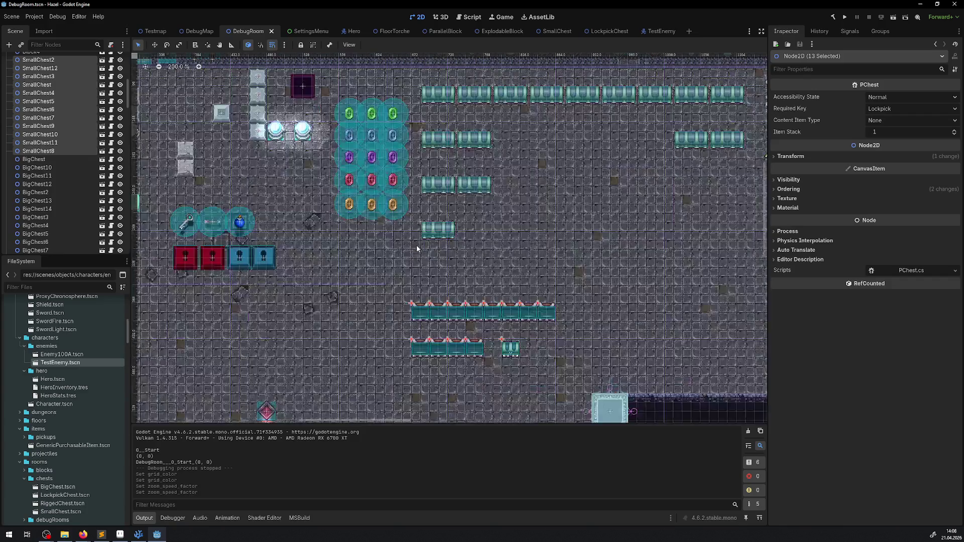
scroll(417, 246, up, 1)
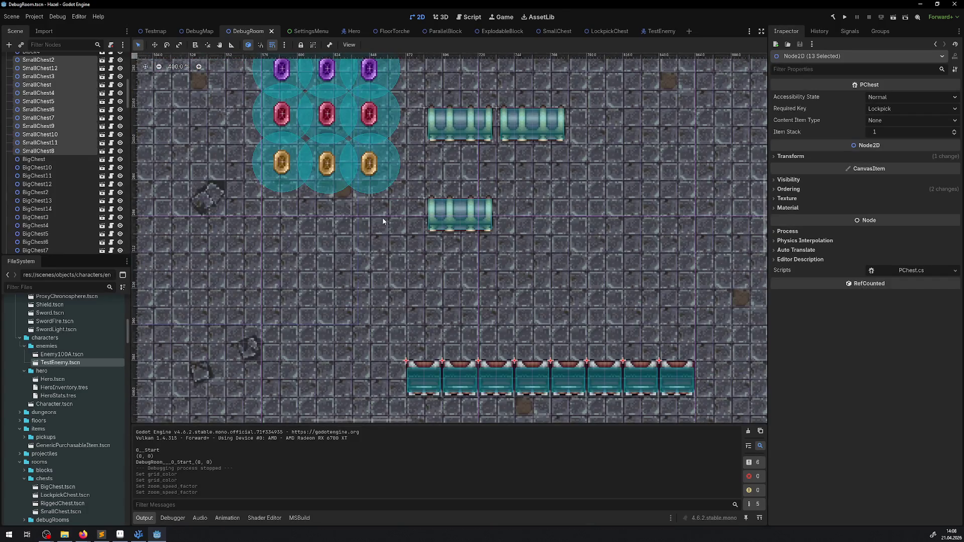
click(79, 16)
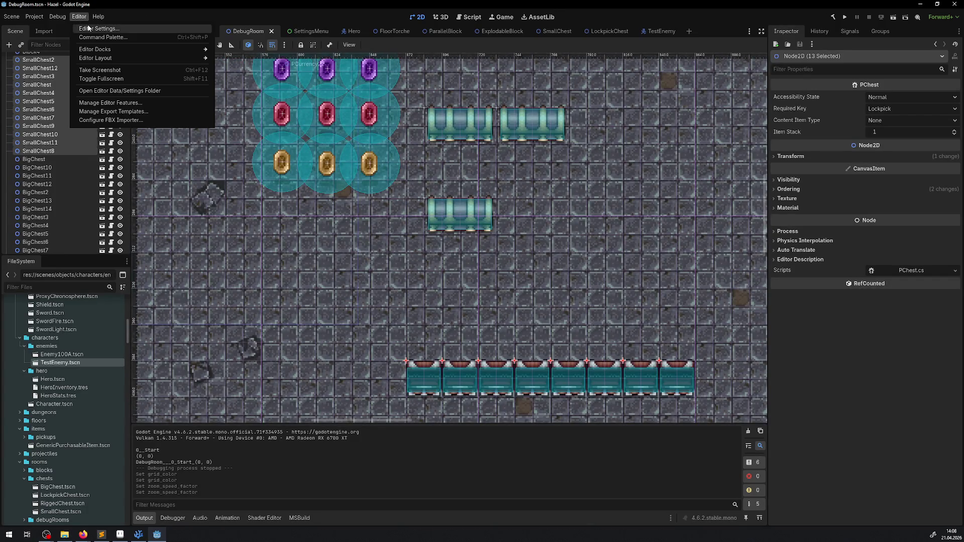
Change the 2D Zoom Speed Factor to 1.5 in Editor Settings and close the dialog
click(88, 28)
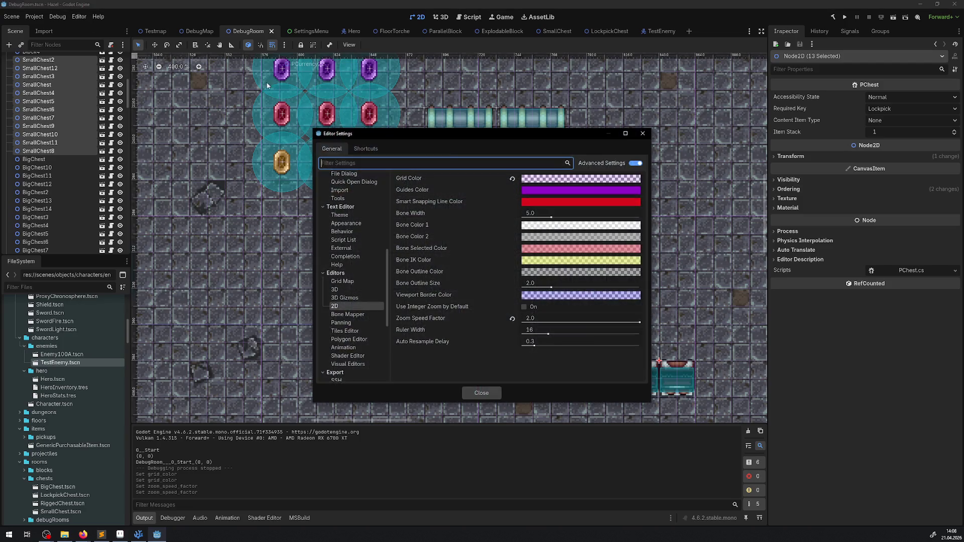
click(541, 318)
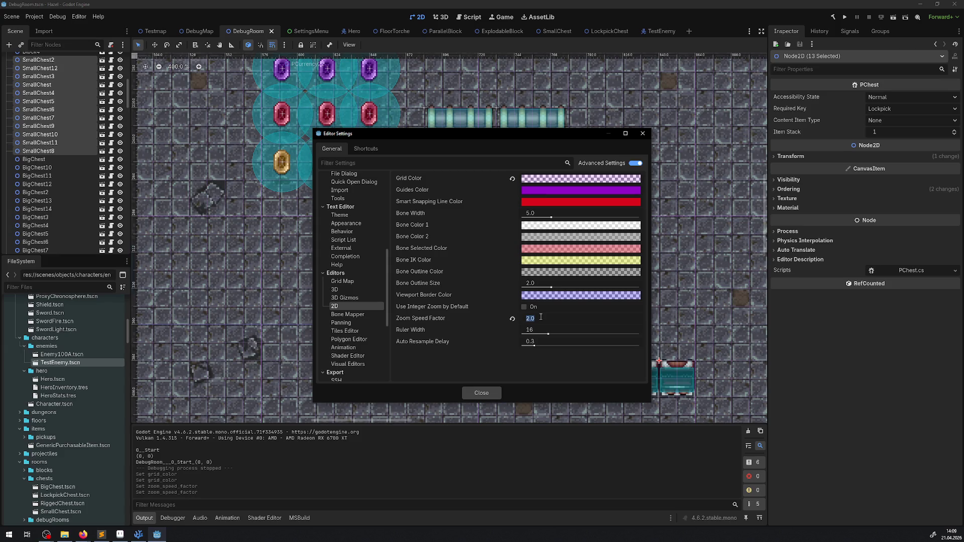
text(1)
text(.5)
key(Return)
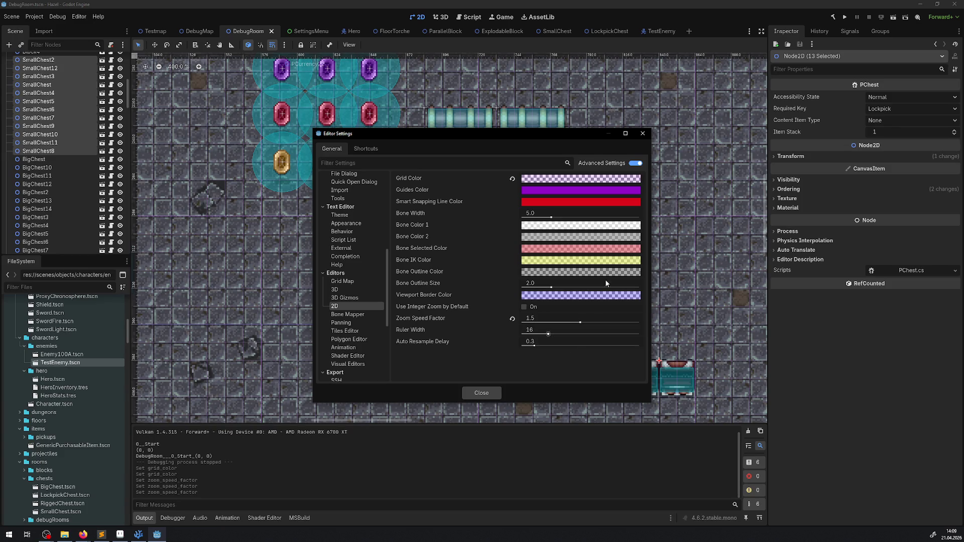
click(643, 133)
Scroll-zoom the DebugRoom viewport in and out to test the 1.5 zoom speed
scroll(446, 229, down, 3)
scroll(446, 229, up, 3)
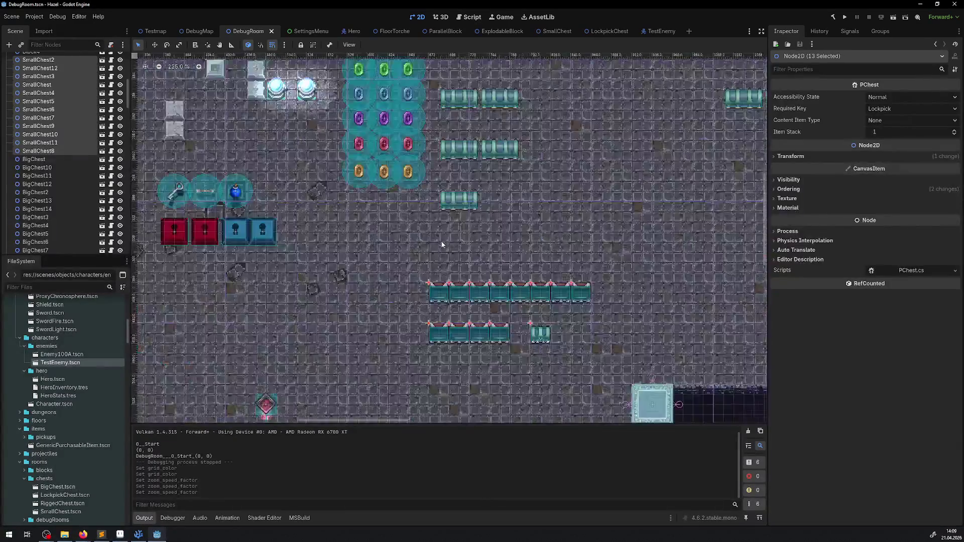
scroll(445, 251, down, 3)
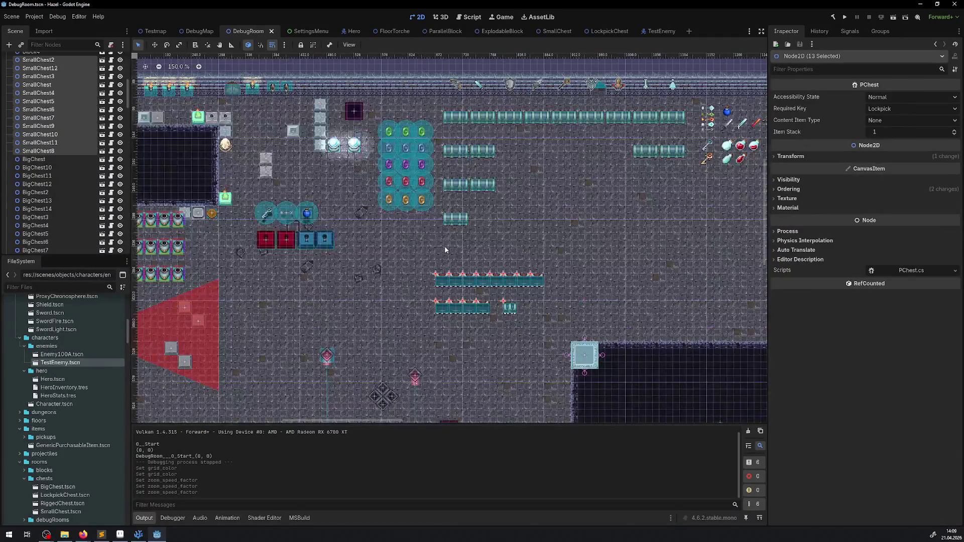
scroll(445, 251, up, 3)
scroll(445, 251, down, 3)
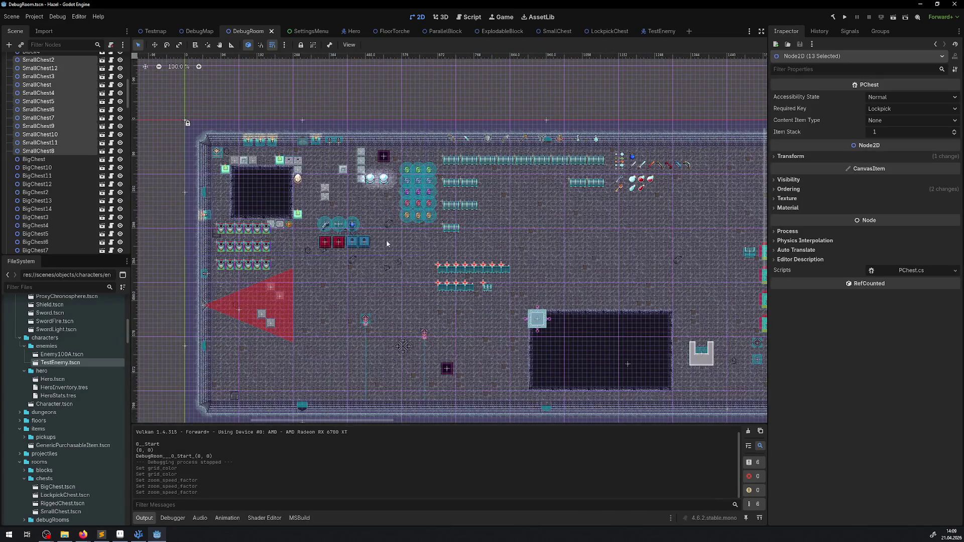
scroll(360, 268, up, 1)
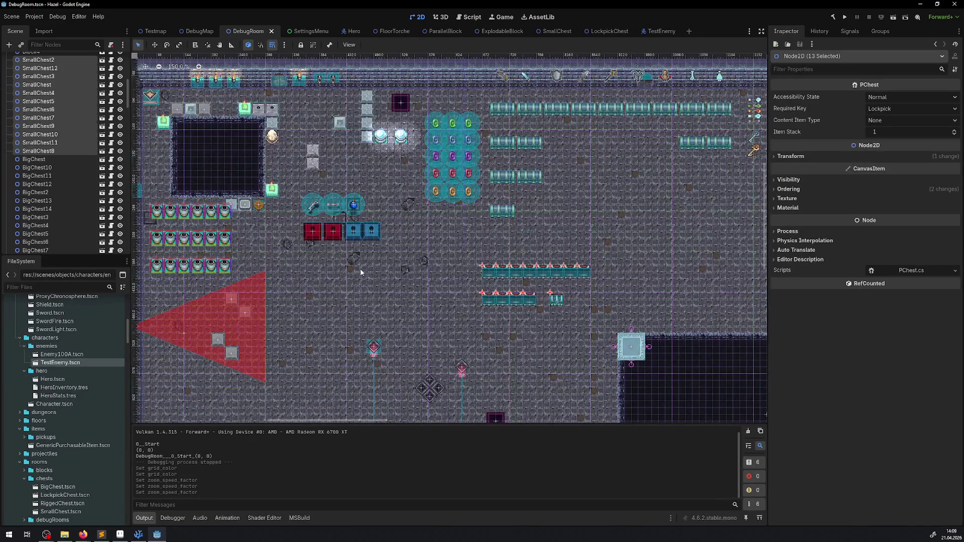
scroll(361, 272, down, 1)
scroll(366, 269, up, 1)
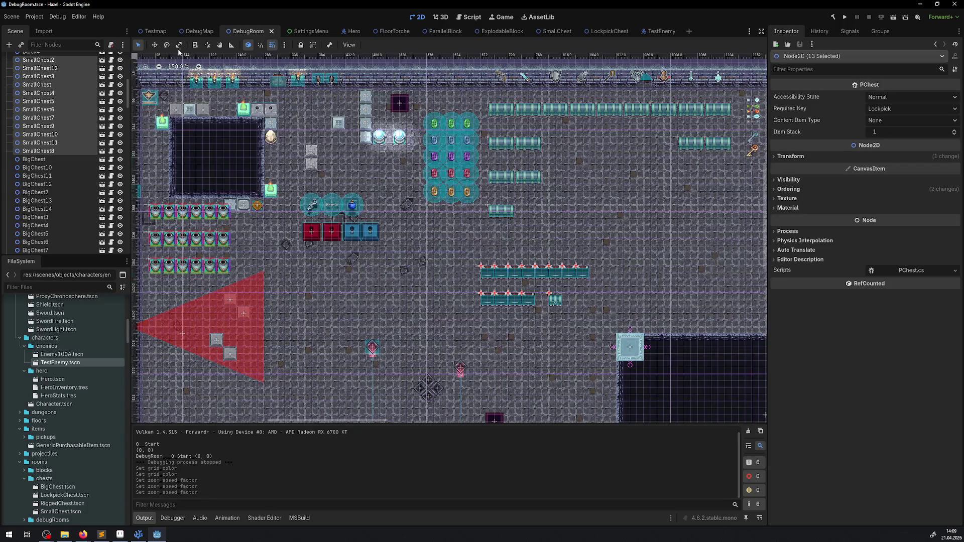
click(78, 17)
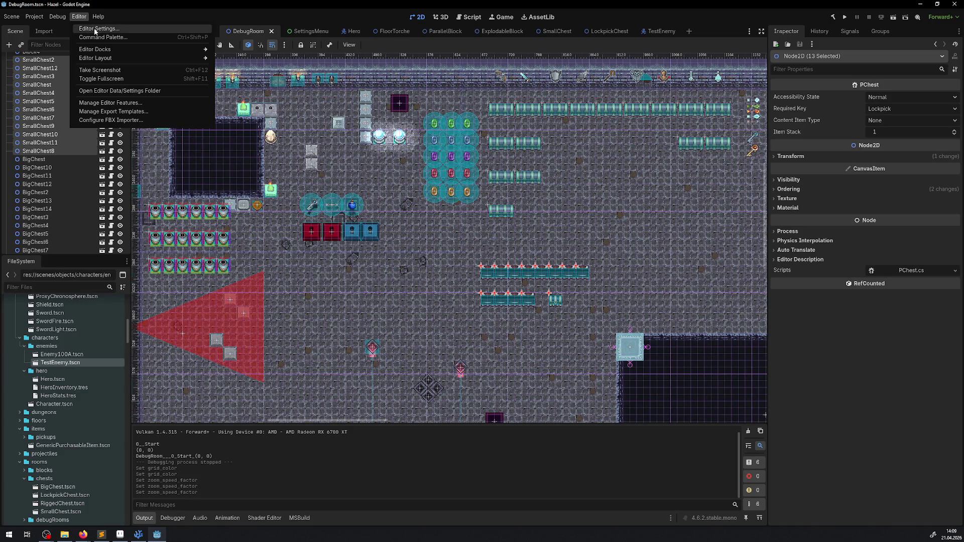
Lower the 2D Zoom Speed Factor to 1.25 in Editor Settings
click(95, 29)
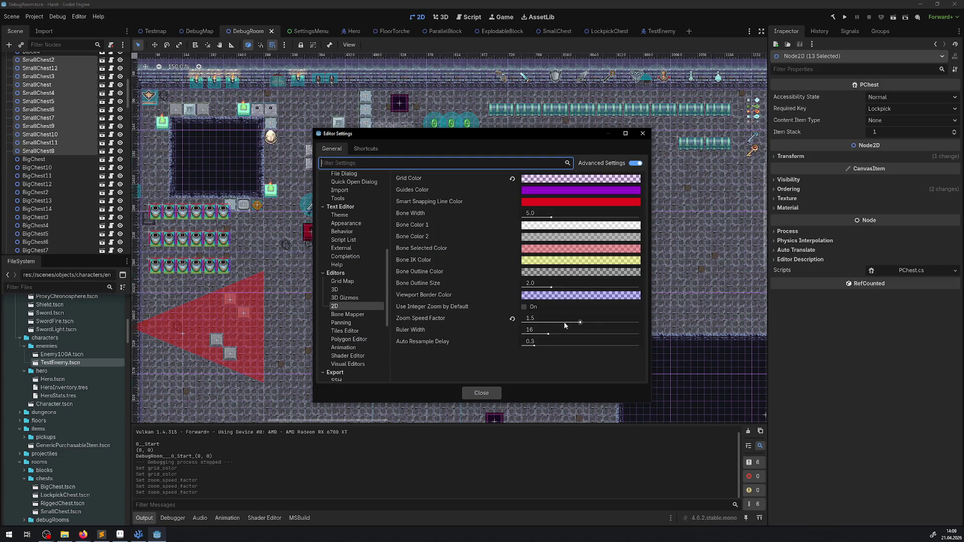
drag(581, 323, 500, 328)
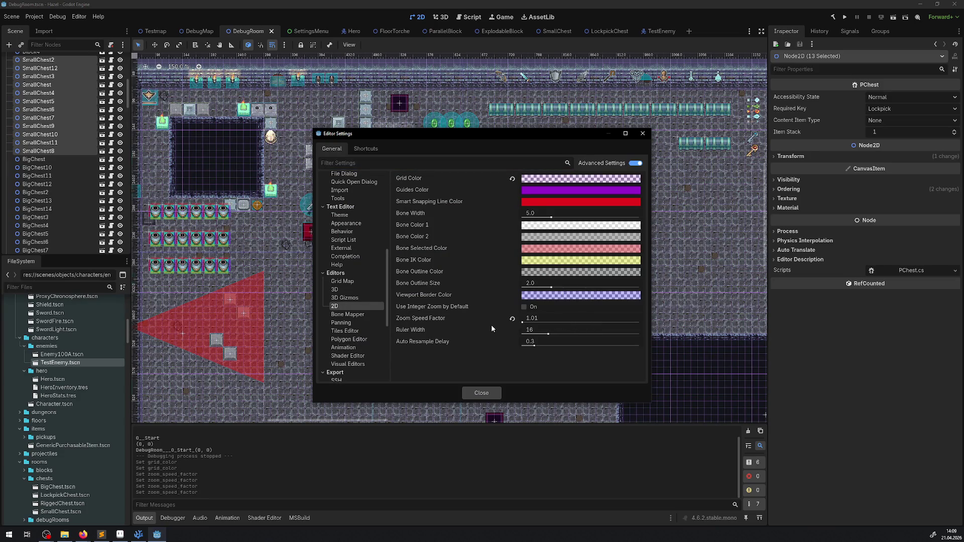
mouse_move(438, 319)
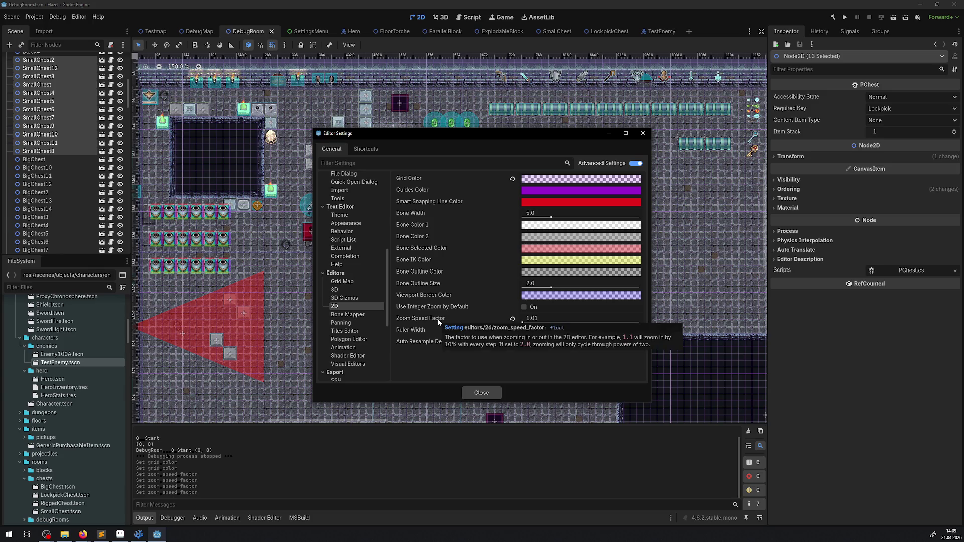
click(533, 318)
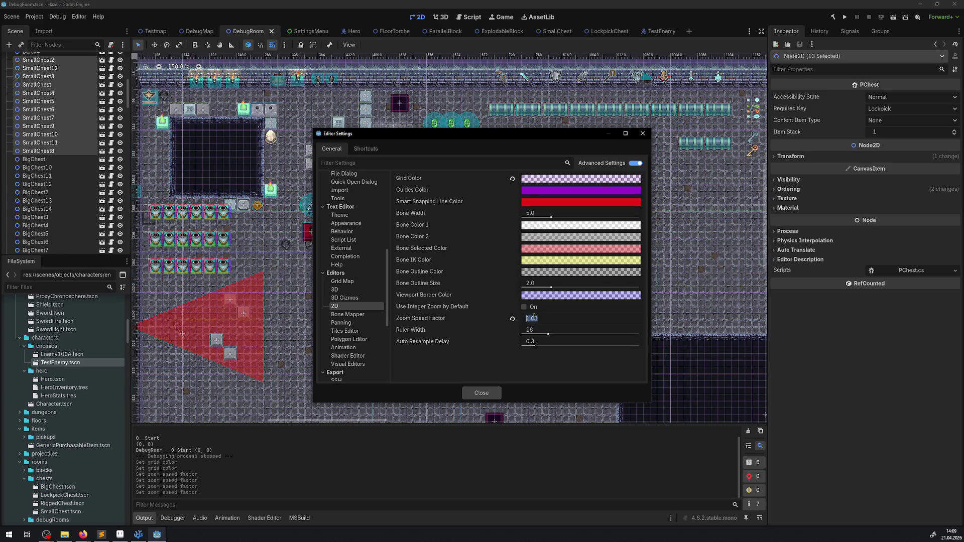
text(1.25)
key(Return)
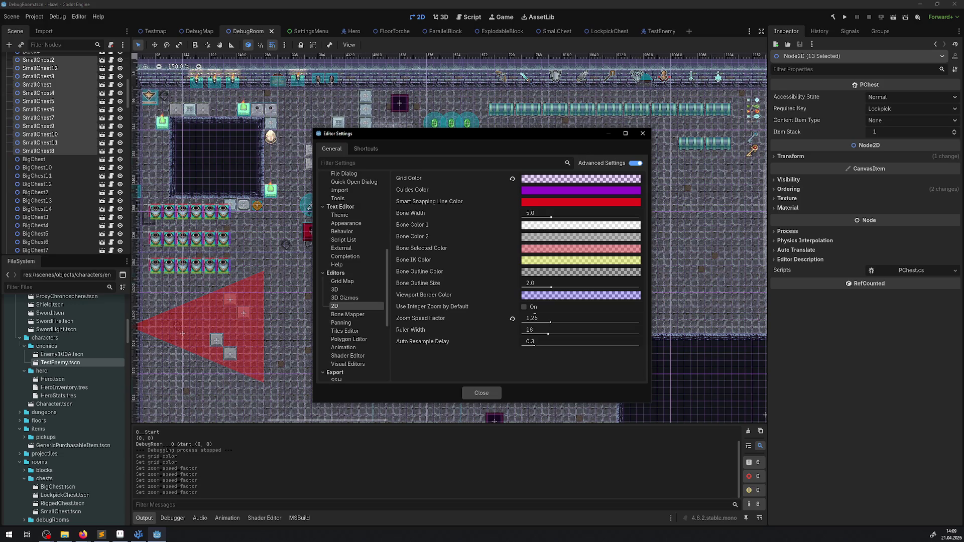
Close Editor Settings and scroll-zoom the DebugRoom canvas to judge the 1.25 speed
click(647, 135)
scroll(379, 239, down, 5)
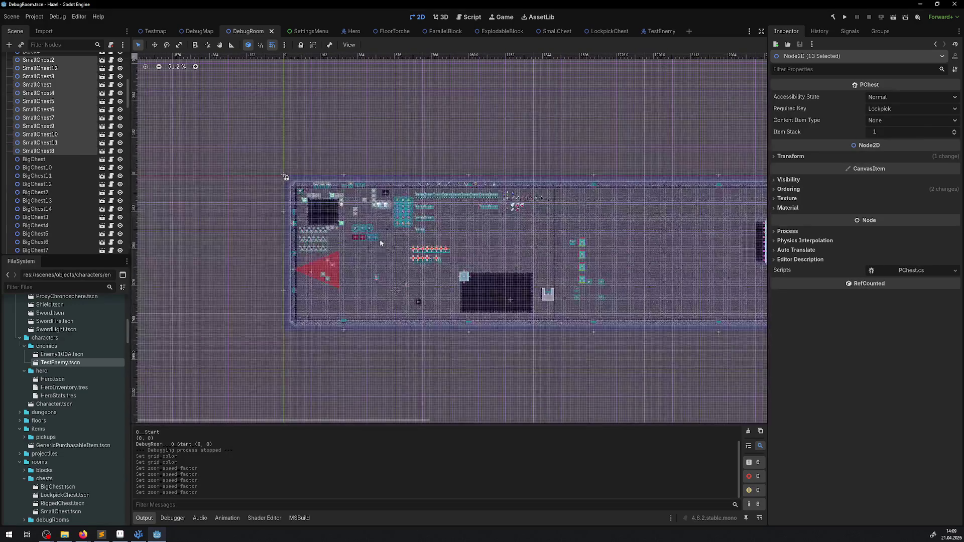
scroll(380, 239, up, 11)
scroll(404, 270, down, 8)
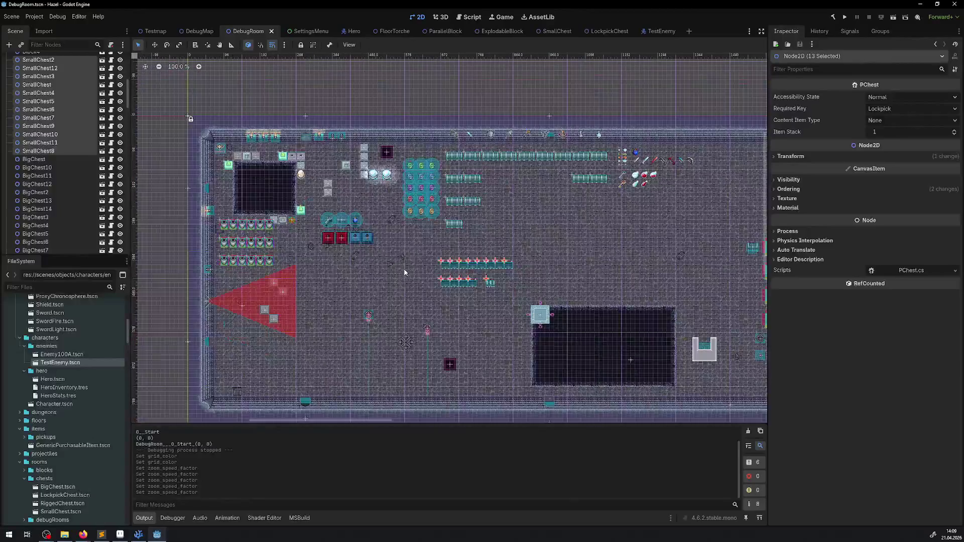
scroll(405, 273, up, 2)
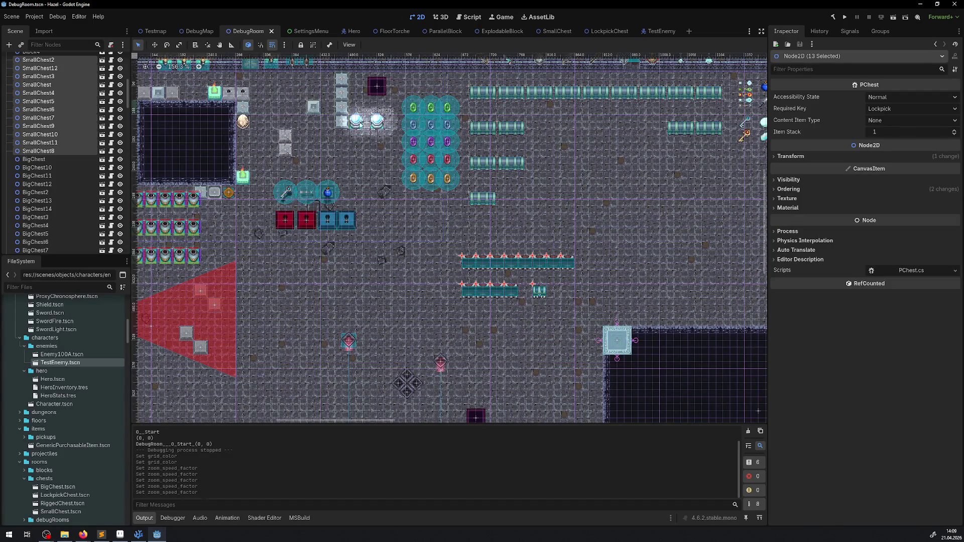
click(34, 16)
Set the 2D Zoom Speed Factor to 2.0 and revert Grid Color to its default
mouse_move(67, 18)
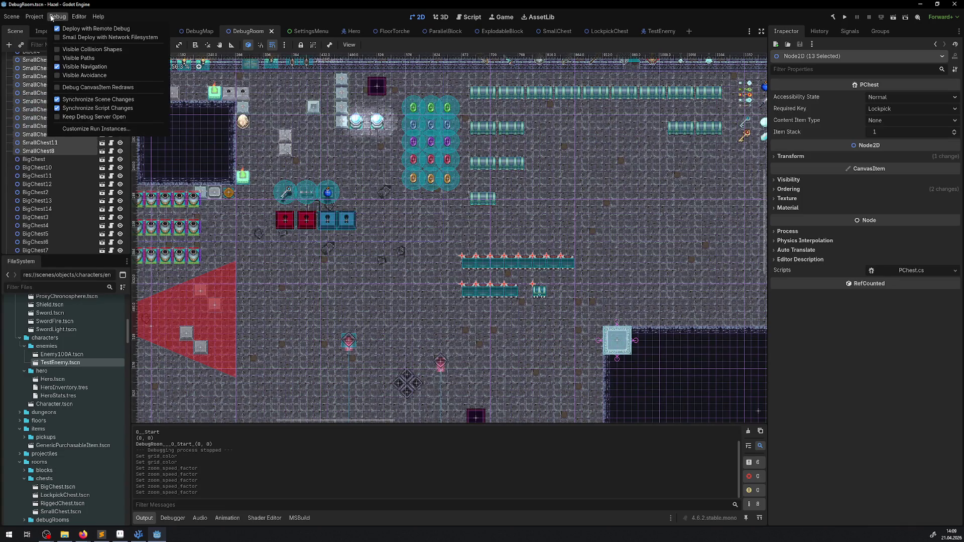
click(97, 29)
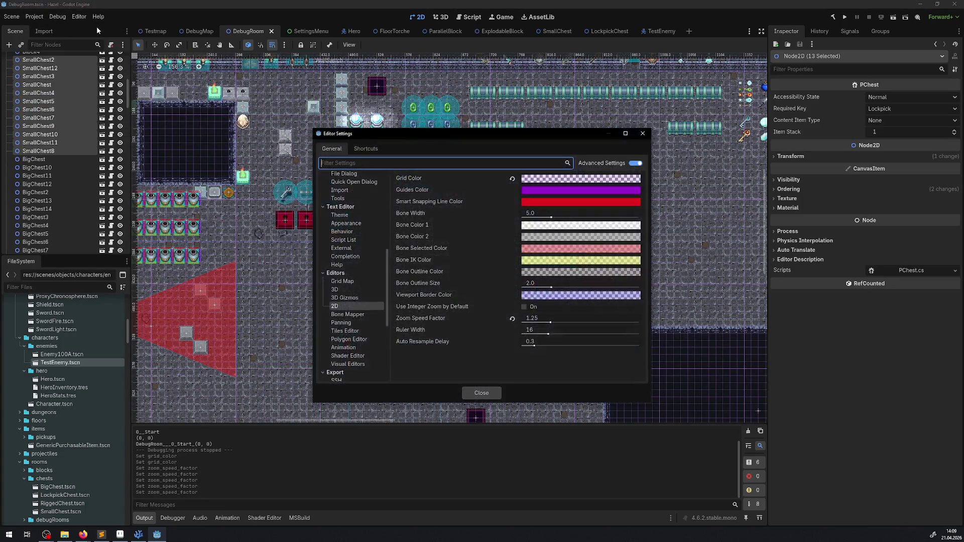
click(535, 318)
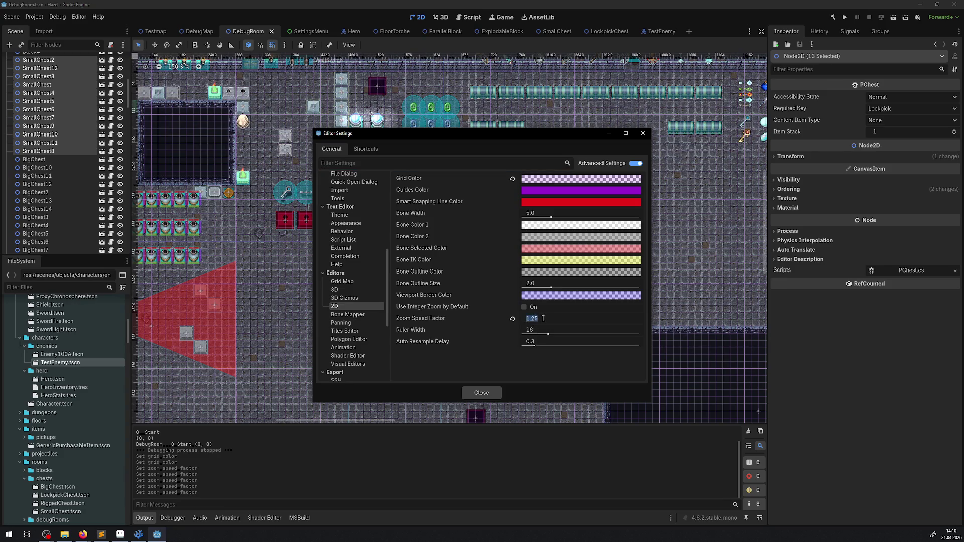
text(2)
key(Return)
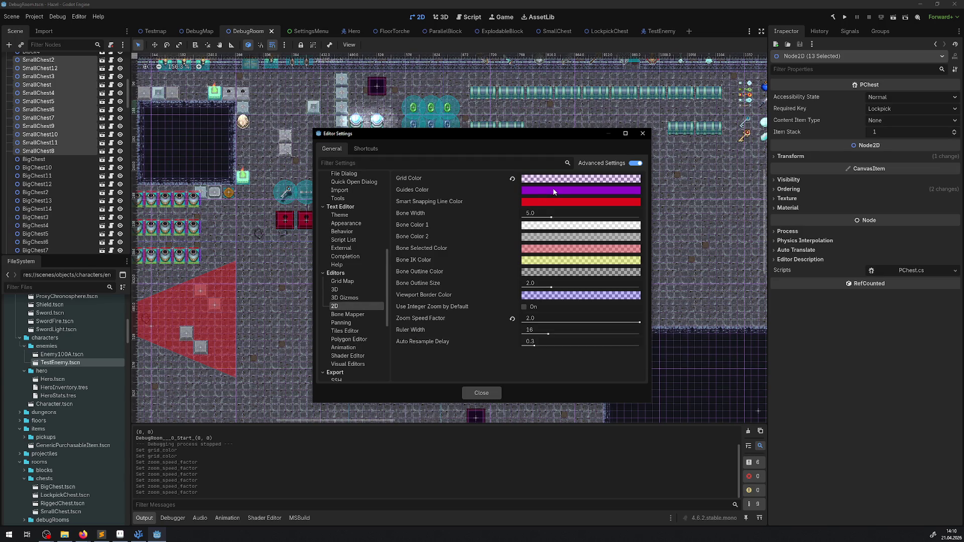
click(512, 180)
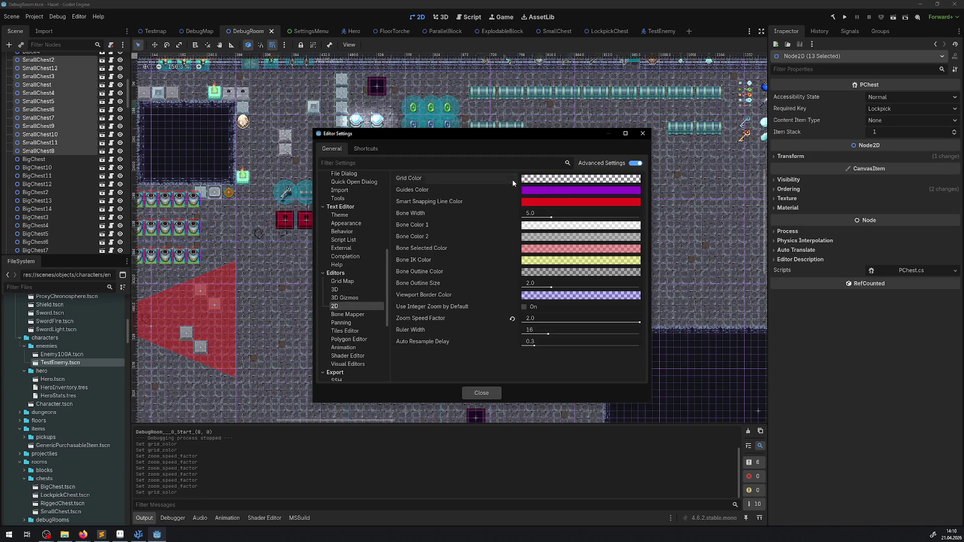
Close Editor Settings, zoom the DebugRoom canvas between 100% and 800%, and pan to the room at 200%
click(641, 135)
scroll(459, 230, up, 5)
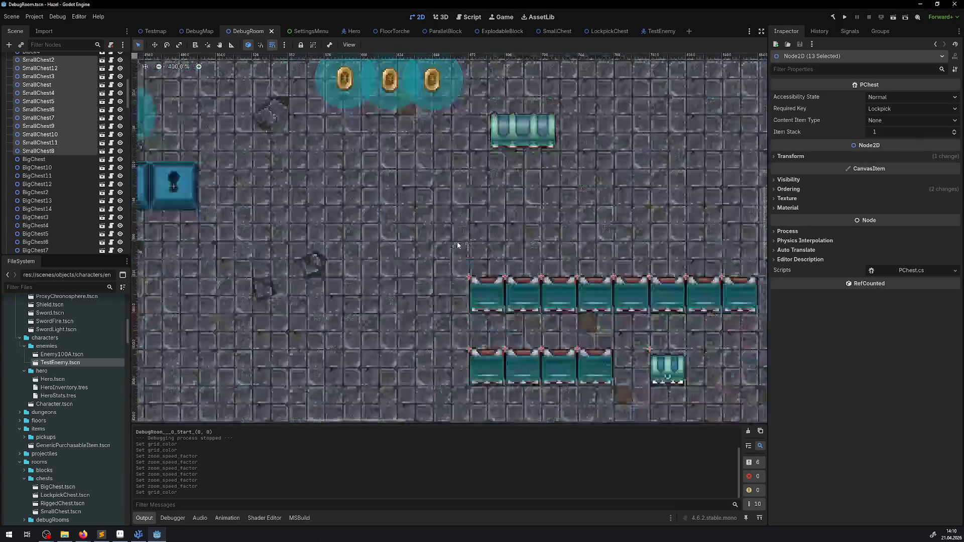
scroll(459, 230, down, 3)
scroll(459, 230, down, 4)
scroll(459, 231, up, 8)
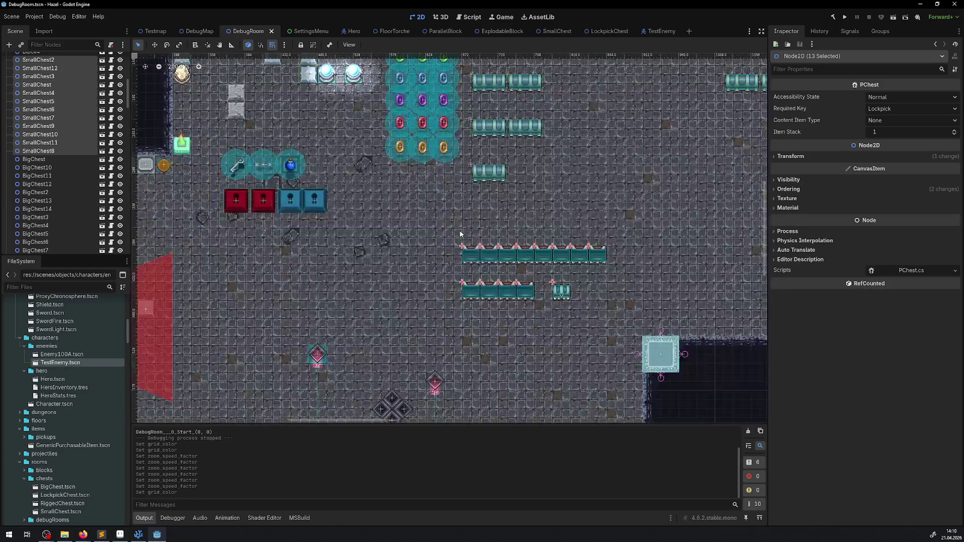
scroll(481, 245, down, 1)
scroll(477, 251, down, 8)
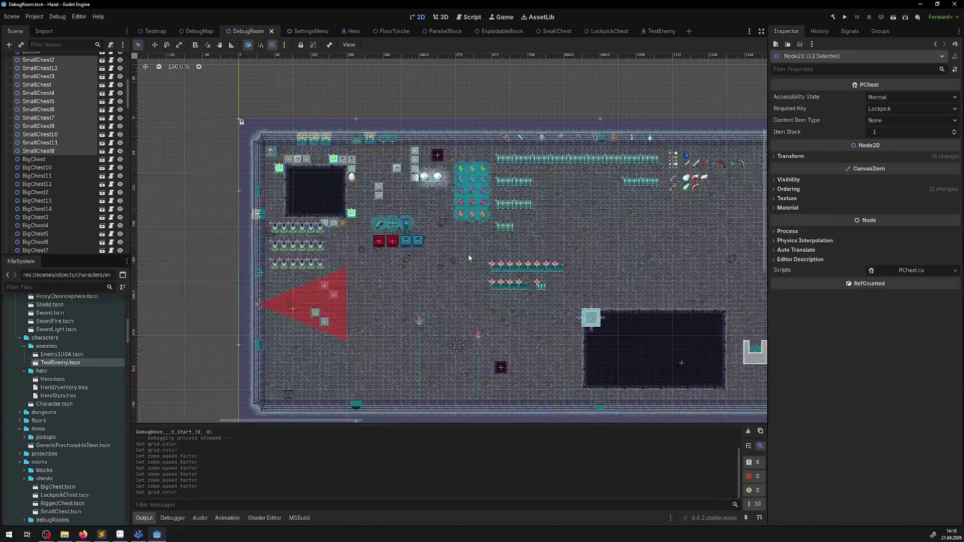
scroll(419, 254, up, 8)
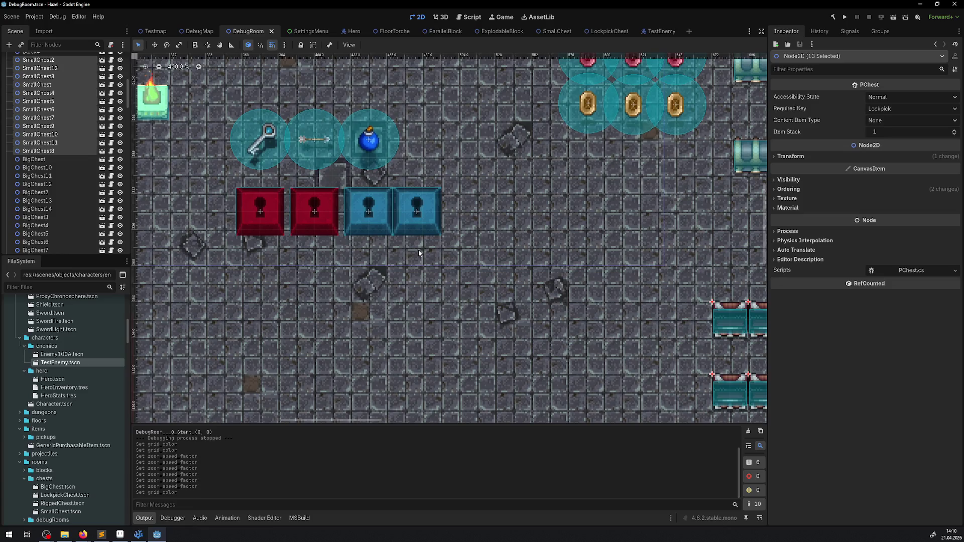
scroll(418, 253, up, 4)
scroll(419, 253, down, 12)
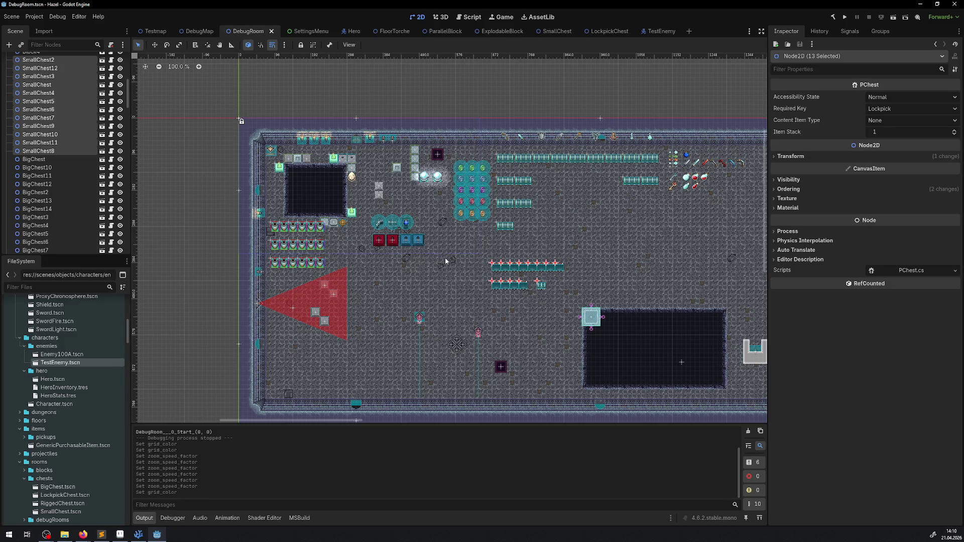
scroll(441, 256, up, 8)
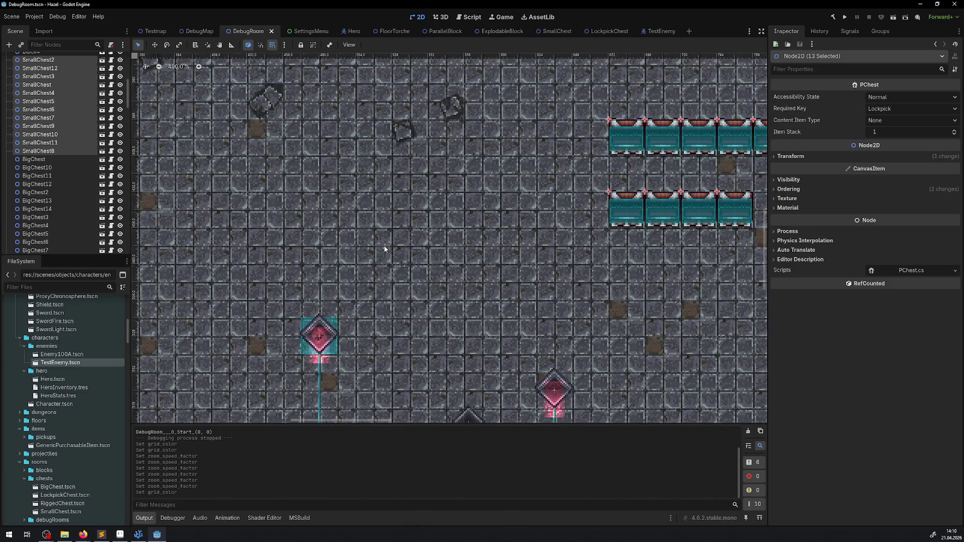
scroll(385, 249, up, 4)
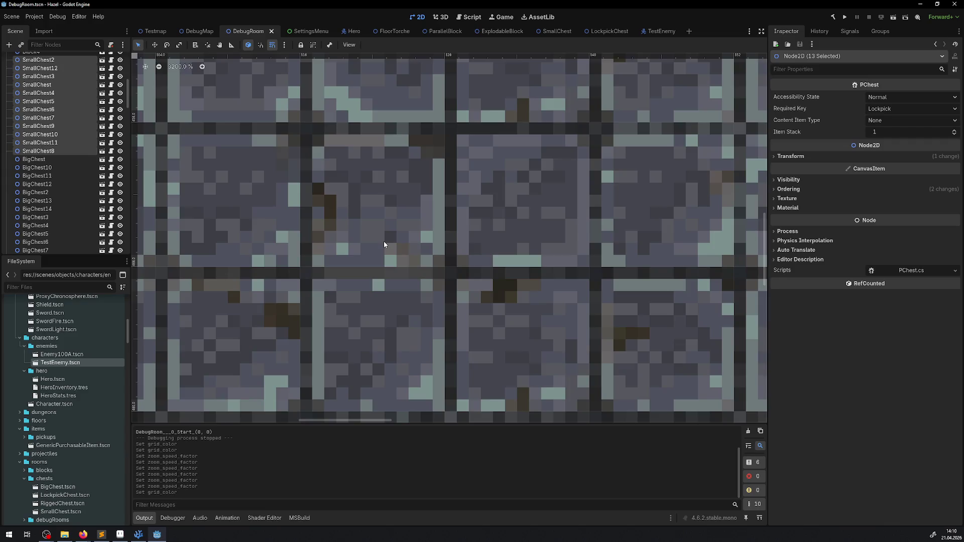
scroll(383, 242, down, 4)
scroll(387, 241, down, 6)
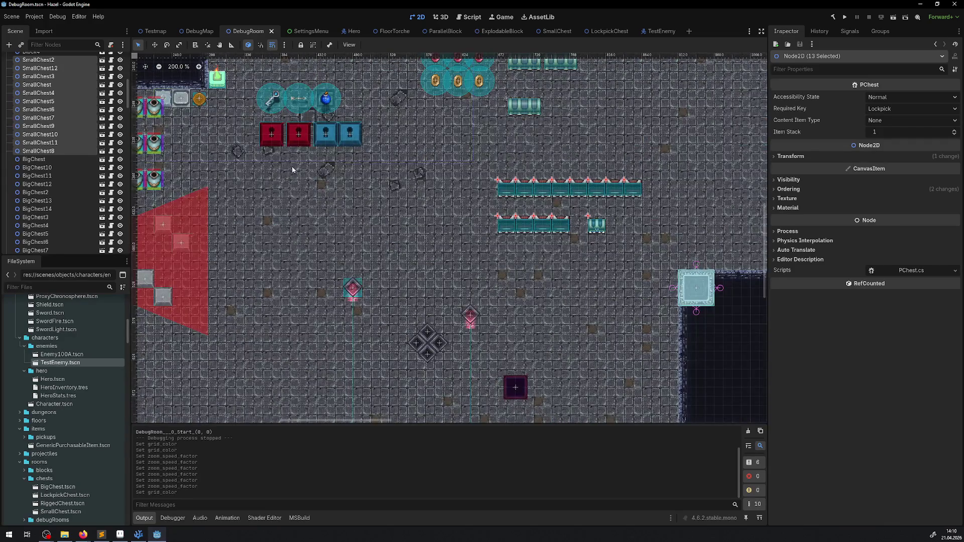
scroll(394, 255, up, 10)
scroll(446, 290, down, 12)
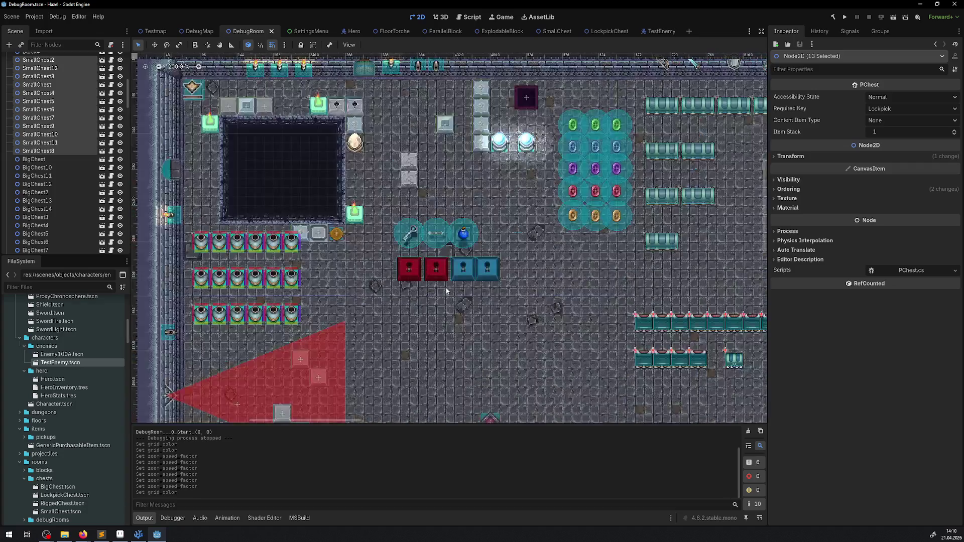
scroll(444, 285, up, 5)
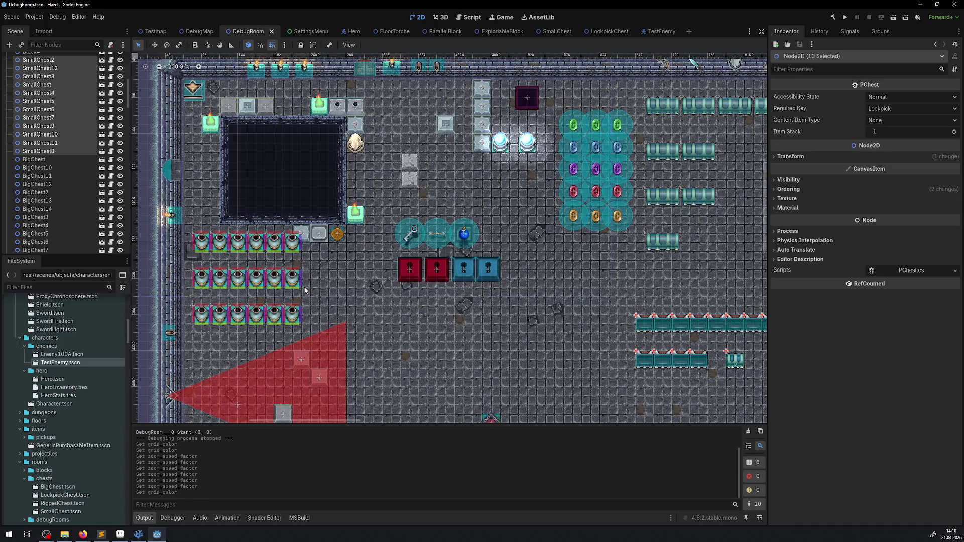
drag(555, 280, 449, 198)
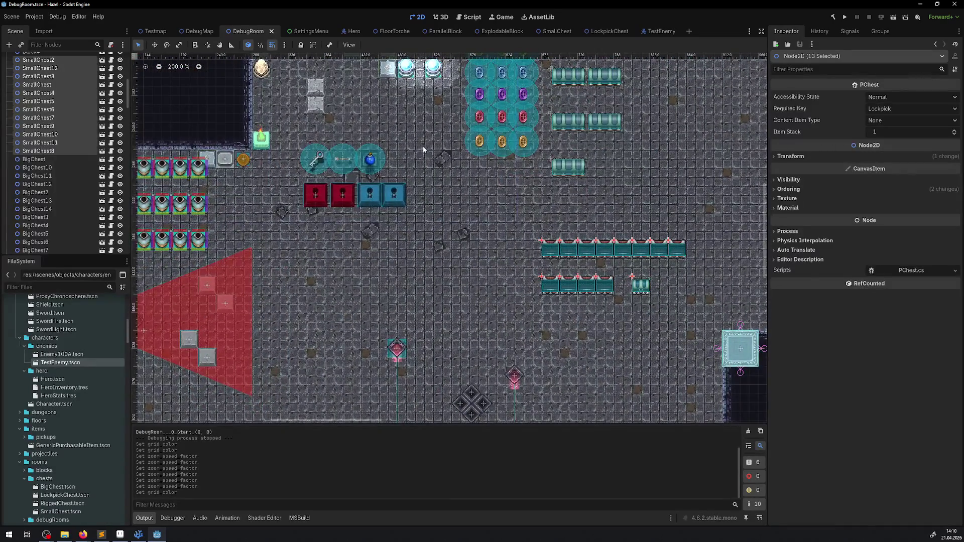
Run the project, maximize the Hazel game window, and walk the hero down the room
click(848, 19)
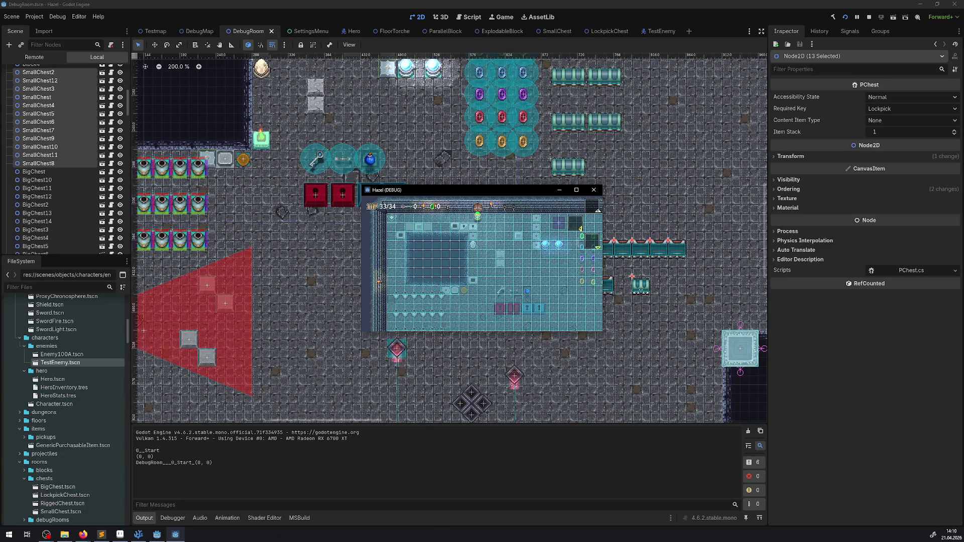
click(576, 189)
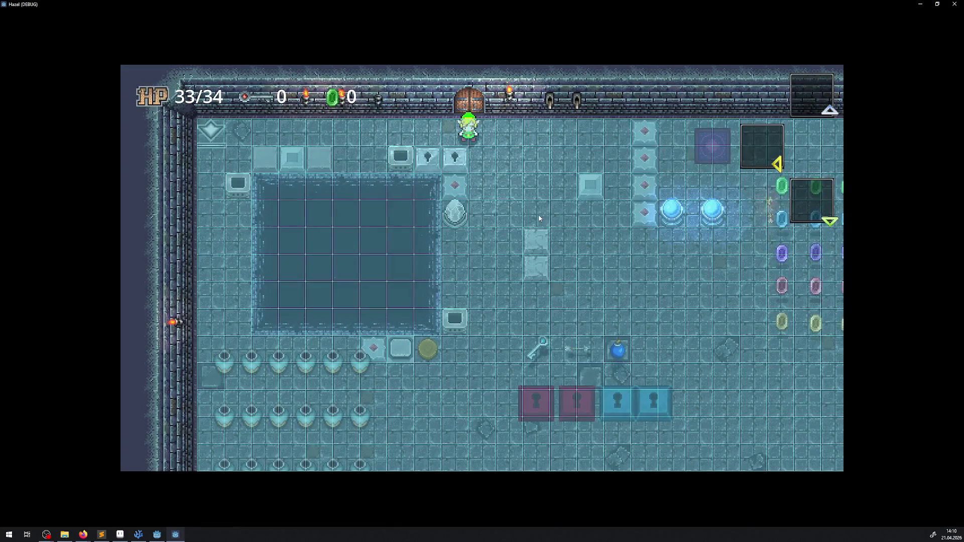
key(Down)
key(Right)
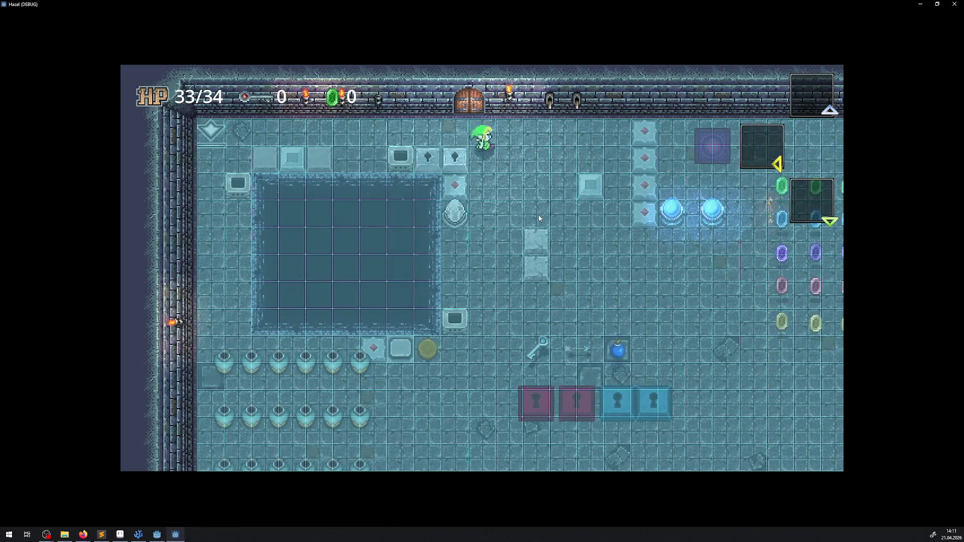
key(Down)
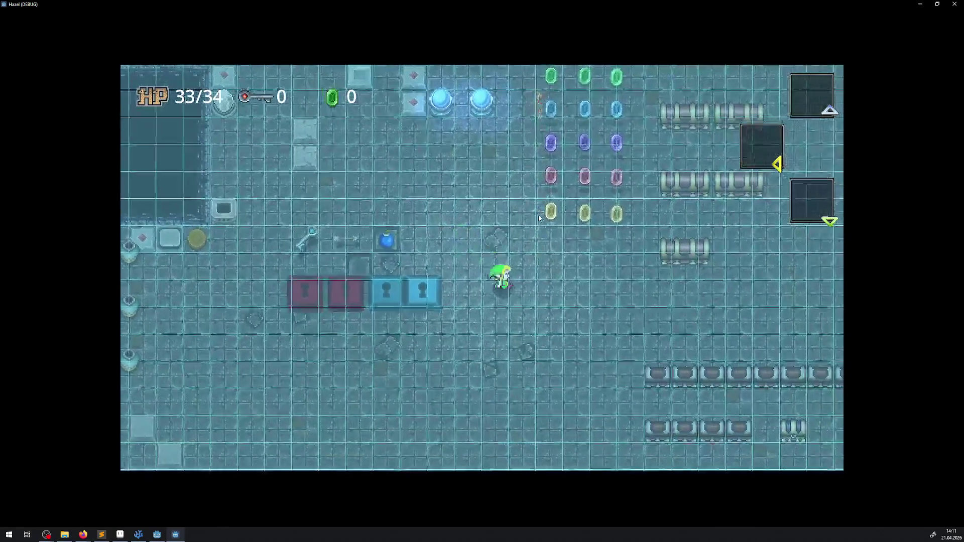
key(Down)
key(Left)
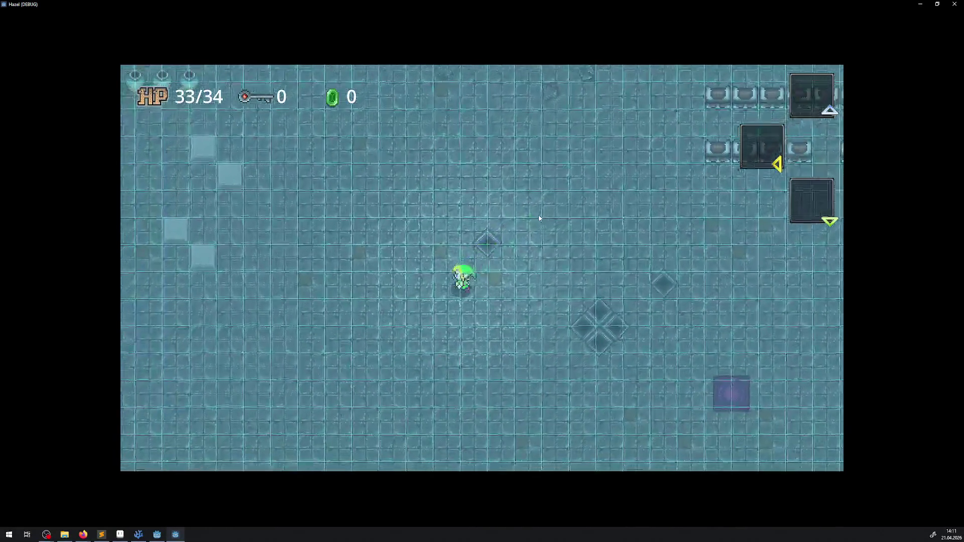
Walk the hero into the spike-trap corridor and around the spike rows
key(Right)
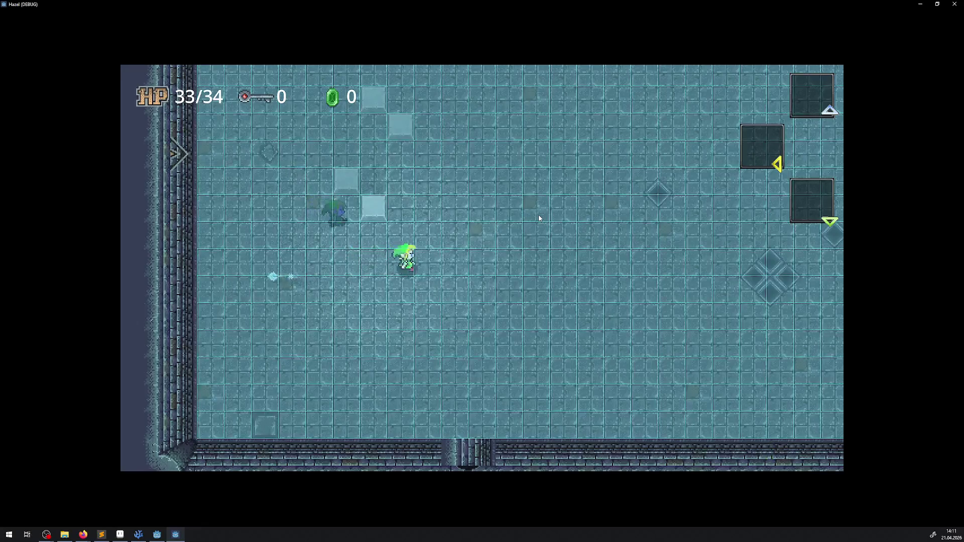
key(Up)
key(Down)
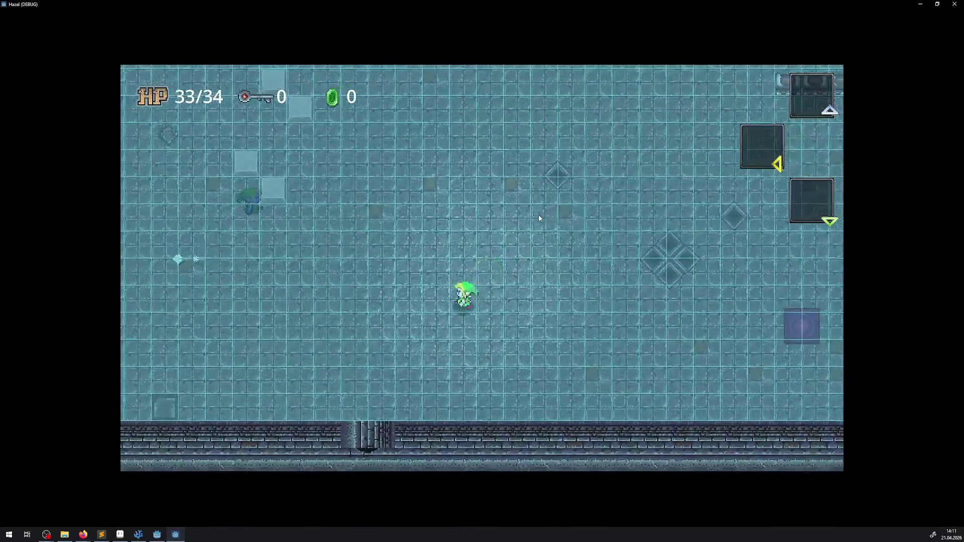
key(Left)
key(Right)
key(Up)
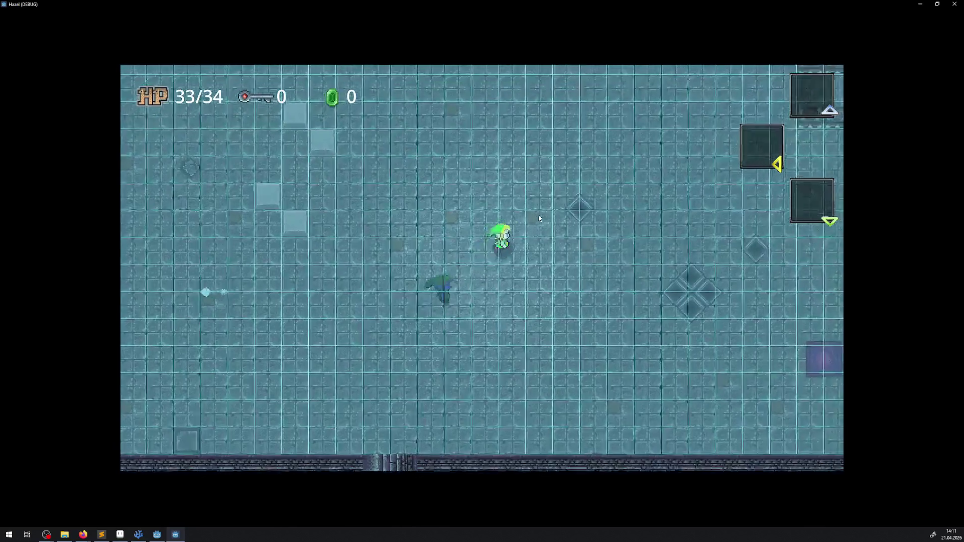
key(Right)
key(Up)
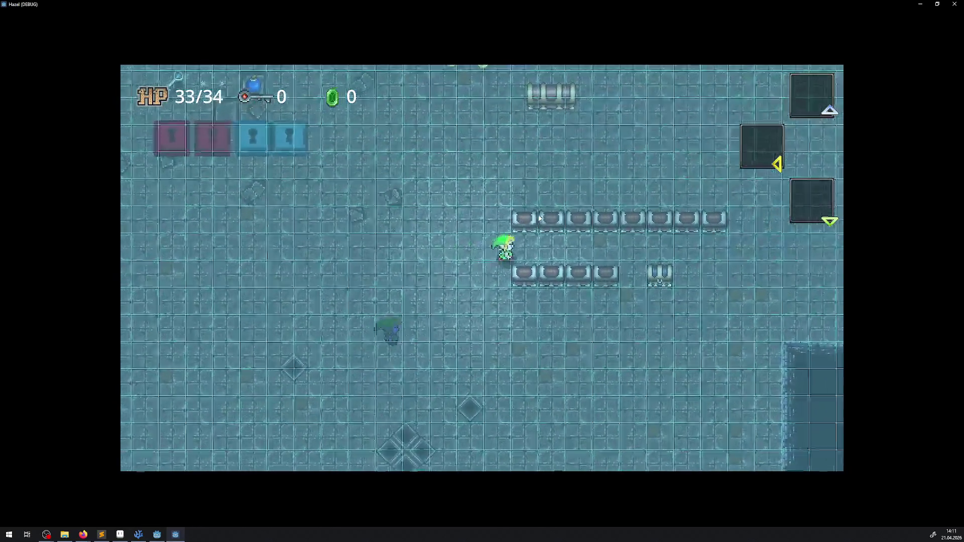
key(Right)
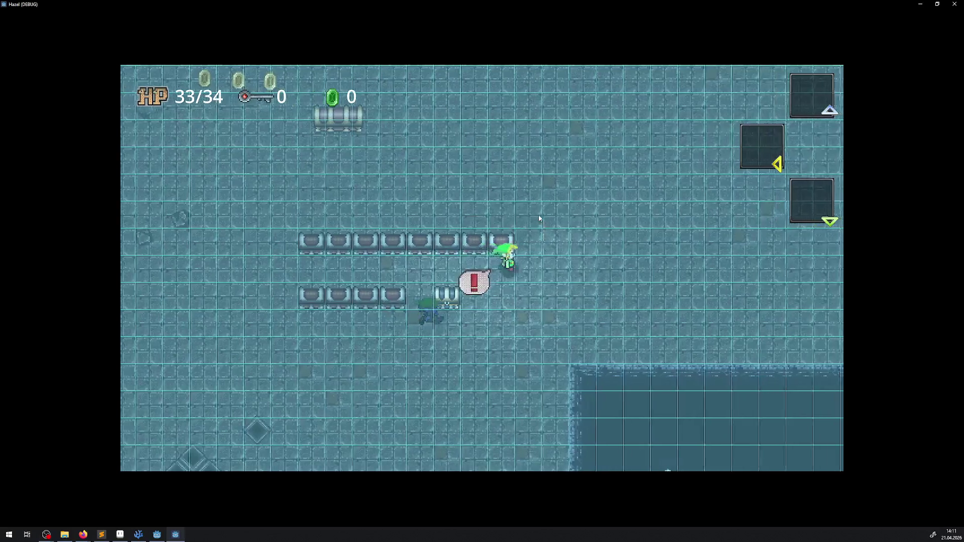
key(Up)
key(Left)
key(Down)
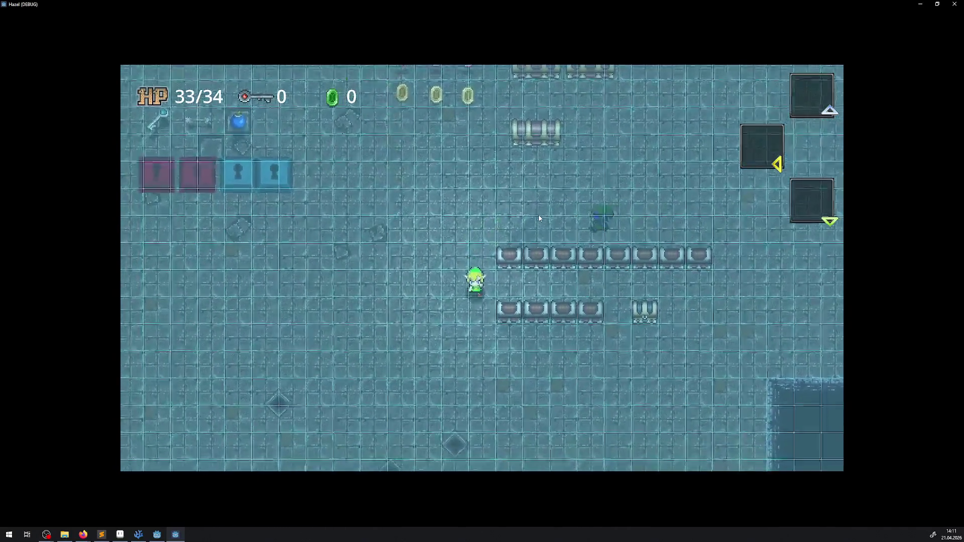
Walk the hero down and along the block rows
key(Right)
key(Right)
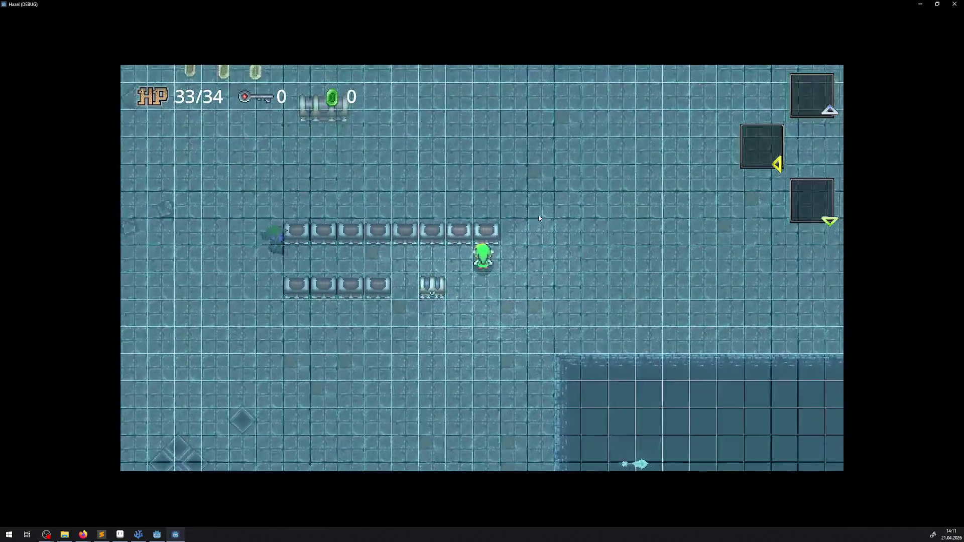
key(Down)
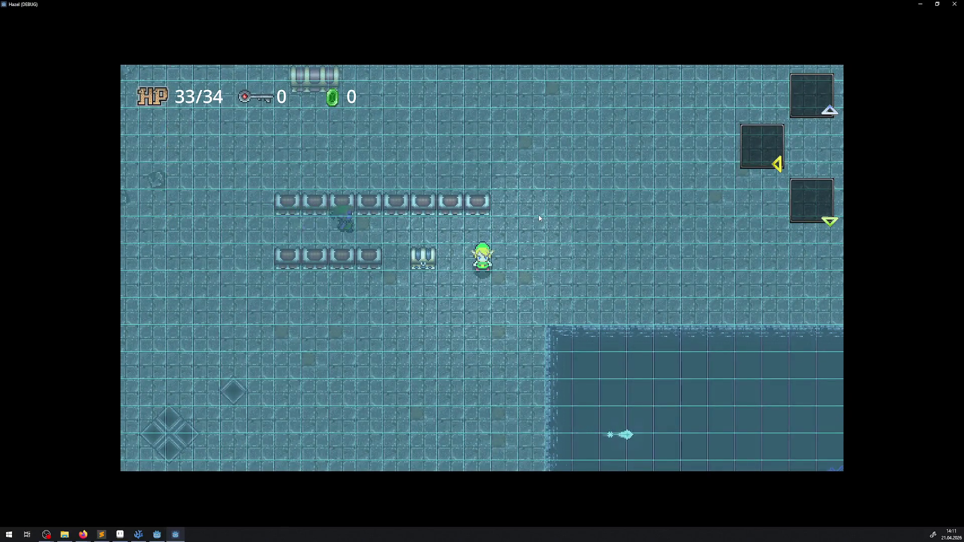
key(Left)
key(Up)
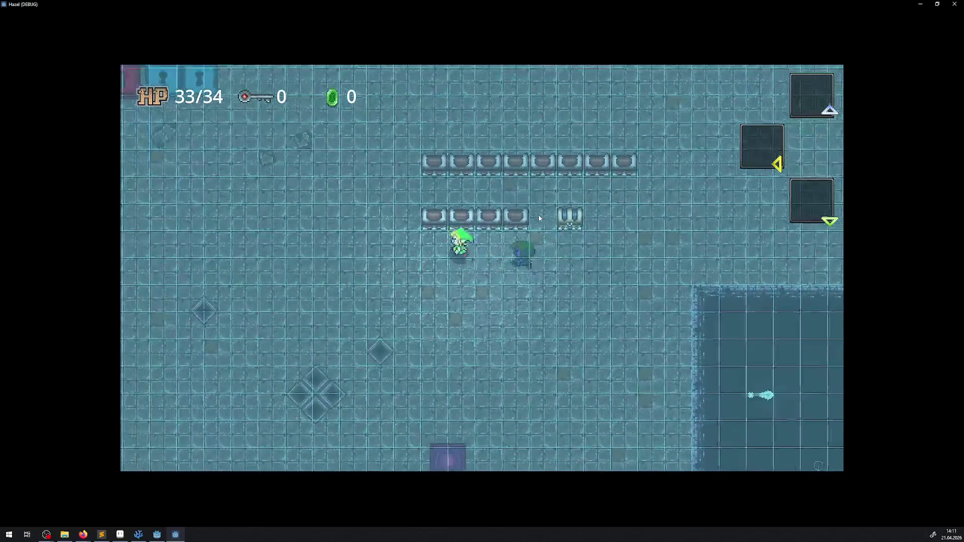
key(Right)
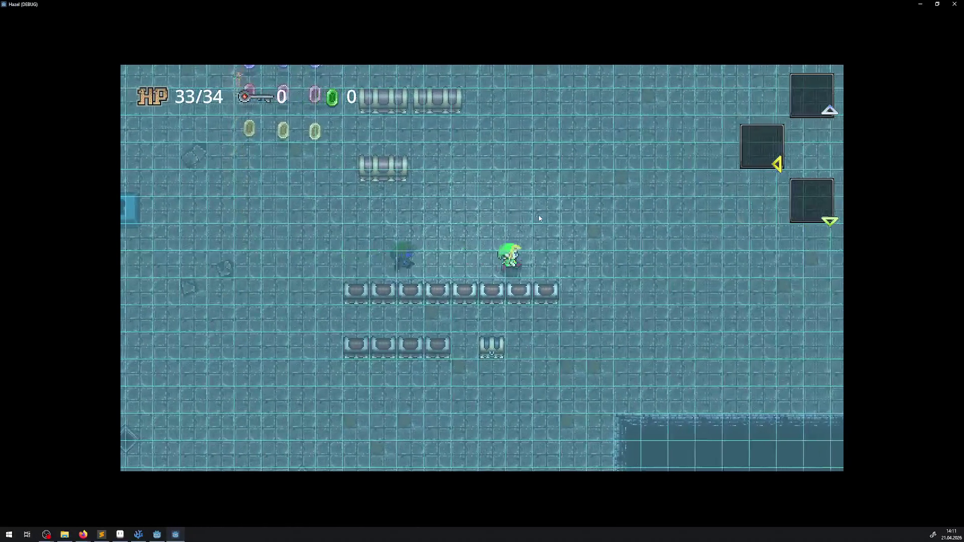
key(Down)
key(Left)
key(Down)
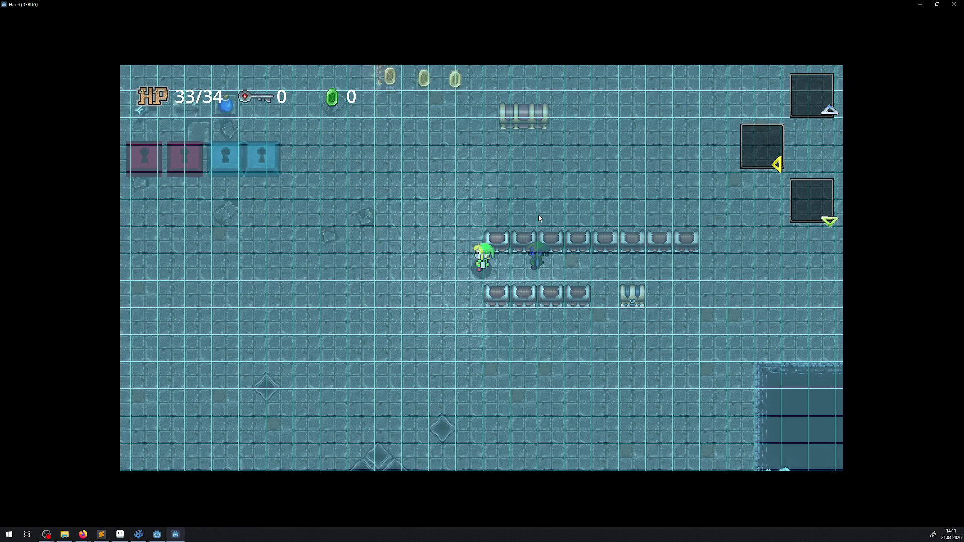
Collect the rupees in the rupee room until the counter reads 333, then step into the pit
key(Up)
key(Left)
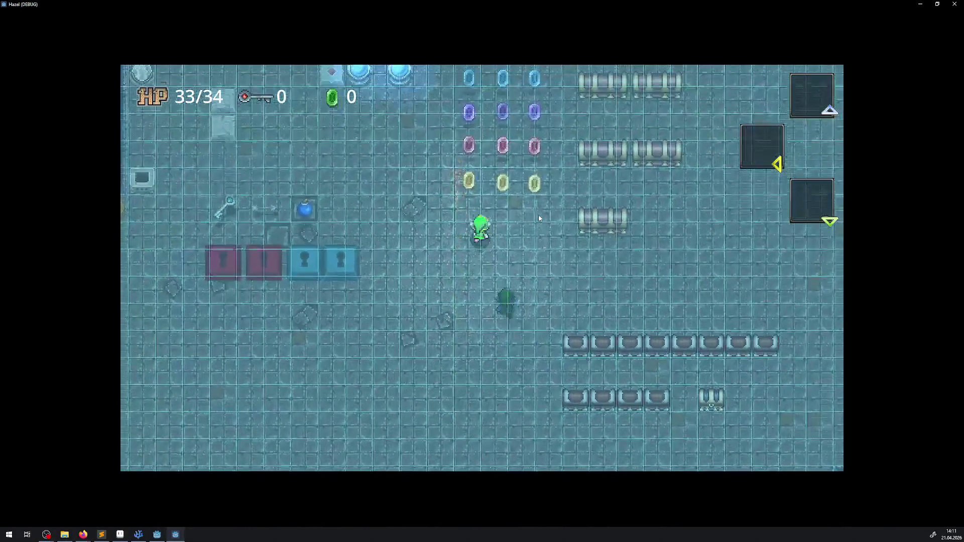
key(Up)
key(Right)
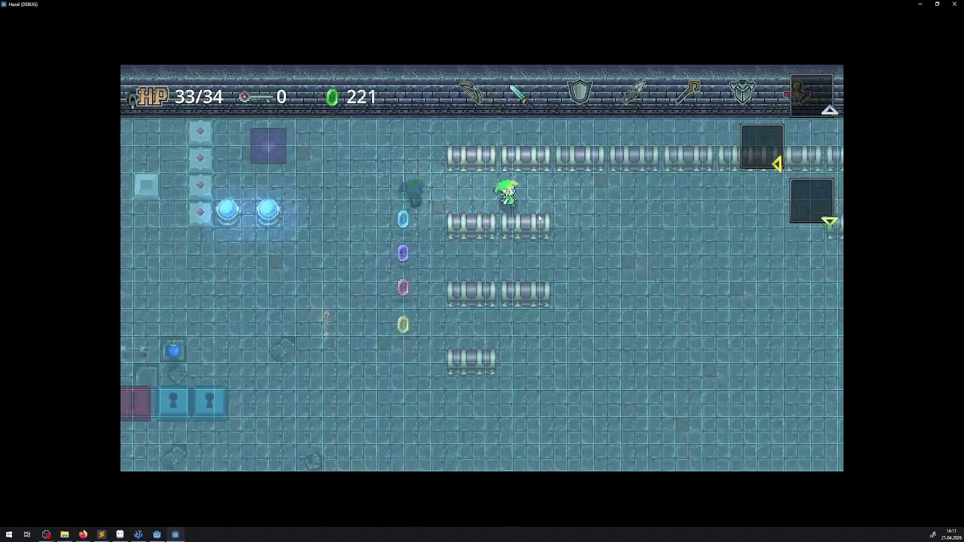
key(Right)
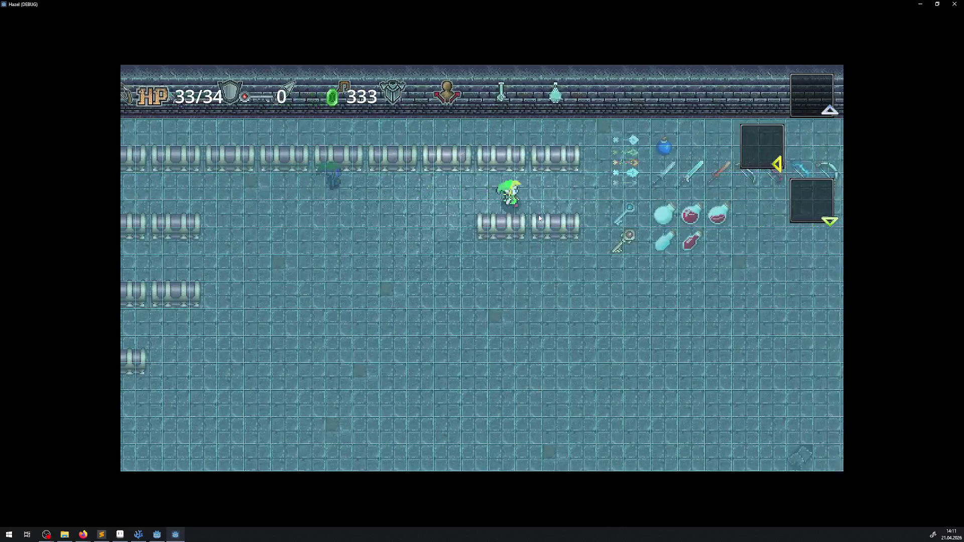
key(Down)
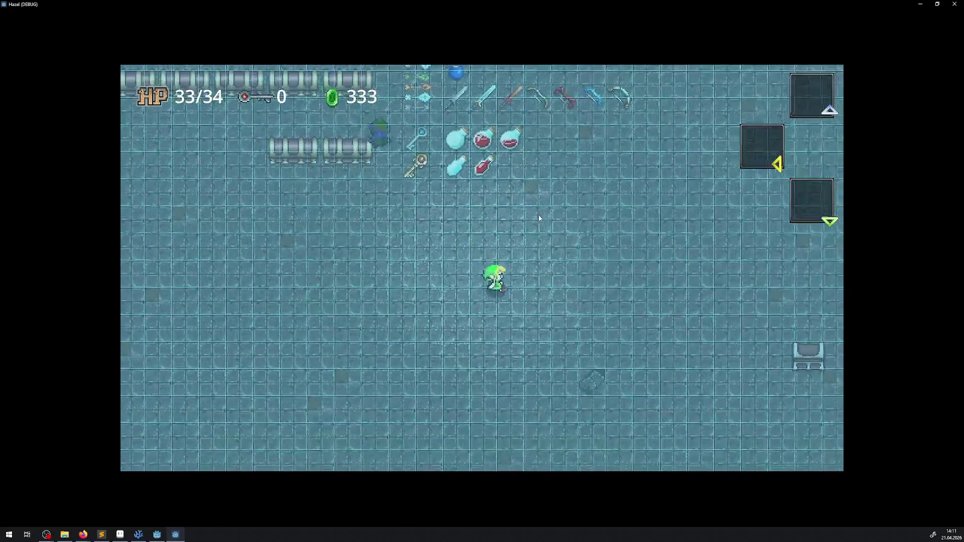
key(Down)
key(Left)
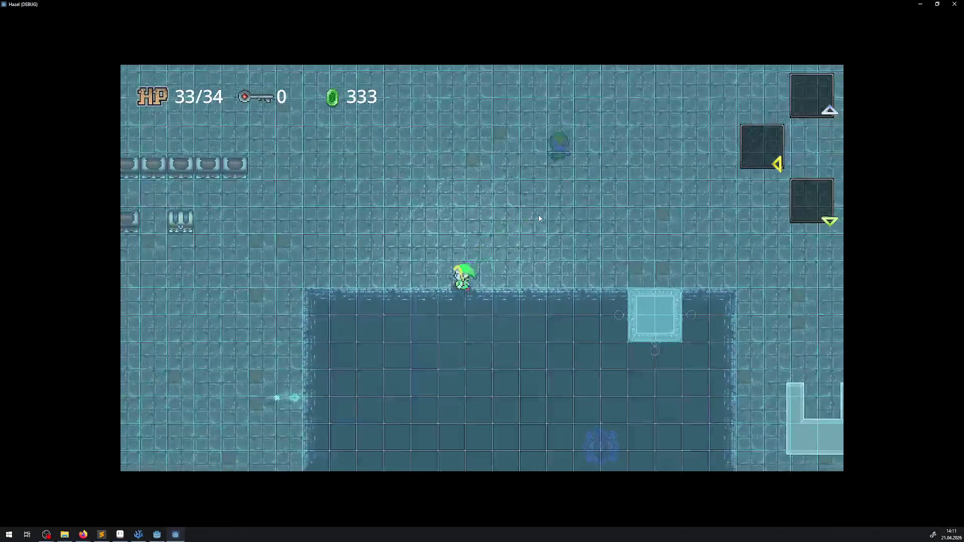
key(Down)
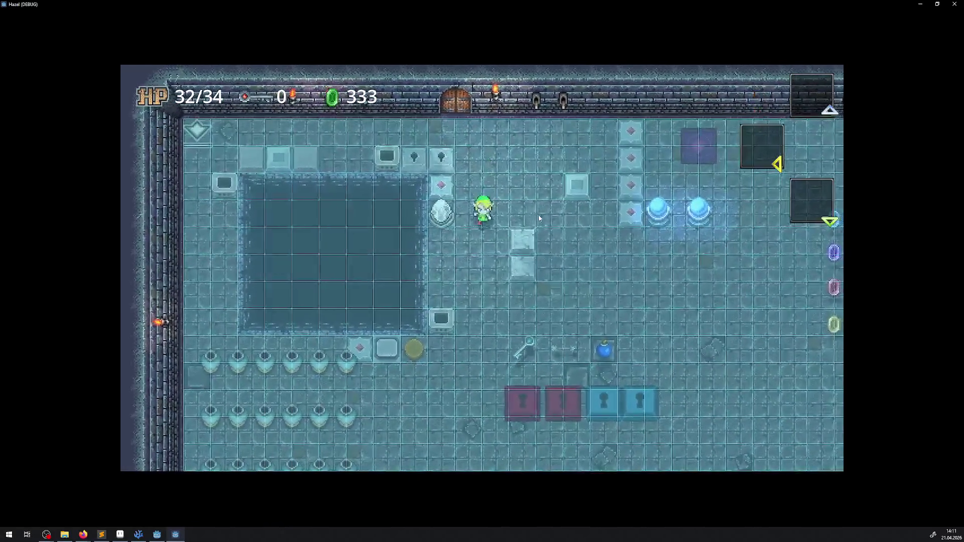
Walk the hero down past the key and bomb pickups to the keyhole blocks
key(Down)
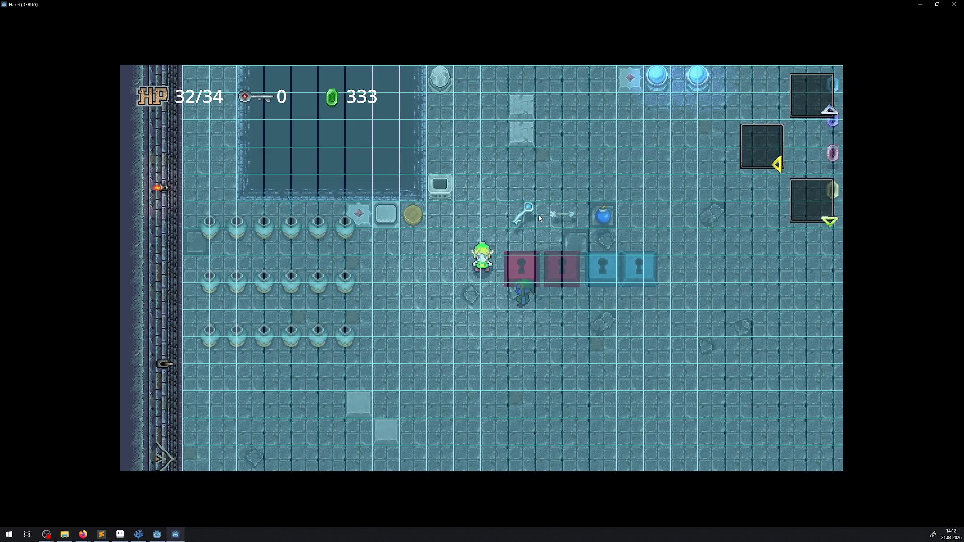
Walk the hero right and up between the metal block rows toward the top wall
key(Down)
key(Right)
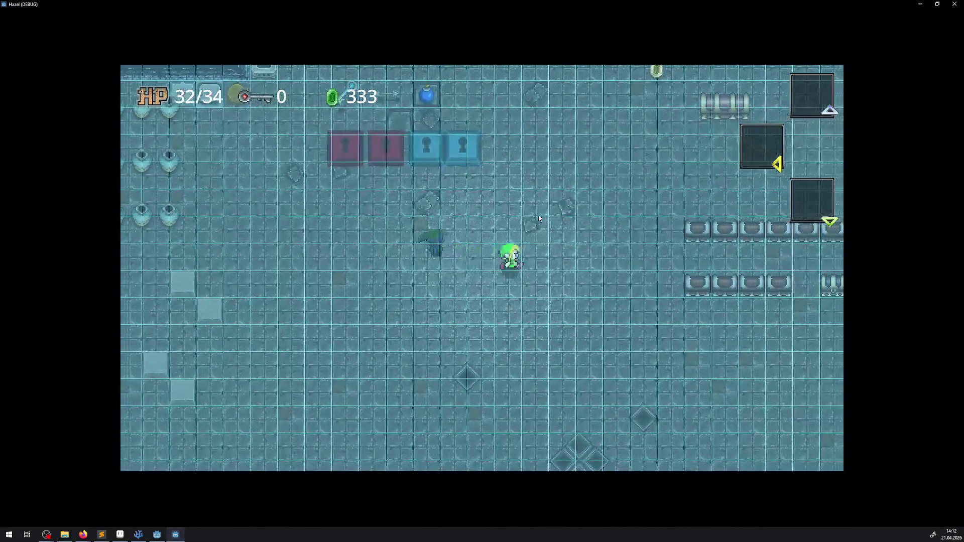
key(Right)
key(Up)
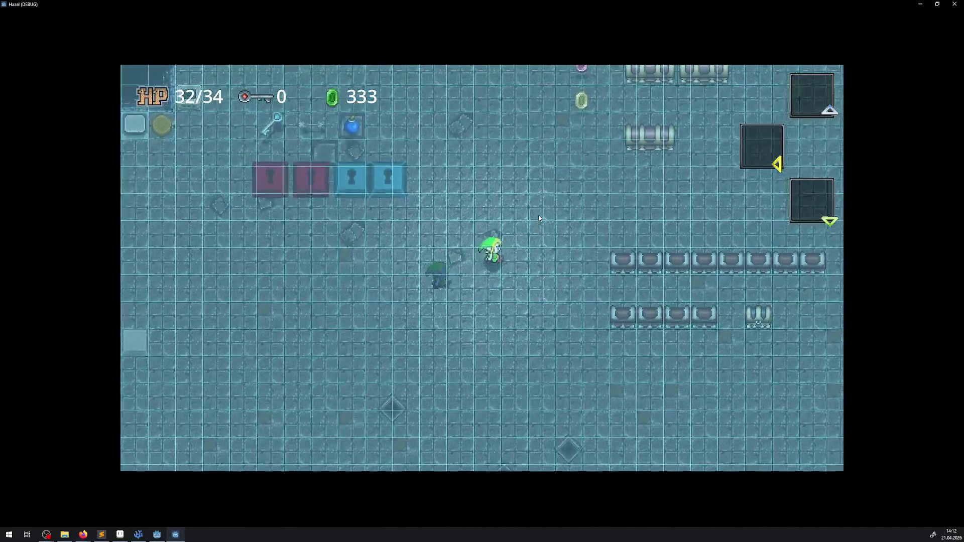
key(Right)
key(Up)
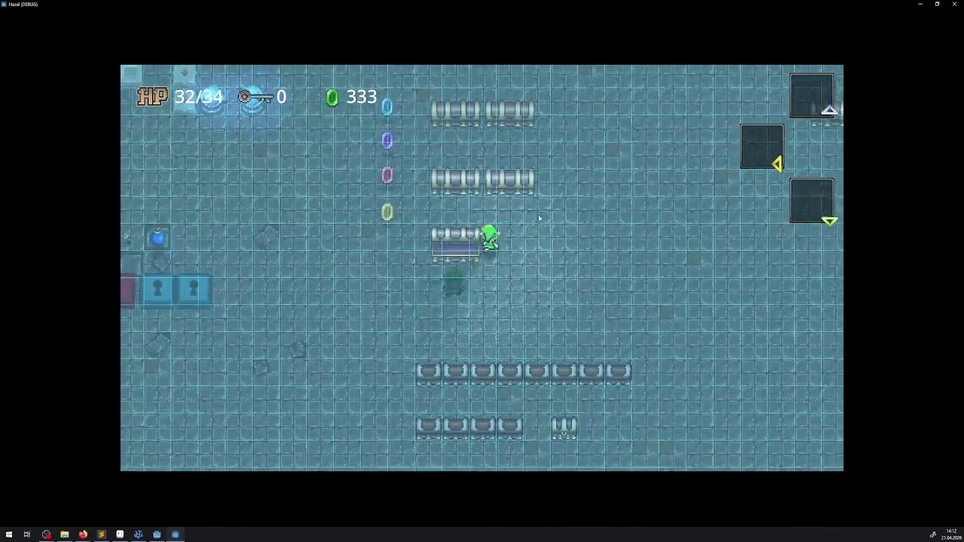
key(Up)
key(Left)
key(Up)
key(Right)
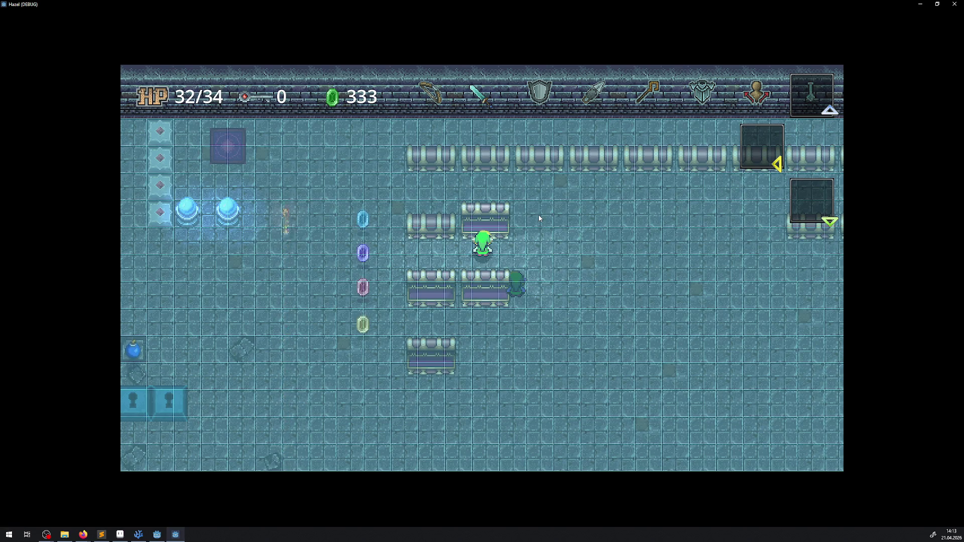
Close the game window, zoom the DebugRoom in and out, and pan to show the whole room
click(954, 5)
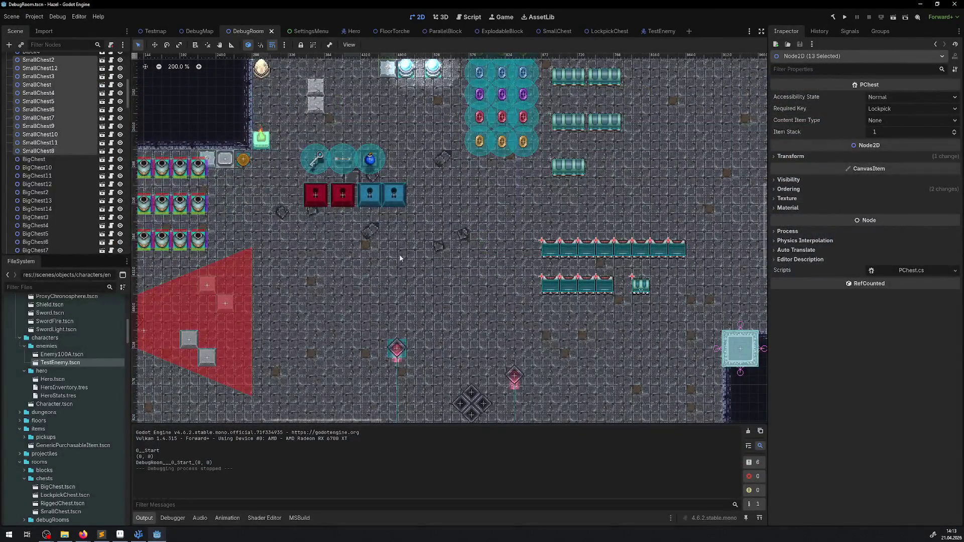
scroll(401, 256, down, 3)
scroll(487, 324, up, 10)
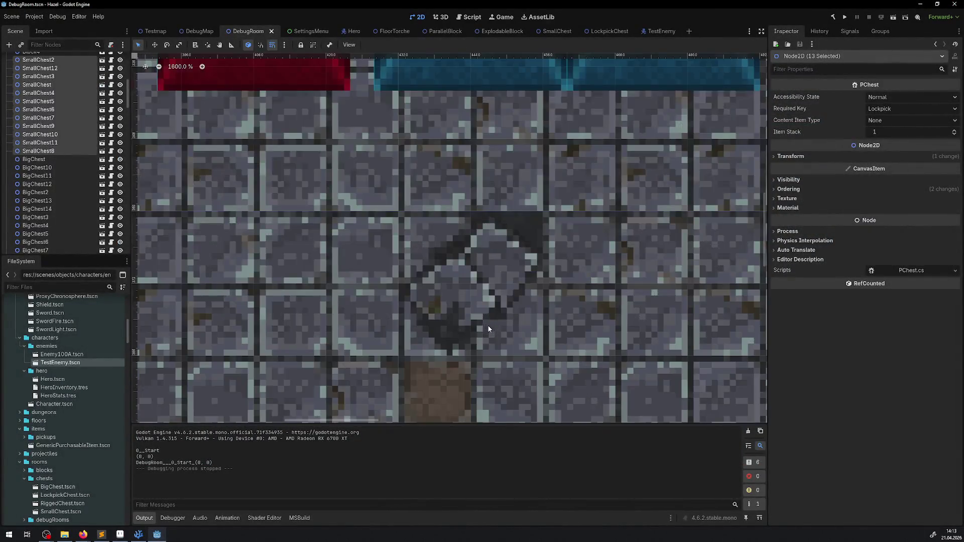
scroll(488, 328, down, 4)
scroll(487, 324, up, 2)
scroll(485, 324, down, 4)
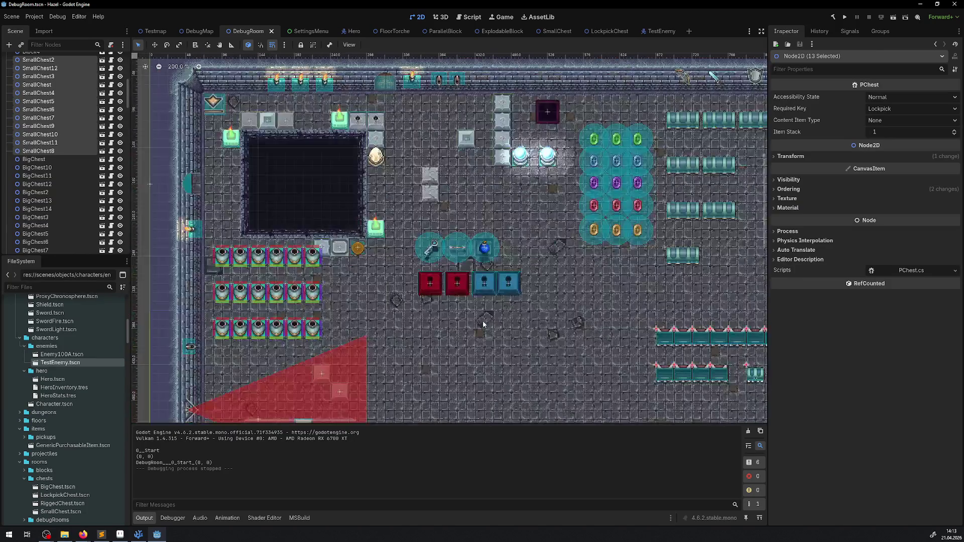
scroll(483, 324, up, 4)
scroll(484, 323, down, 4)
scroll(483, 322, up, 2)
scroll(482, 319, down, 2)
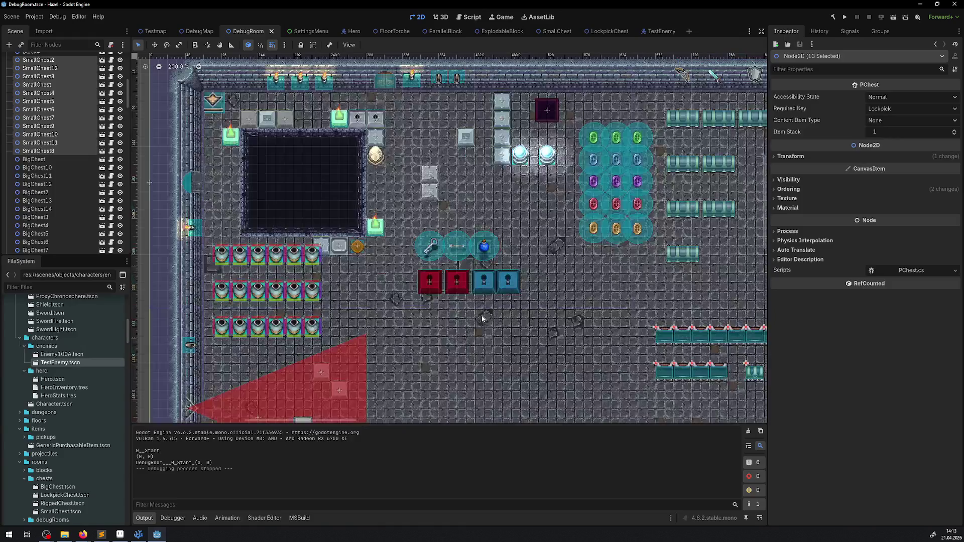
scroll(483, 319, down, 2)
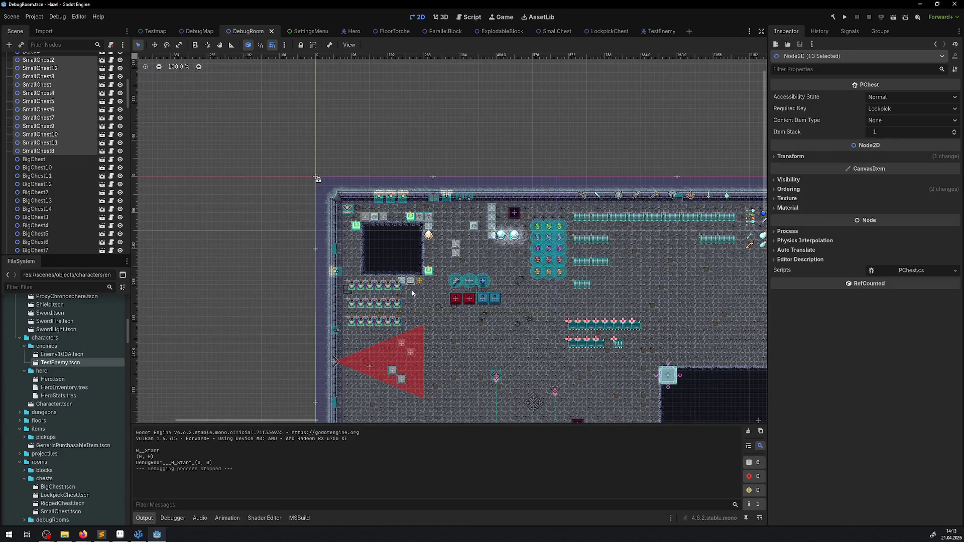
drag(452, 301, 372, 236)
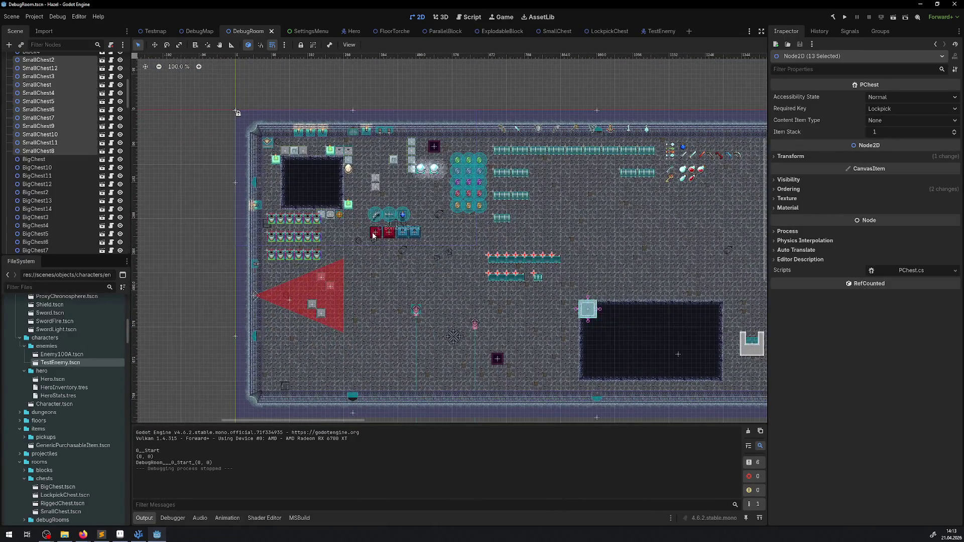